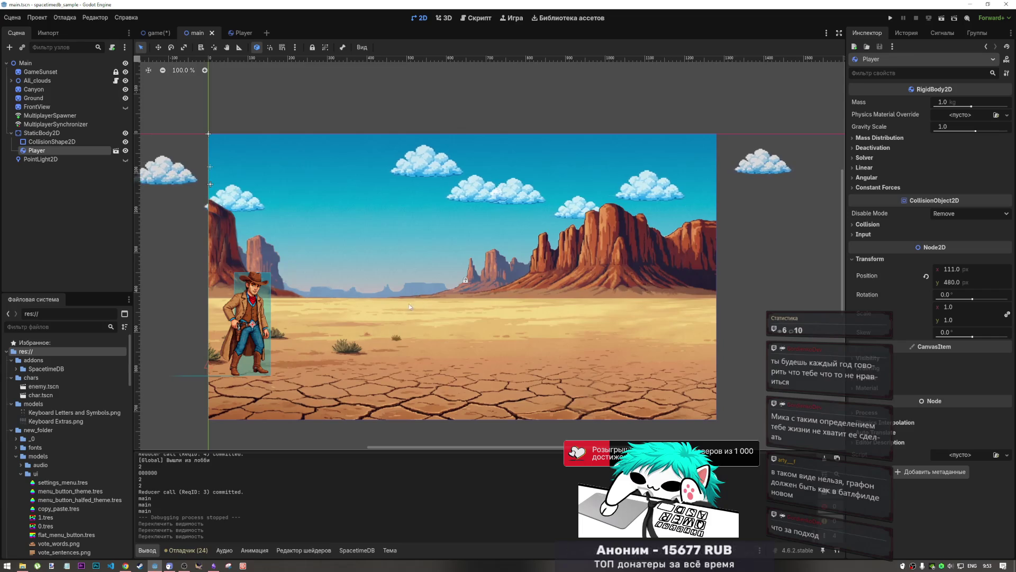
# - Test-run the scene, stop it, enable 2 run instances, and relaunch the project
pyautogui.click(941, 19)
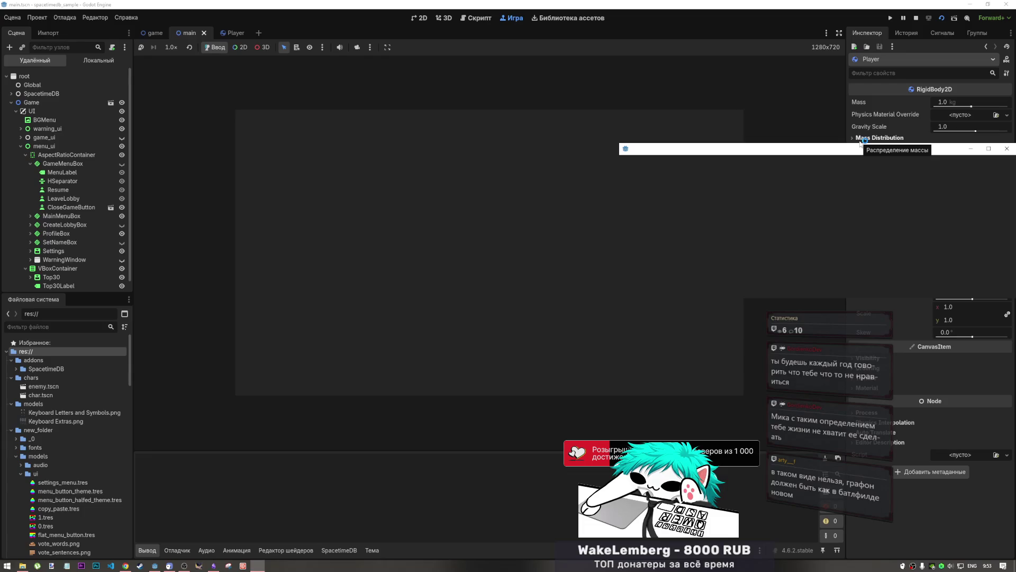
pyautogui.click(917, 18)
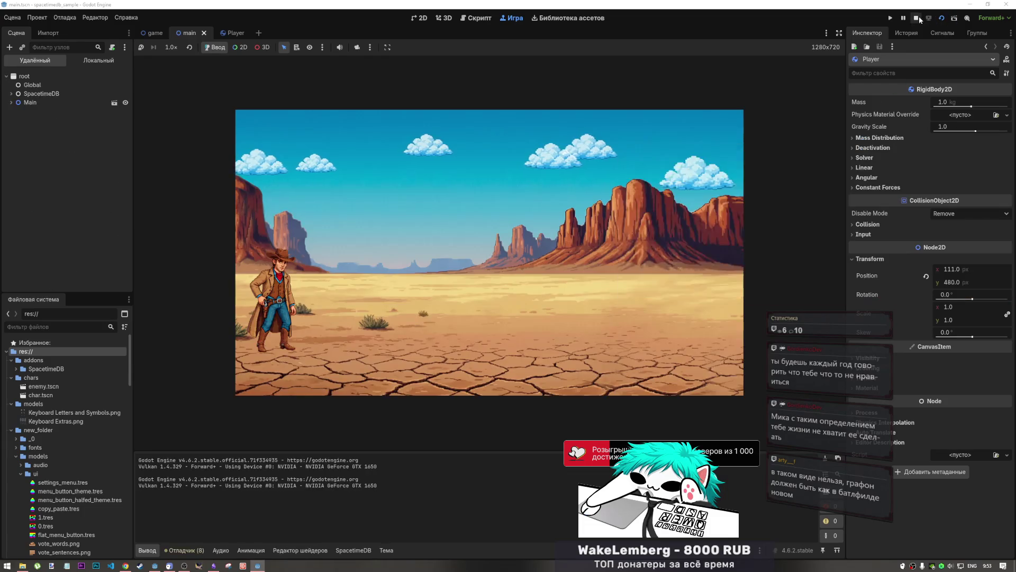
pyautogui.click(37, 18)
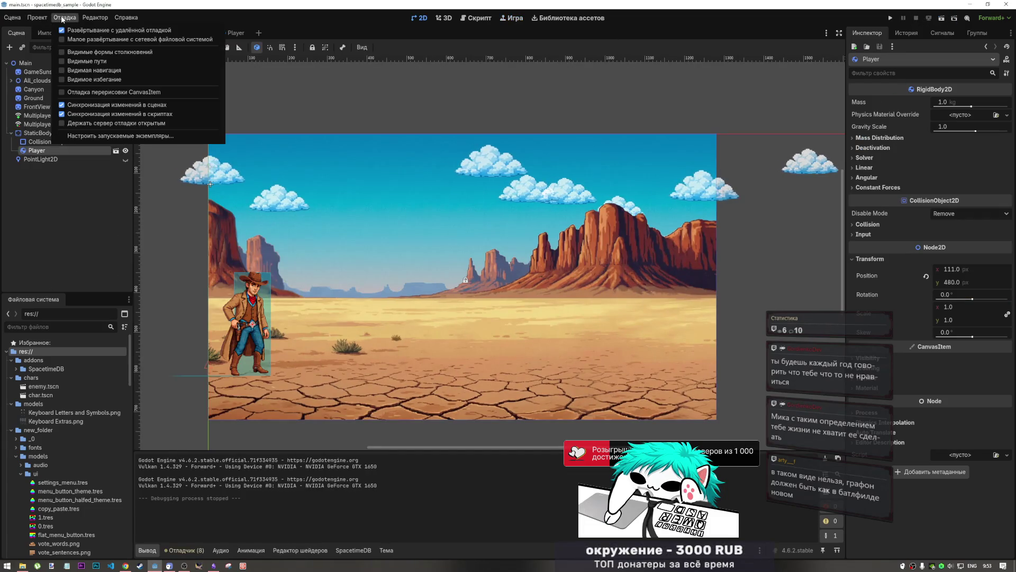
pyautogui.click(216, 136)
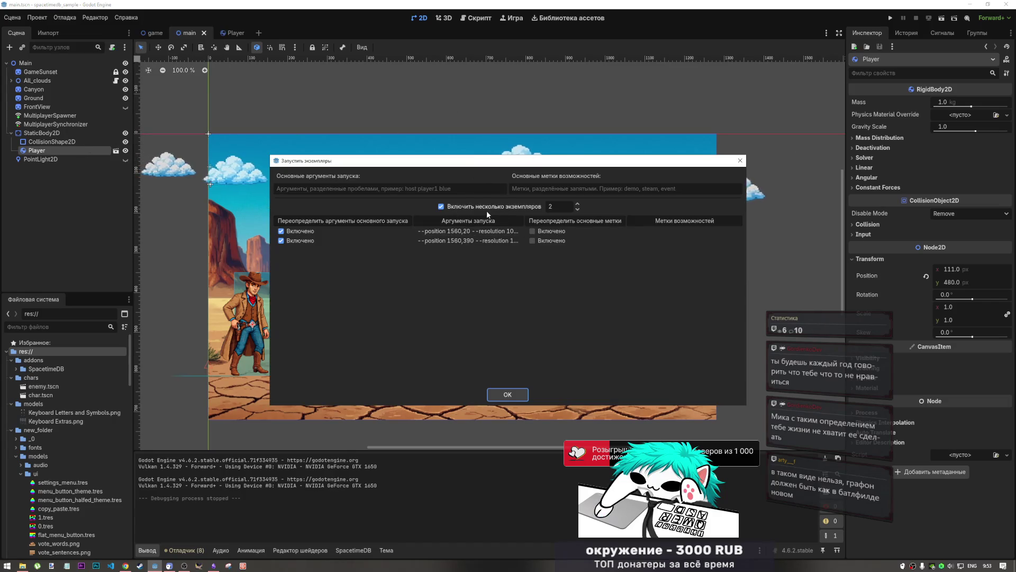
pyautogui.click(508, 394)
pyautogui.click(891, 18)
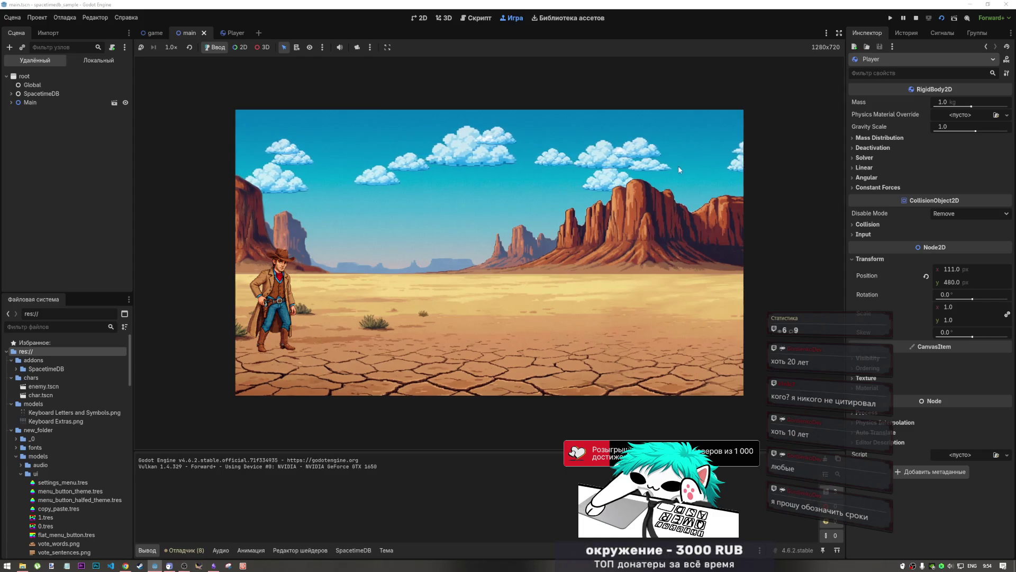
# - Stop the two-instance debug session to return to the desert main scene
pyautogui.click(918, 19)
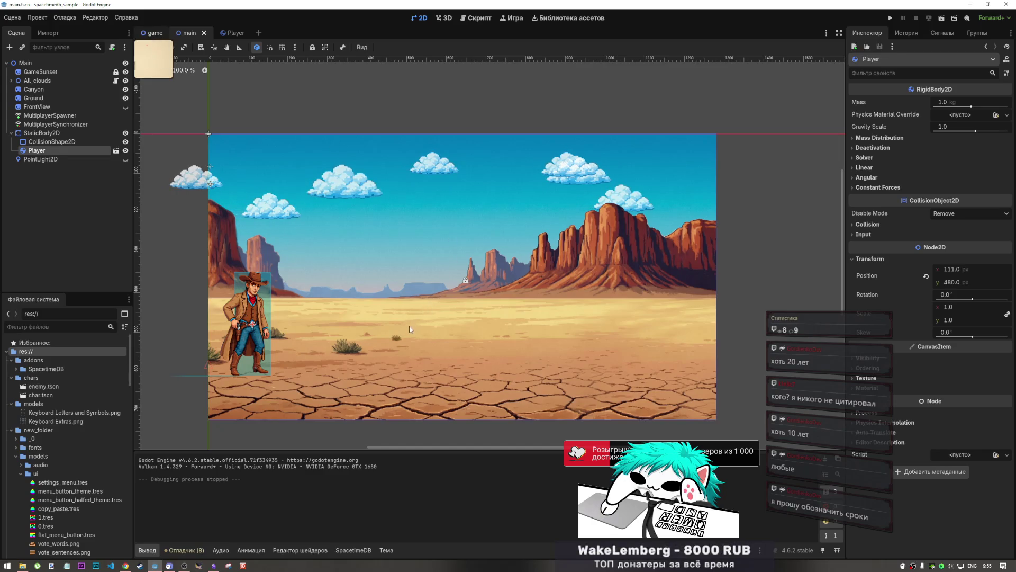
# - Switch to the game scene and inspect PlacementButton, EliminationButton and their parent PEButton
pyautogui.hotkey('ctrl', 'shift', 'Tab')
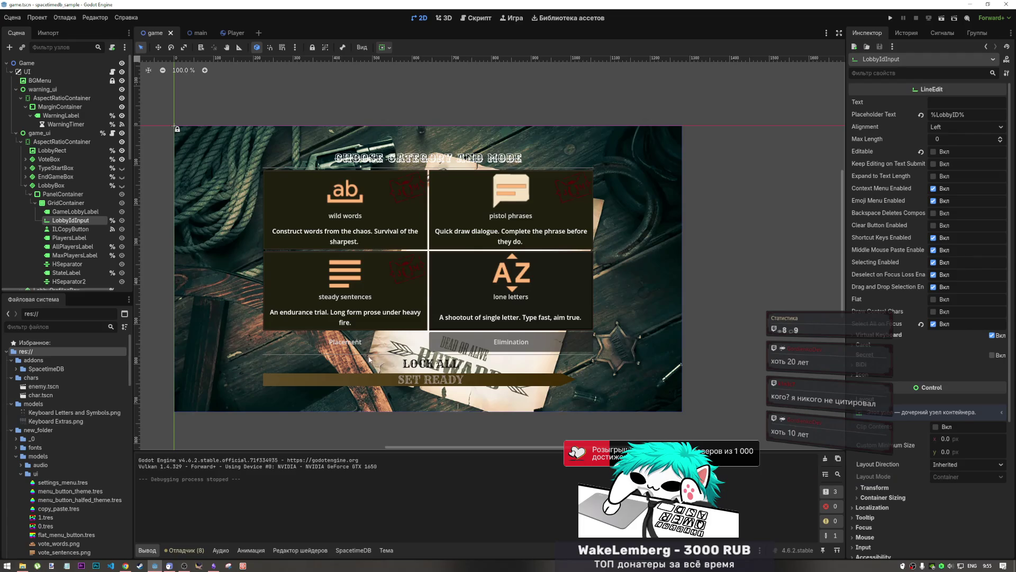
pyautogui.click(362, 342)
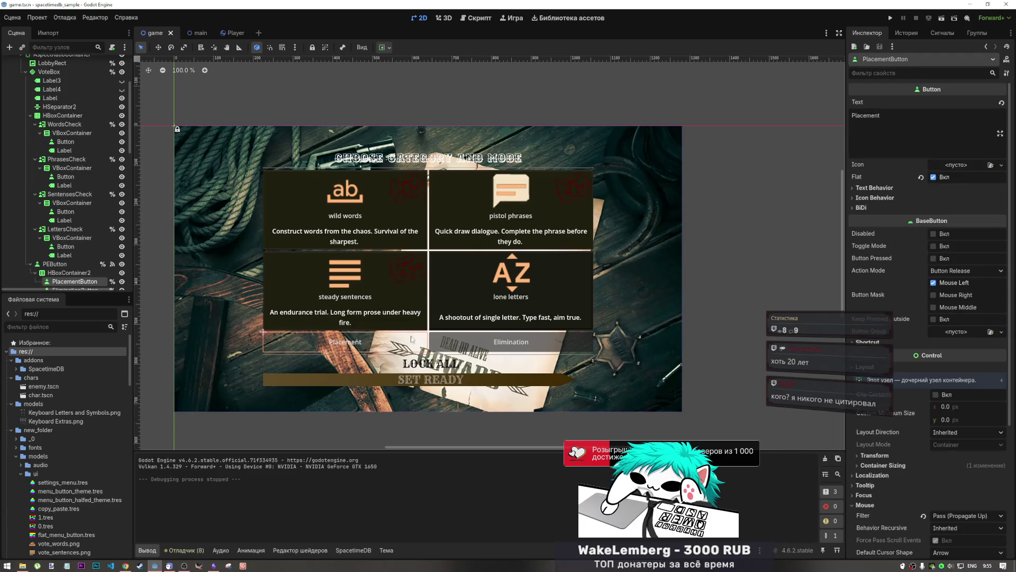
pyautogui.click(470, 342)
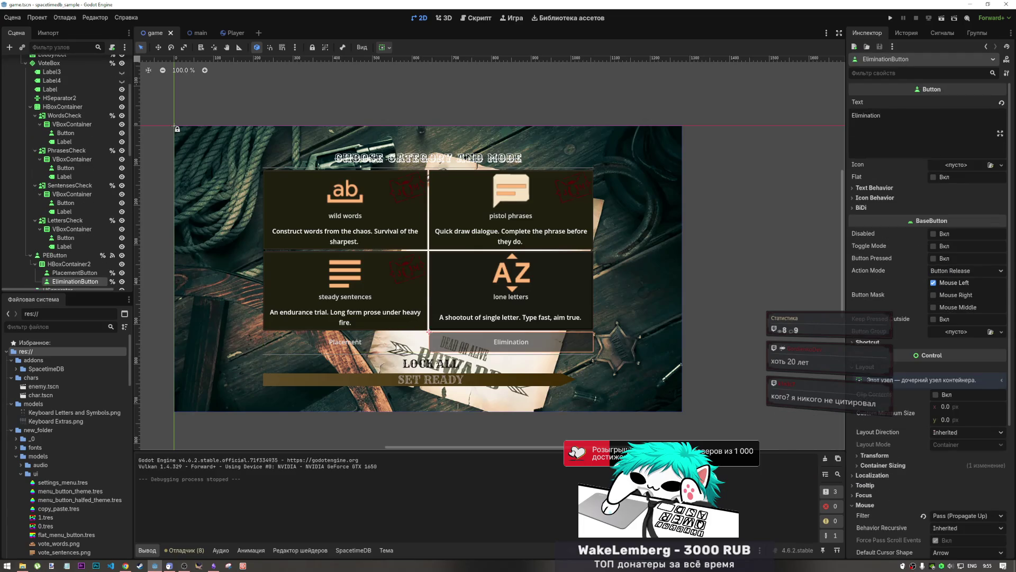
pyautogui.click(74, 256)
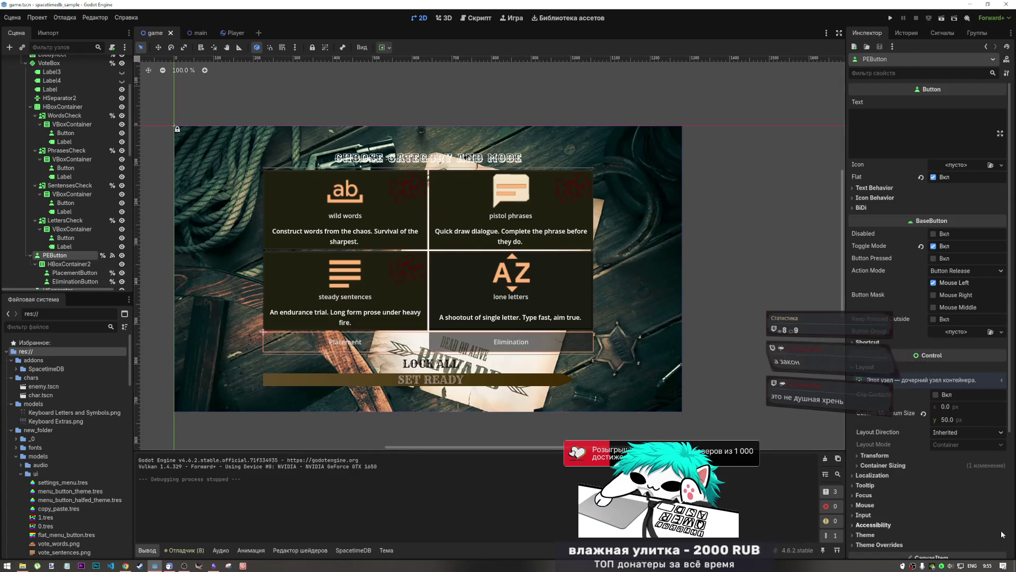
# - Glance at the system clock calendar, then close it
pyautogui.click(986, 566)
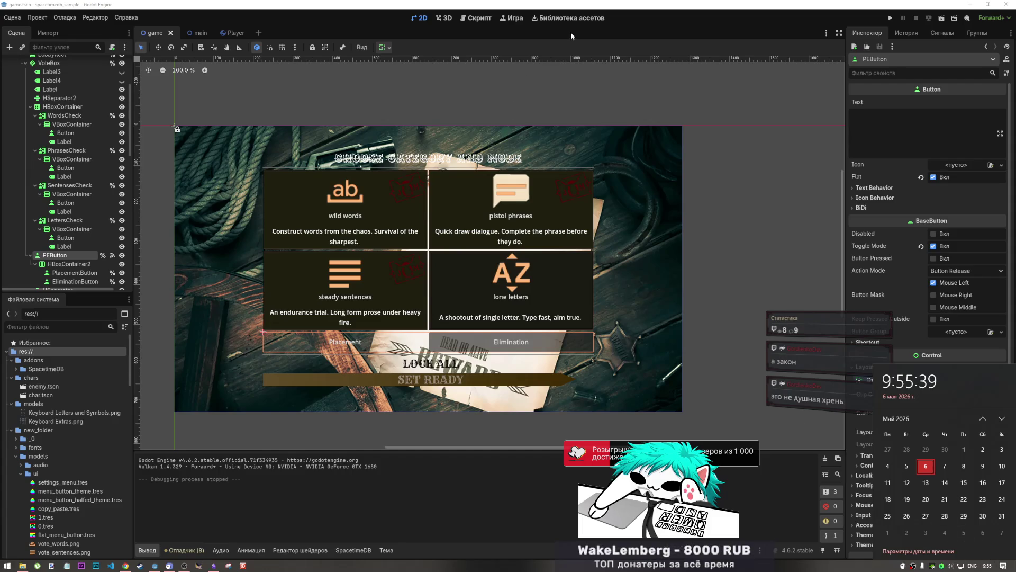
pyautogui.click(599, 34)
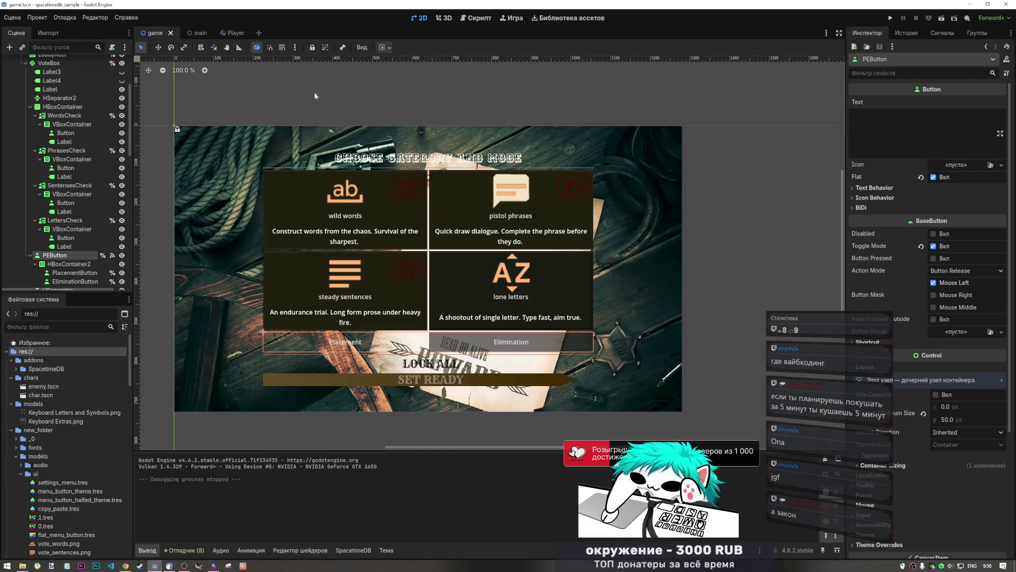
pyautogui.hscroll(-2, 318, 103)
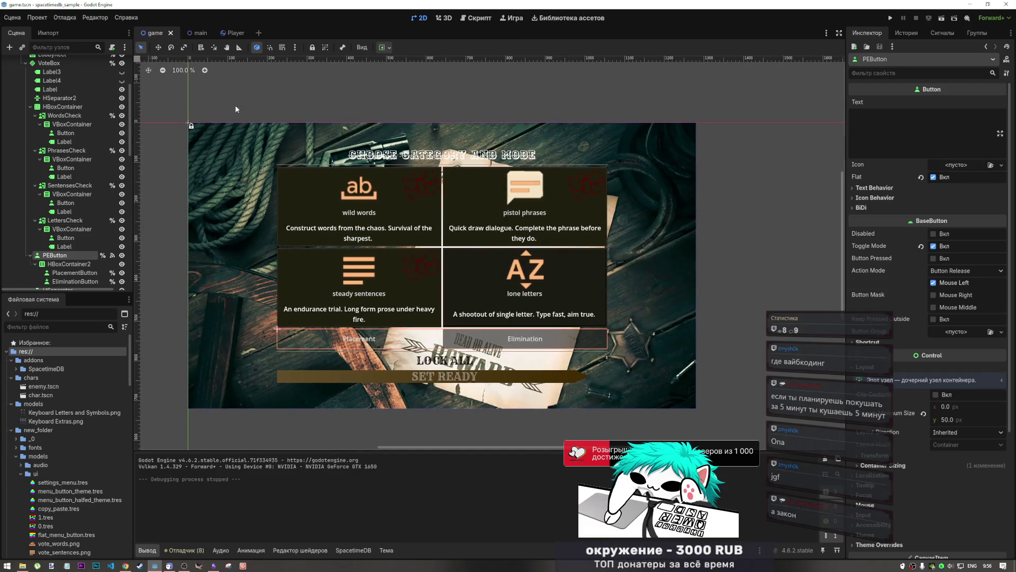
pyautogui.scroll(5, 79, 188)
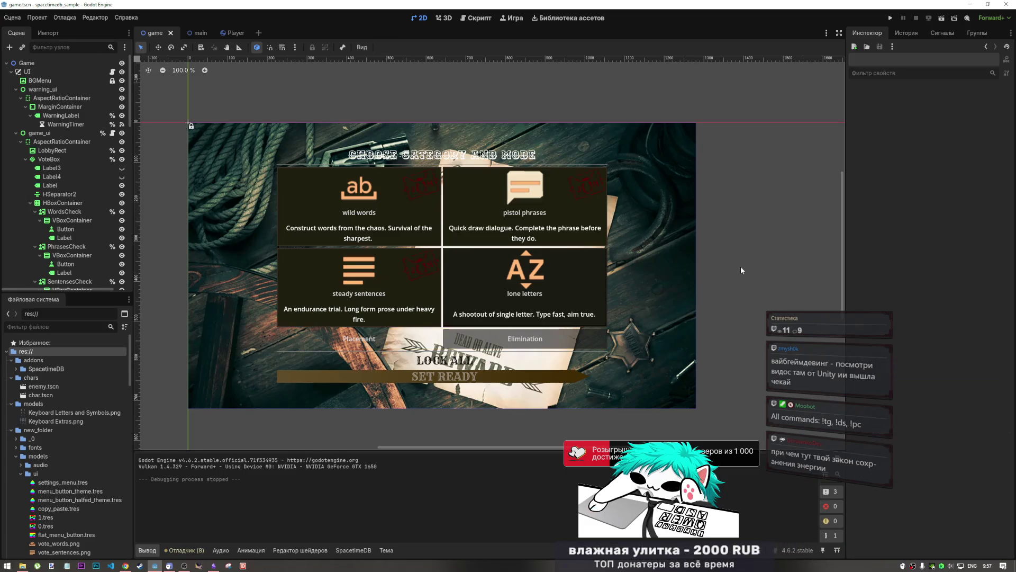
pyautogui.click(496, 343)
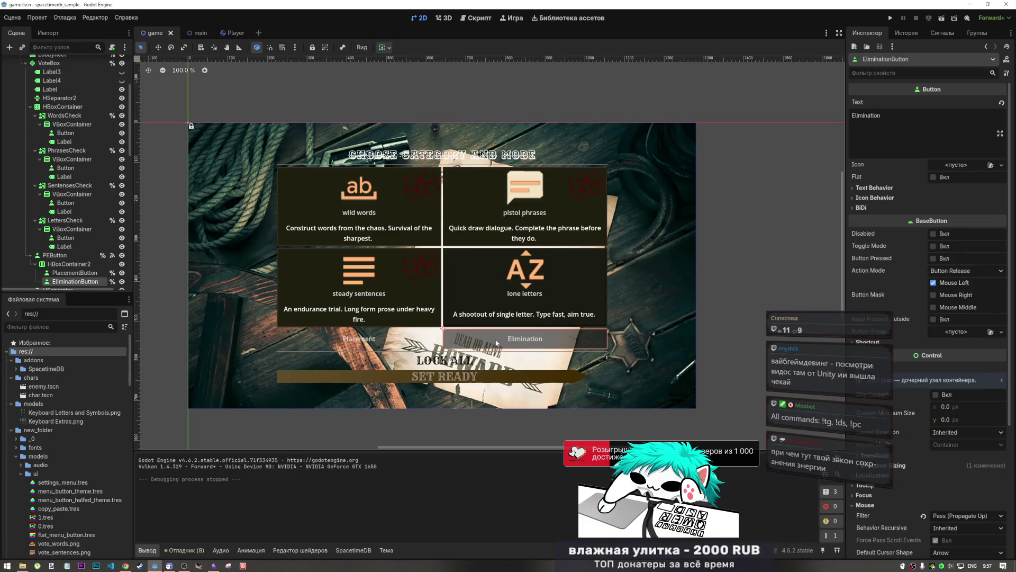
pyautogui.click(432, 335)
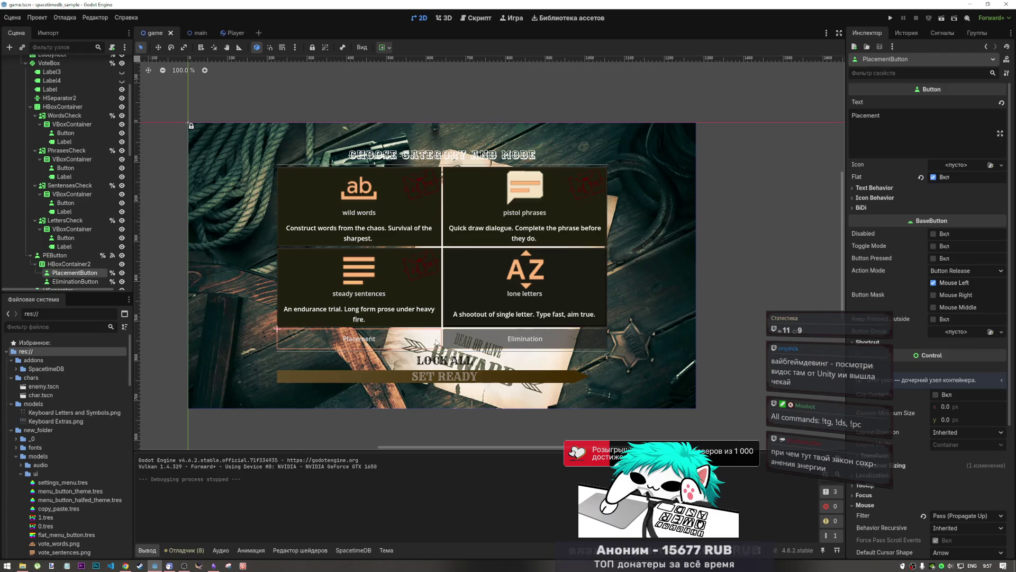
pyautogui.click(67, 257)
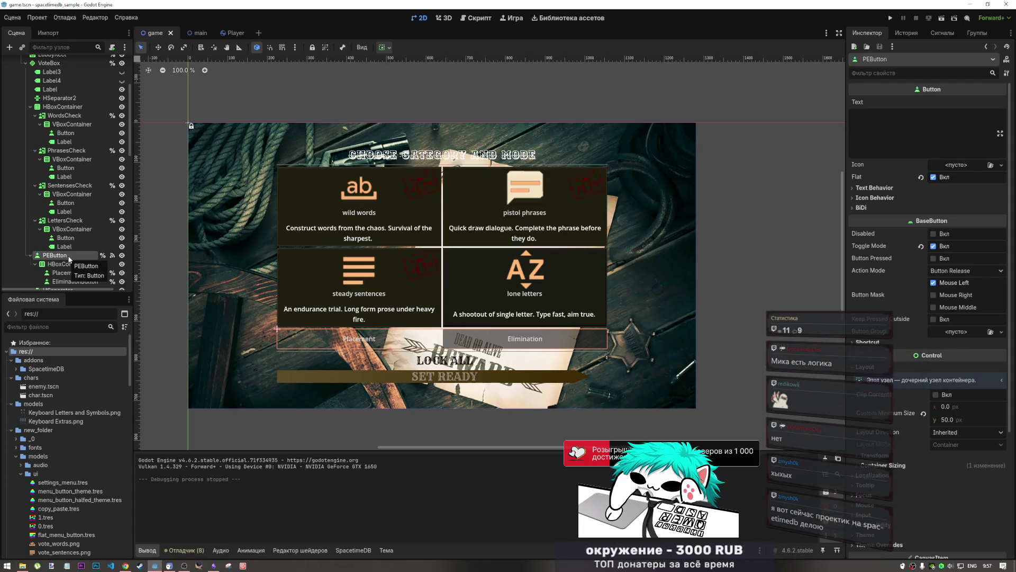
pyautogui.click(181, 556)
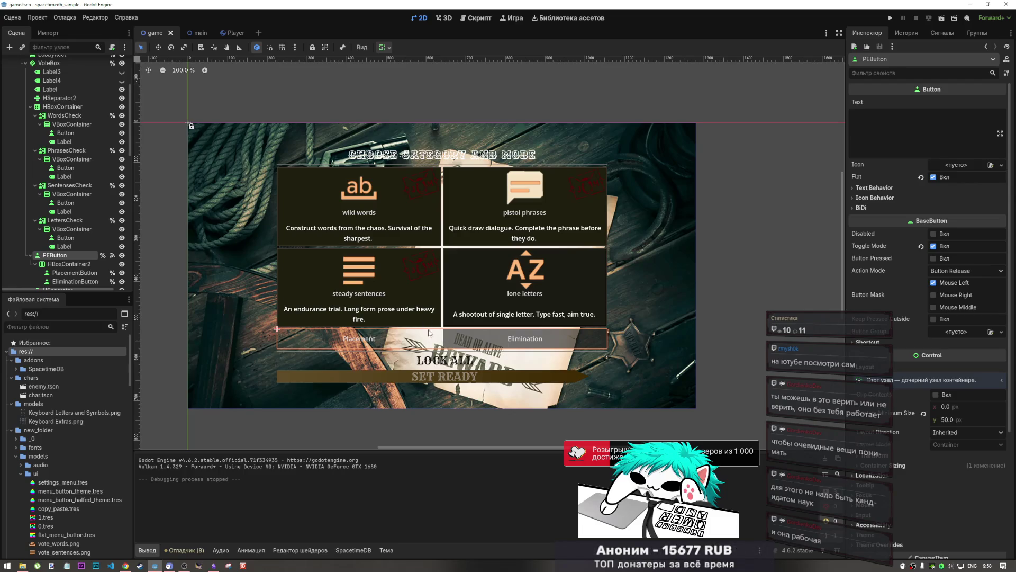
pyautogui.scroll(1, 428, 344)
pyautogui.scroll(5, 418, 357)
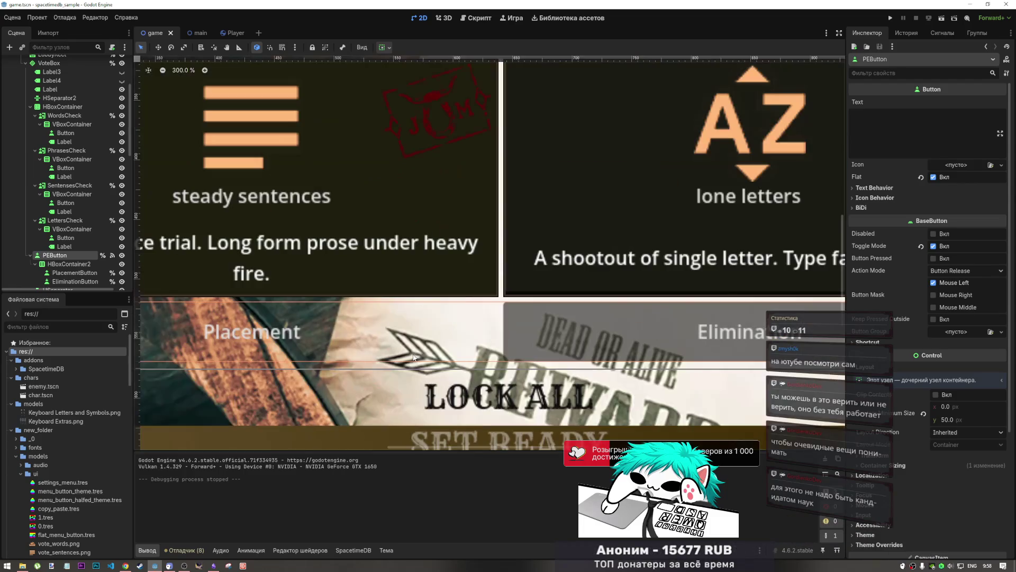
pyautogui.scroll(-8, 413, 357)
pyautogui.scroll(7, 413, 358)
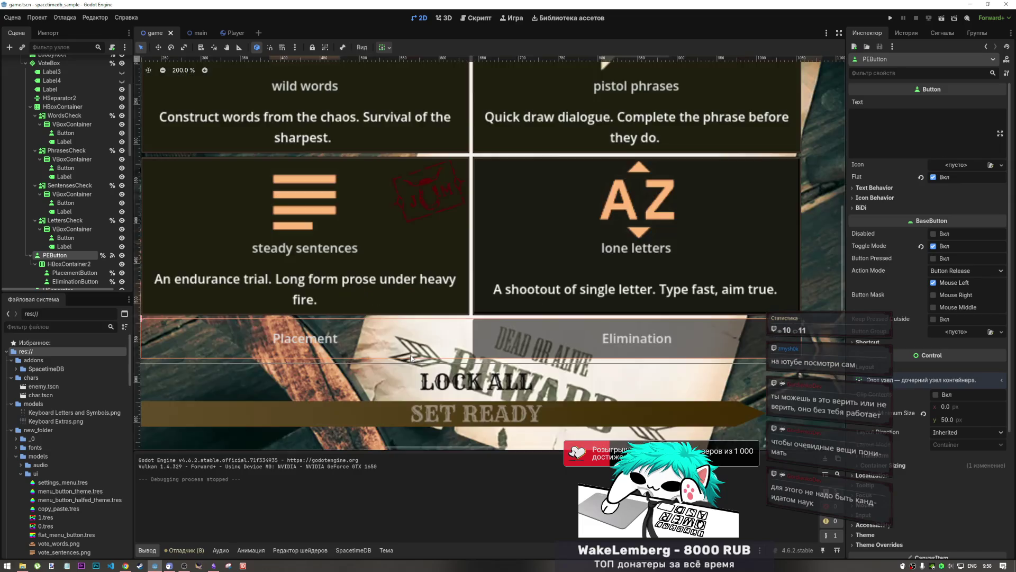
pyautogui.scroll(-3, 413, 358)
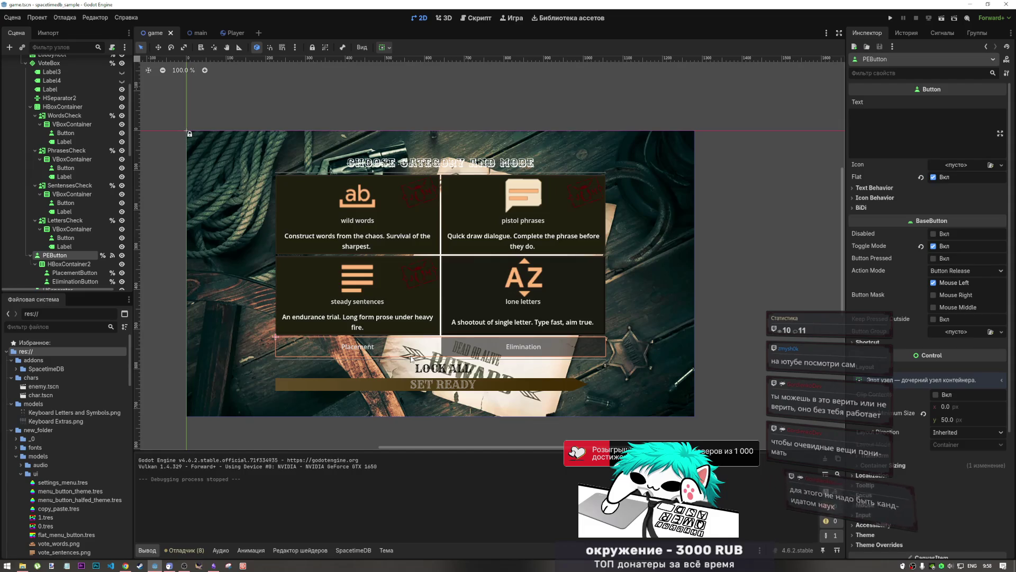
pyautogui.scroll(-1, 432, 338)
pyautogui.scroll(3, 432, 339)
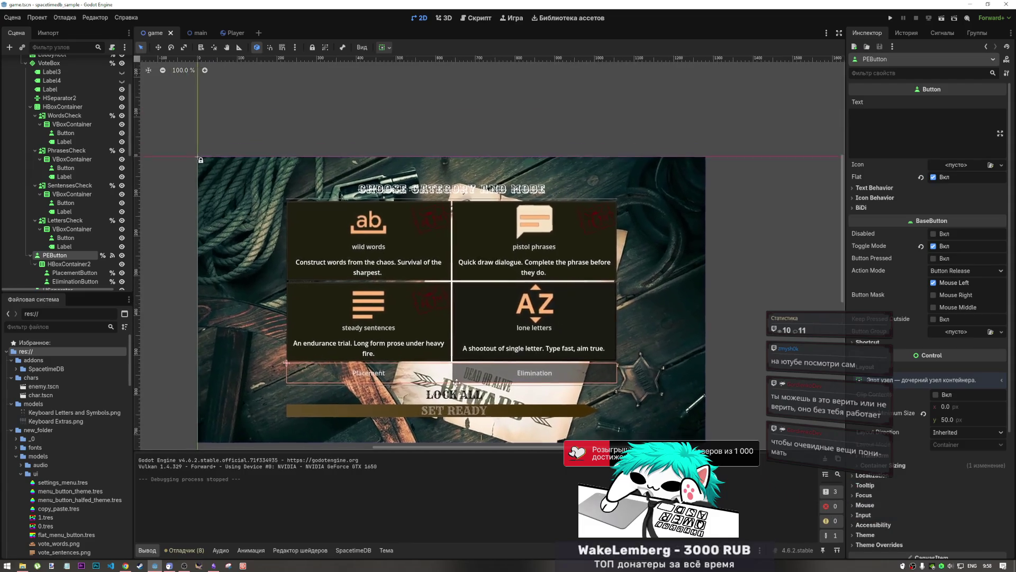
pyautogui.moveTo(201, 37)
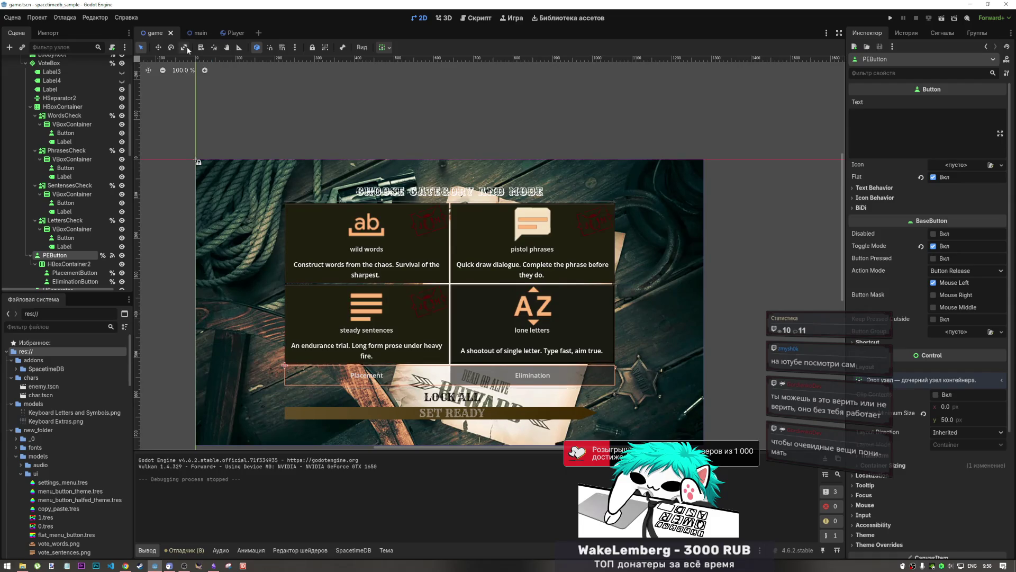
pyautogui.scroll(-2, 407, 299)
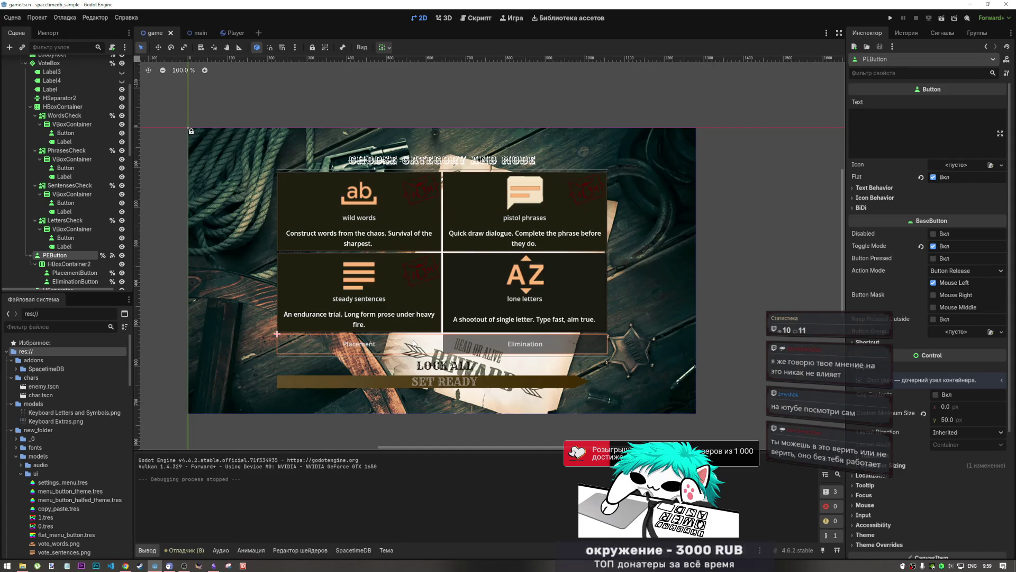
pyautogui.click(444, 345)
pyautogui.click(431, 345)
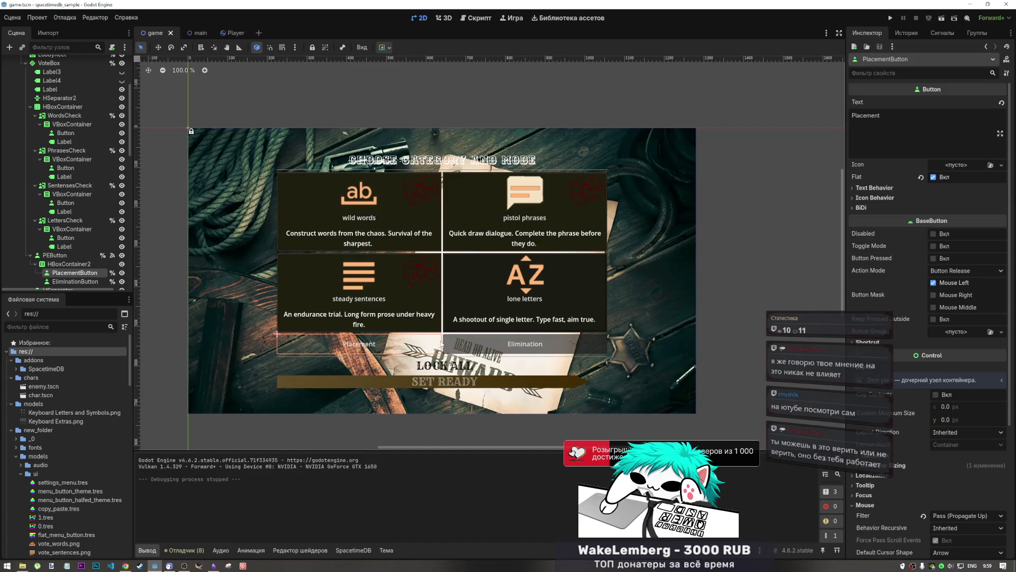
pyautogui.click(91, 262)
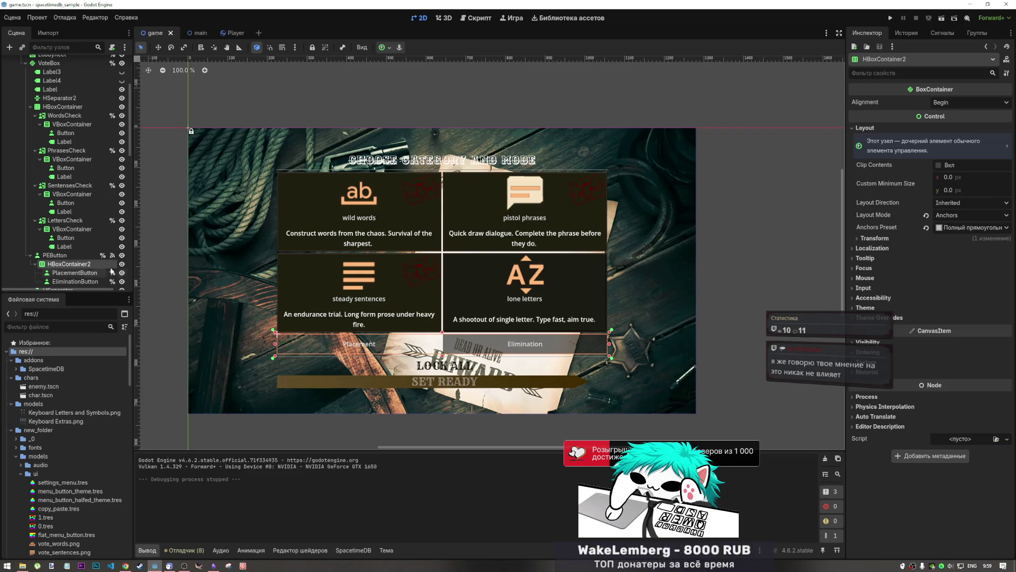
pyautogui.click(72, 256)
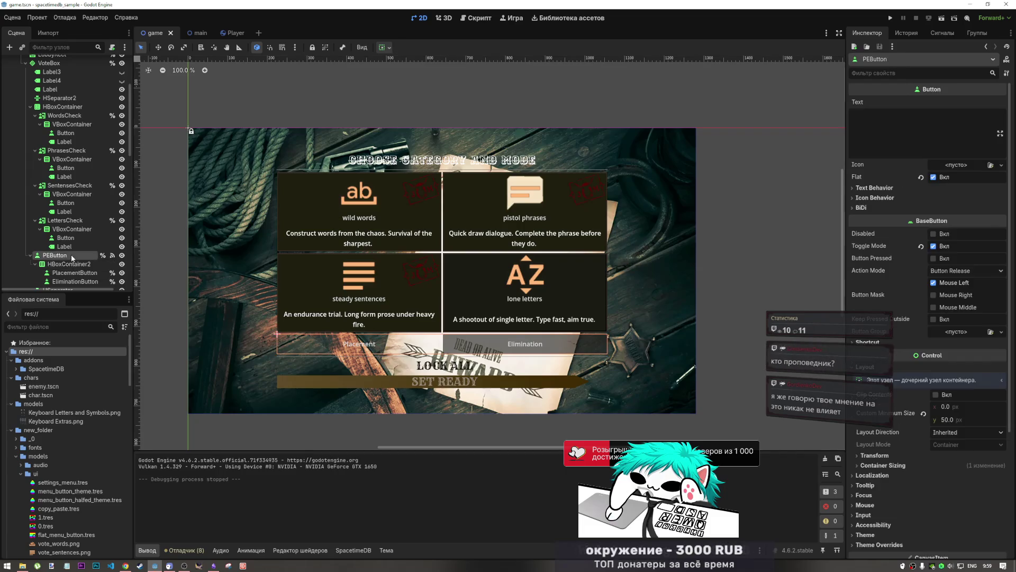
pyautogui.scroll(-1, 445, 268)
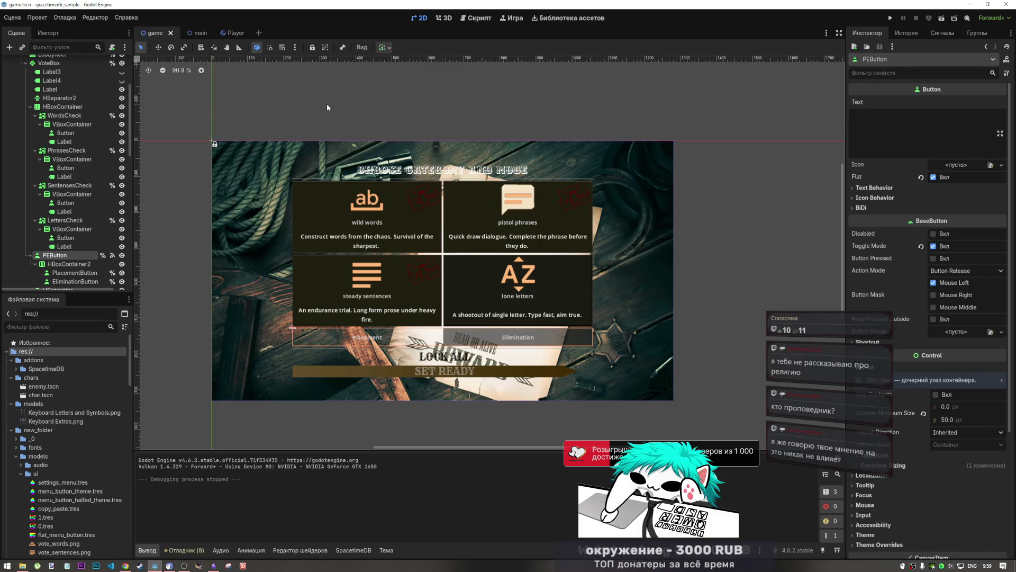
pyautogui.click(65, 18)
pyautogui.click(120, 135)
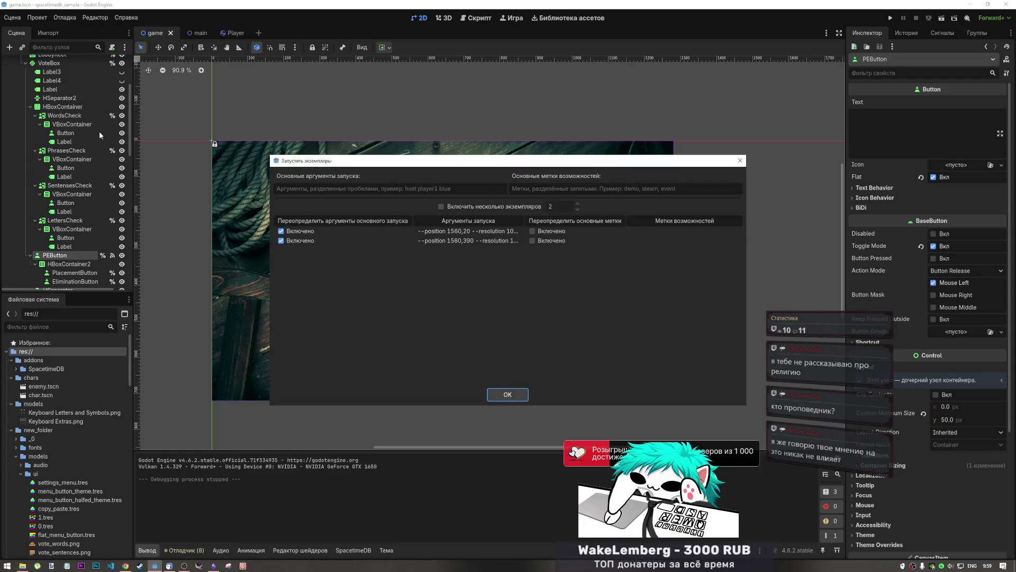
pyautogui.click(509, 394)
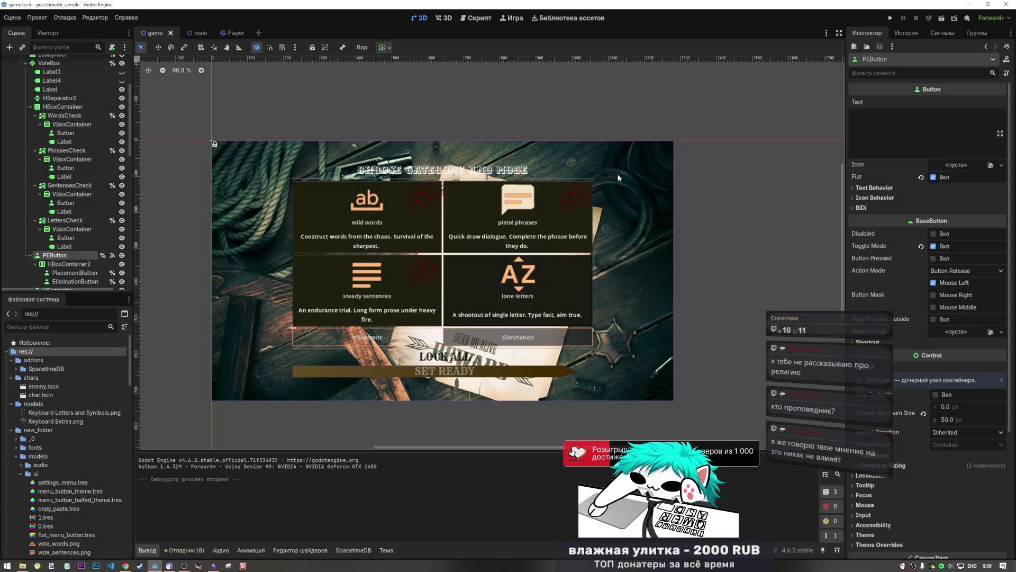
pyautogui.click(940, 20)
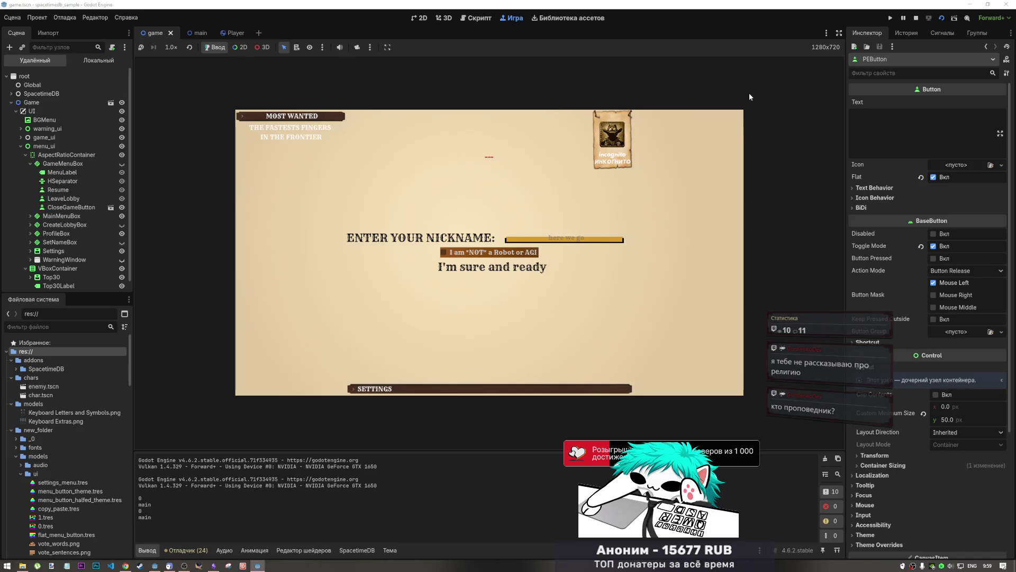
# - Resize and reposition the second game instance window beside the editor
pyautogui.click(259, 565)
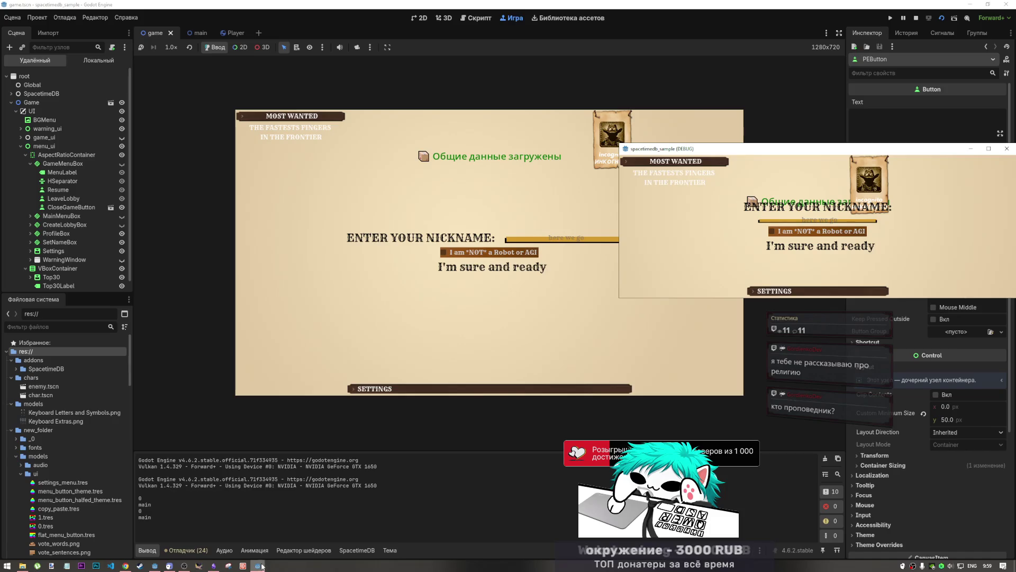
pyautogui.moveTo(842, 297); pyautogui.dragTo(843, 398)
pyautogui.moveTo(723, 152)
pyautogui.mouseDown()
pyautogui.moveTo(789, 106)
pyautogui.moveTo(798, 81)
pyautogui.mouseUp()
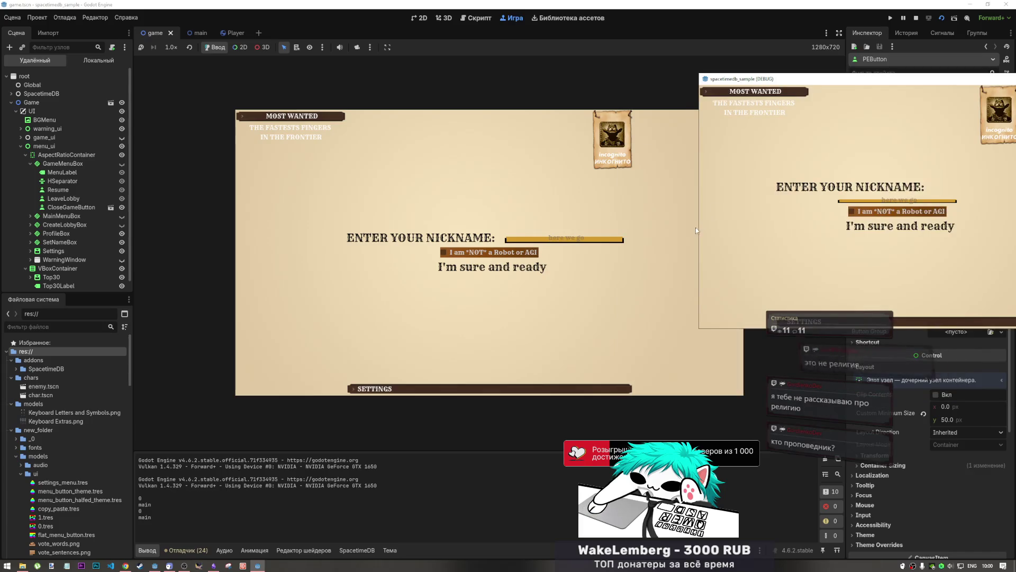
pyautogui.moveTo(698, 227); pyautogui.dragTo(737, 227)
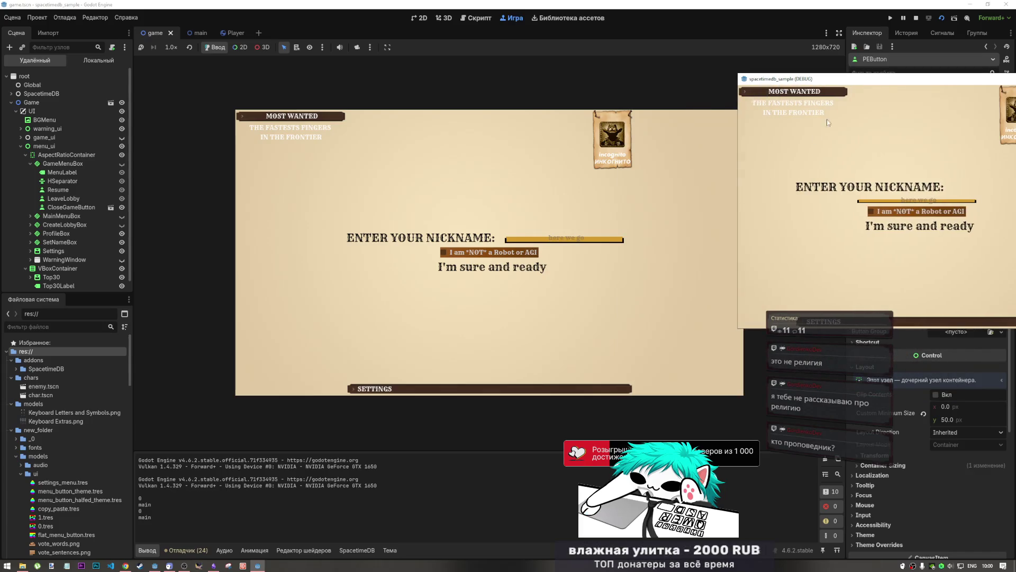
pyautogui.moveTo(821, 79)
pyautogui.mouseDown()
pyautogui.moveTo(718, 105)
pyautogui.moveTo(736, 108)
pyautogui.mouseUp()
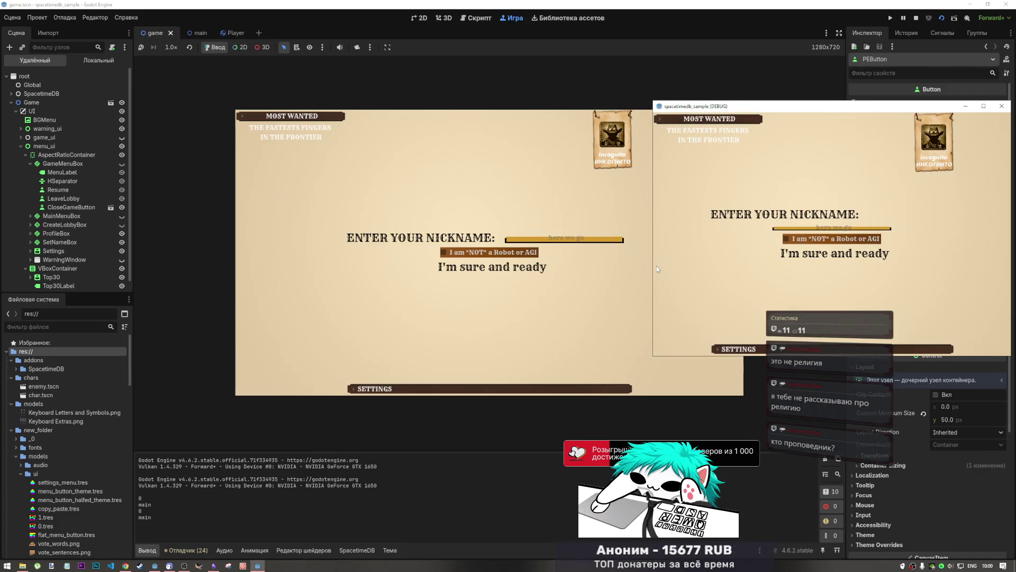
# - Enter nickname 'aaaaa' in the embedded game, tick the robot box, and submit
pyautogui.click(591, 240)
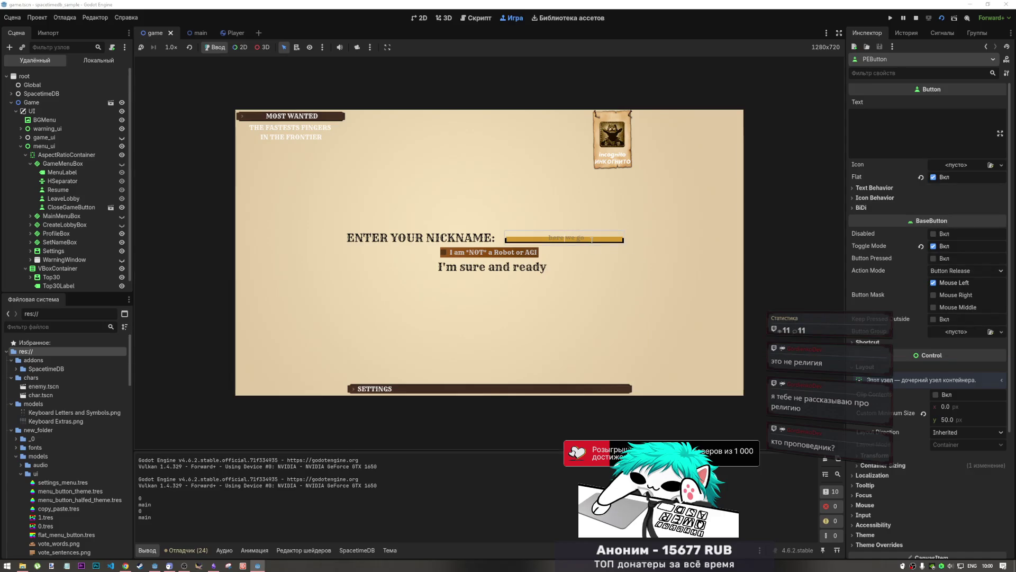
pyautogui.hotkey('alt', 'shift')
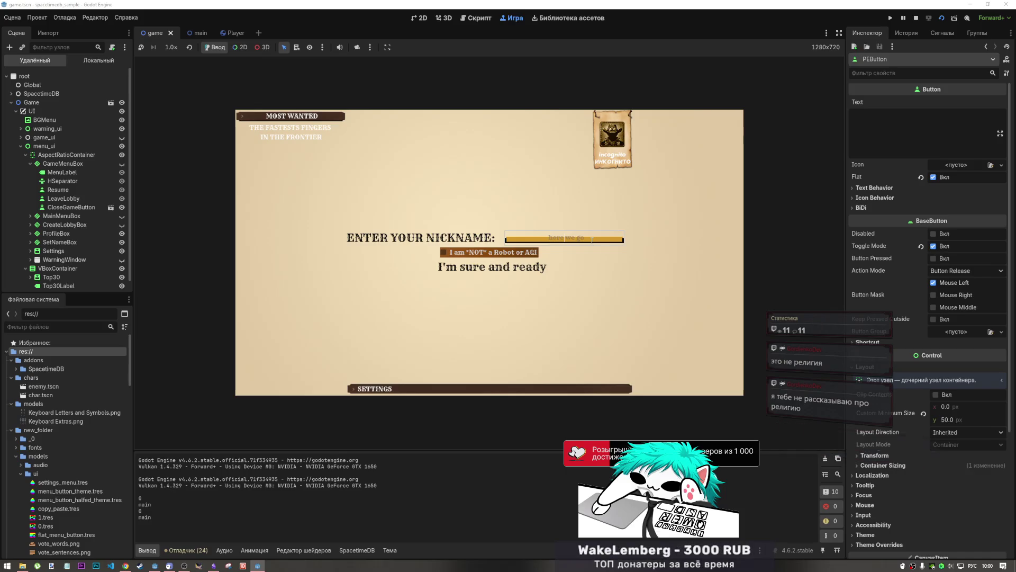
pyautogui.write('aaaaa')
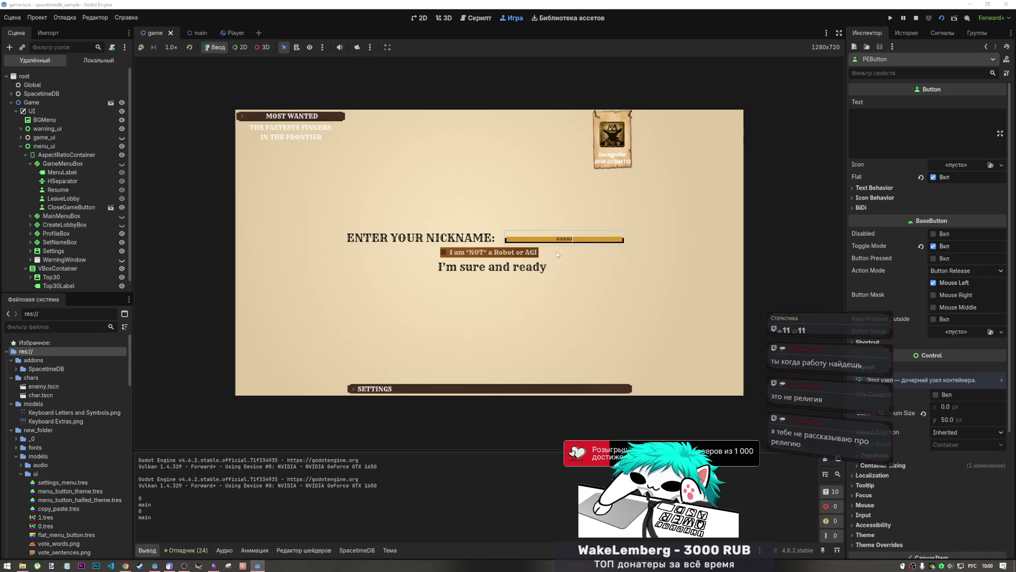
pyautogui.click(492, 252)
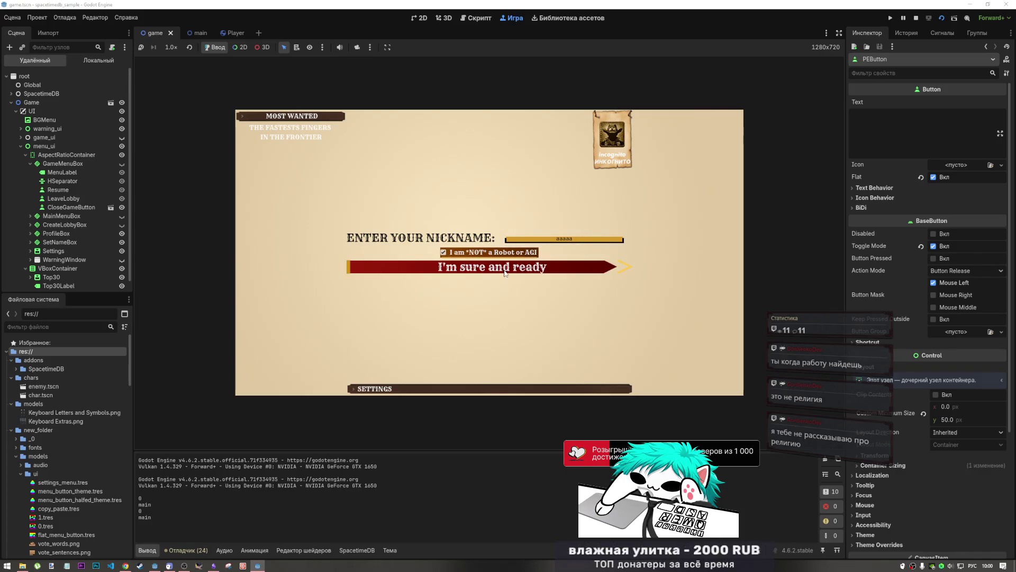
pyautogui.click(506, 273)
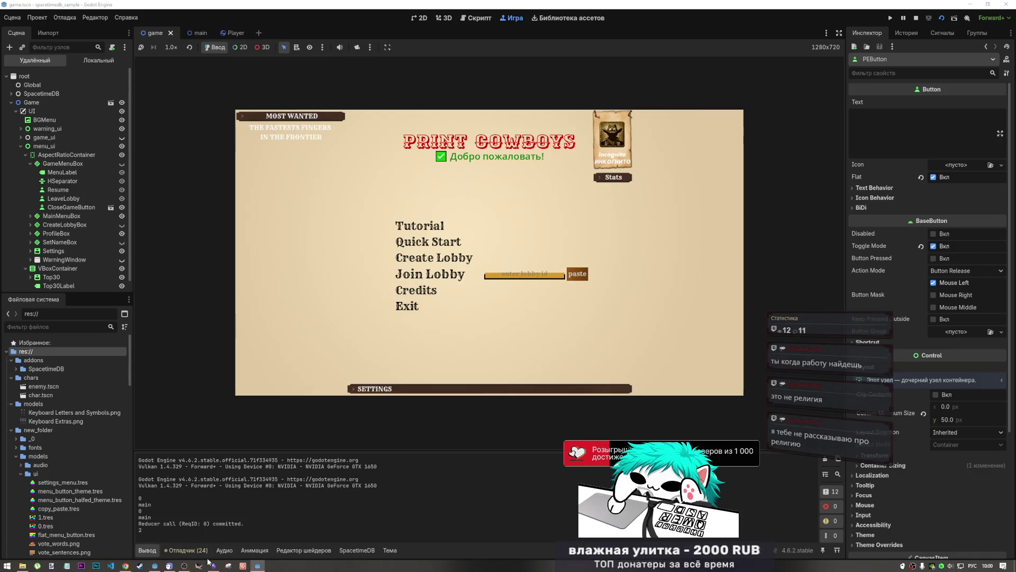
# - Submit nickname 'б' in the second instance, then create a new lobby in the first
pyautogui.click(257, 566)
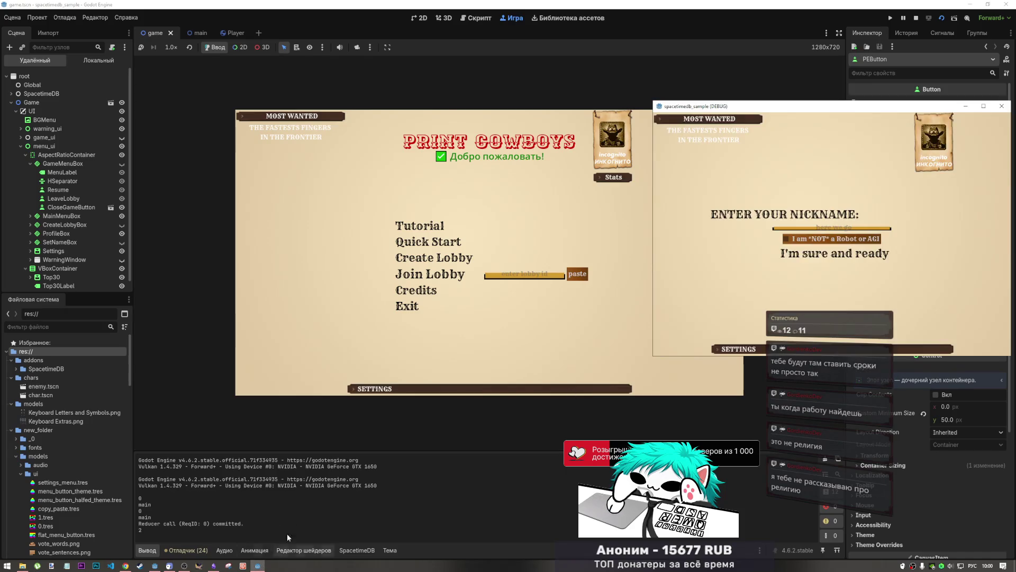
pyautogui.click(821, 228)
pyautogui.write('бббб')
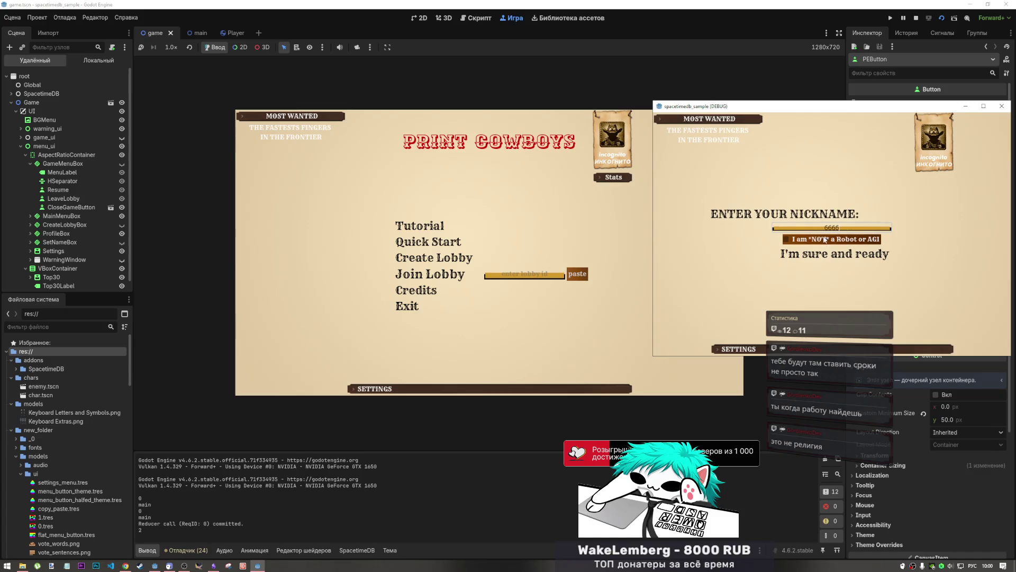
pyautogui.click(825, 254)
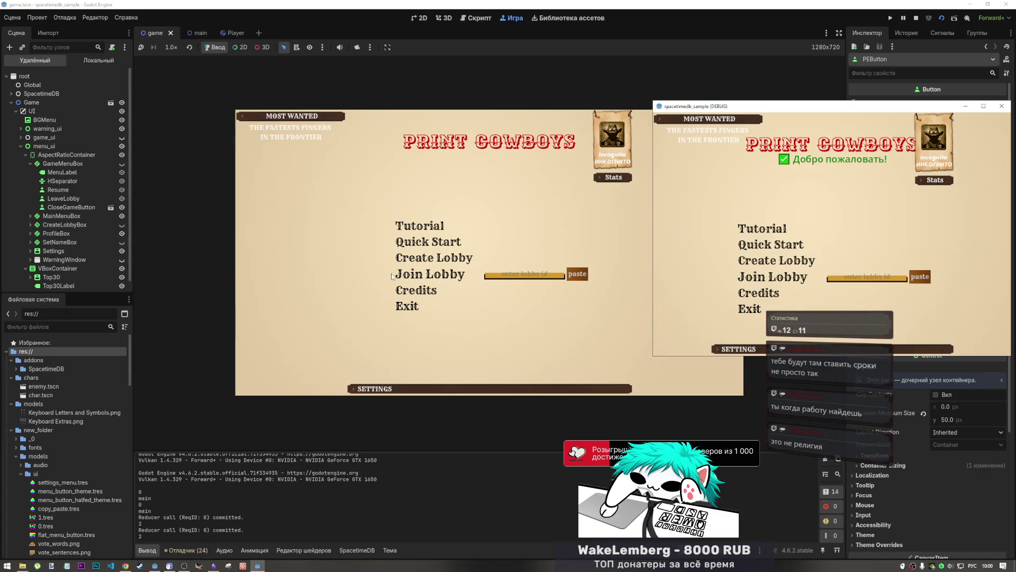
pyautogui.click(443, 264)
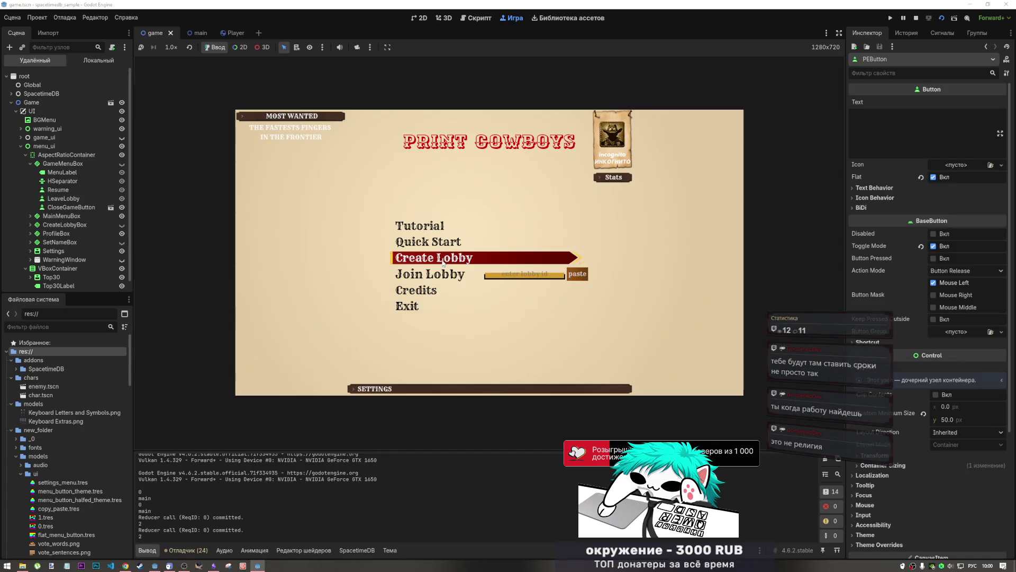
pyautogui.click(465, 276)
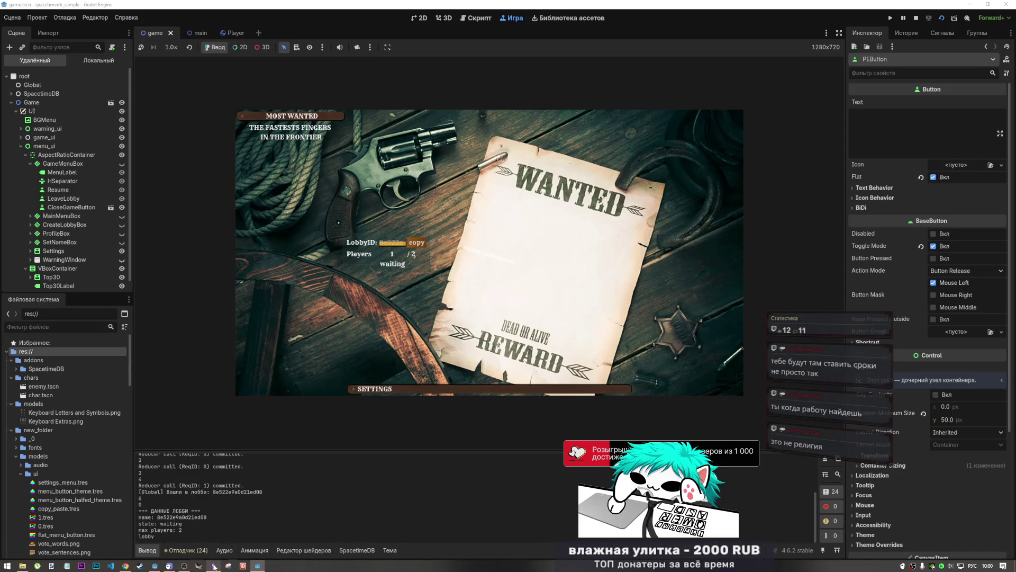
# - Paste the lobby ID into the second instance and join the lobby
pyautogui.moveTo(187, 568)
pyautogui.moveTo(152, 567)
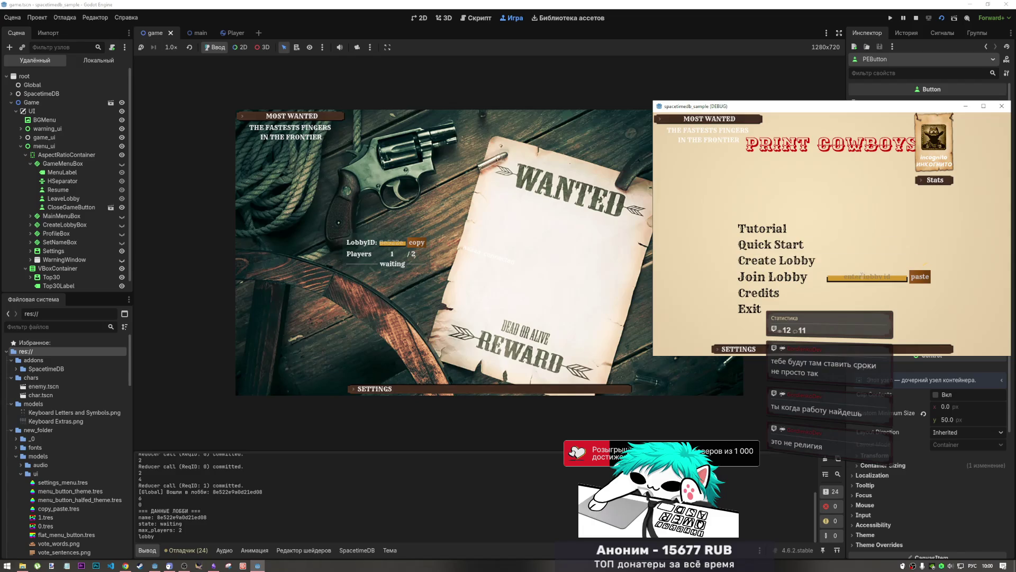
pyautogui.click(920, 276)
pyautogui.click(781, 280)
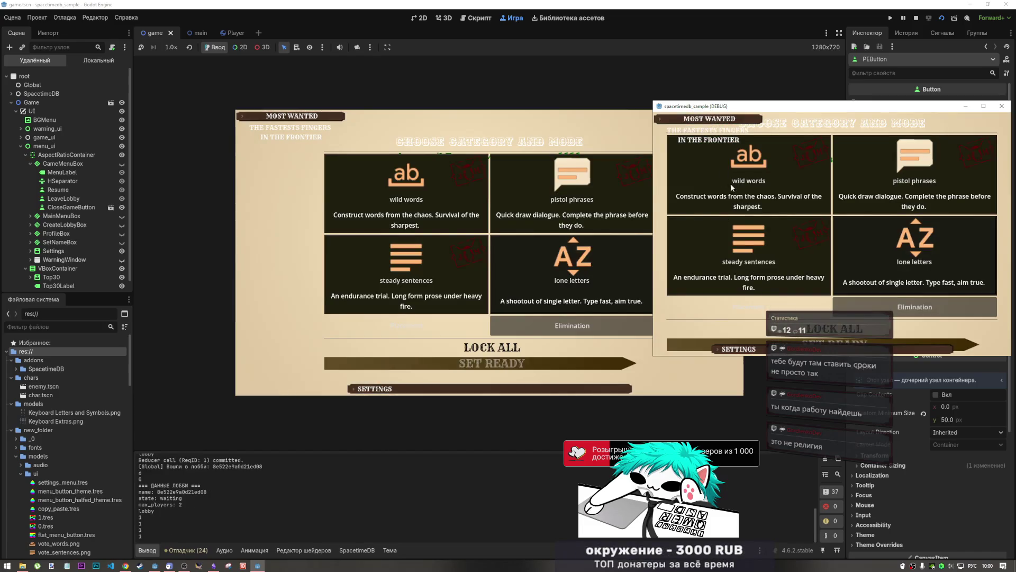
# - Toggle repeatedly between Placement and Elimination modes, then stop the game
pyautogui.click(476, 192)
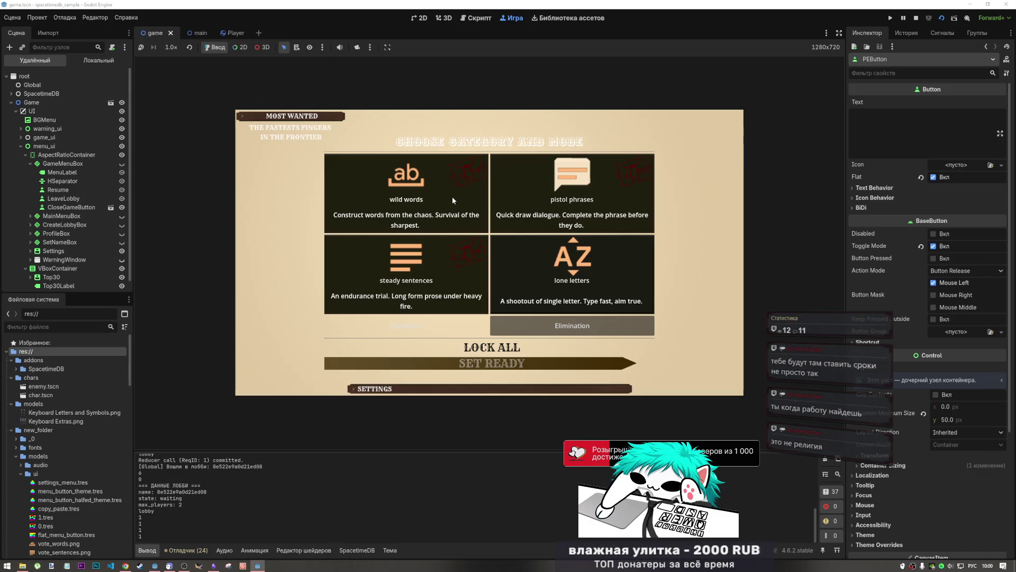
pyautogui.click(519, 326)
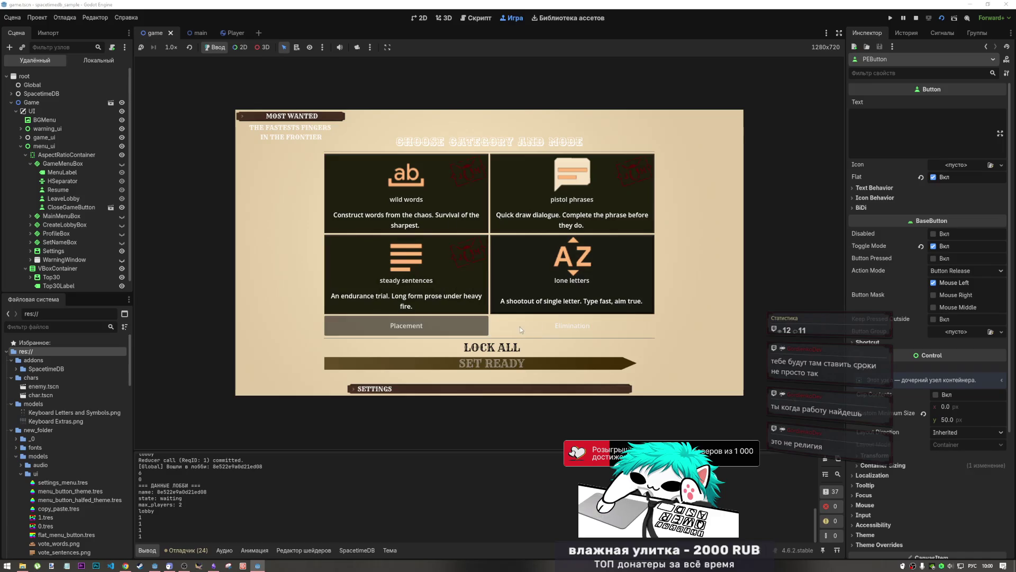
pyautogui.click(520, 326)
pyautogui.click(519, 326)
pyautogui.click(520, 326)
pyautogui.click(520, 326)
pyautogui.click(520, 326)
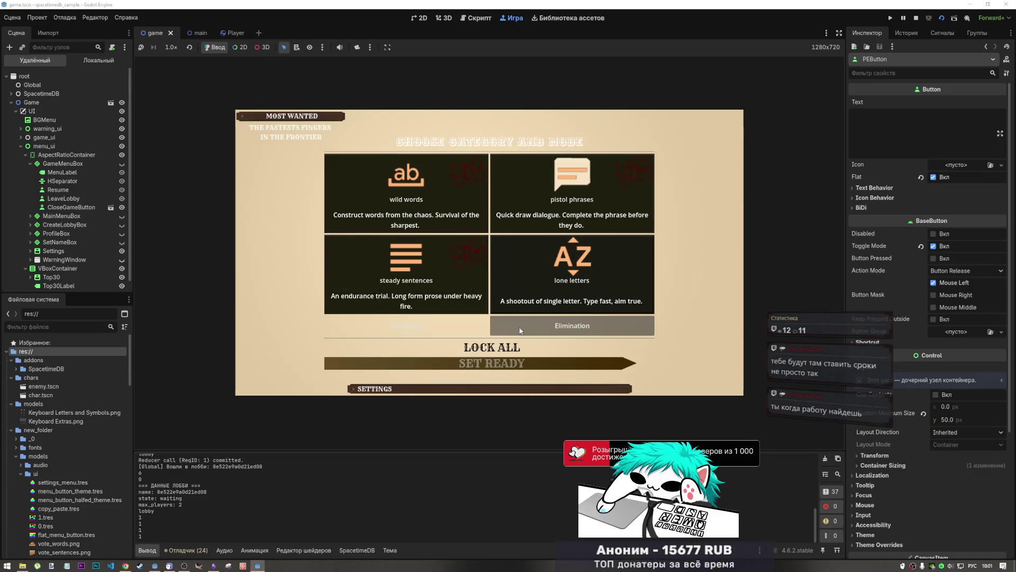
pyautogui.click(519, 327)
pyautogui.click(520, 327)
pyautogui.click(916, 18)
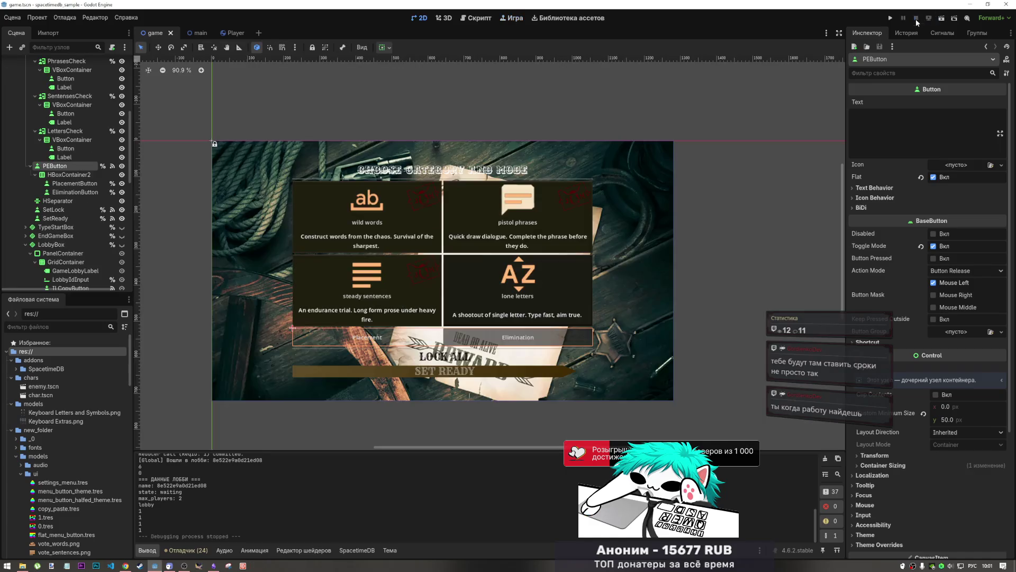
pyautogui.click(386, 219)
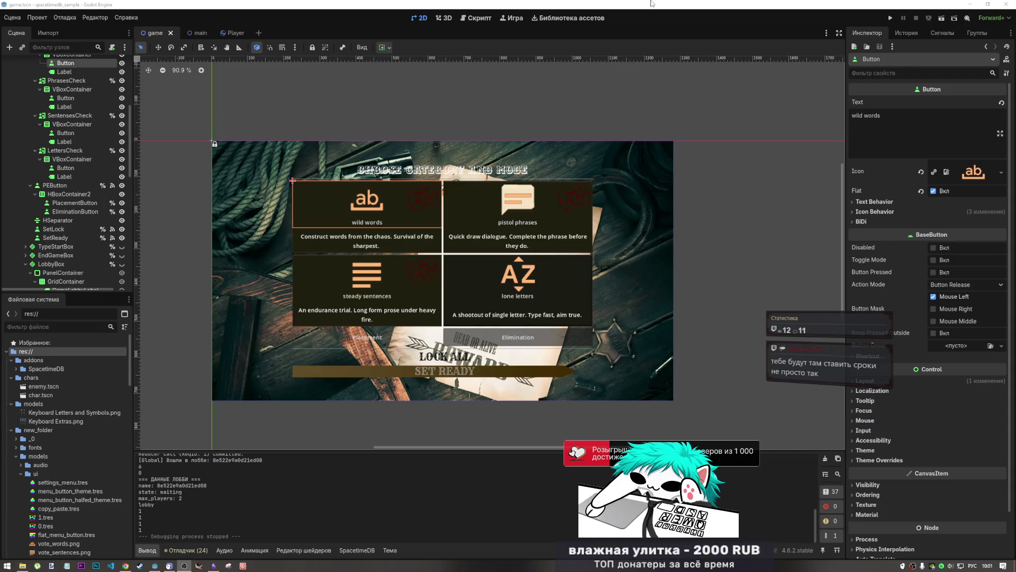
pyautogui.click(397, 241)
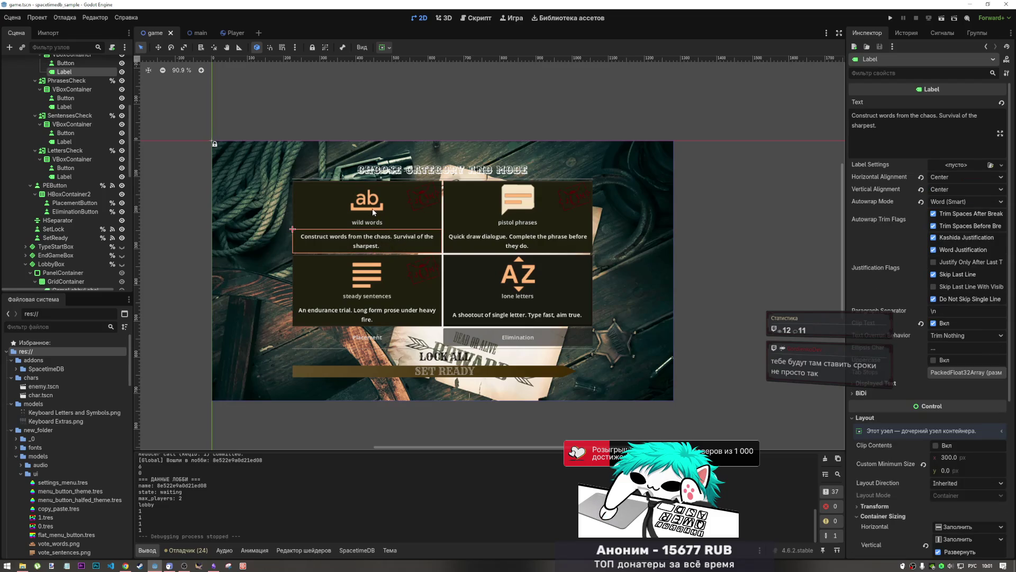
pyautogui.keyDown('shift'); pyautogui.click(383, 218); pyautogui.keyUp('shift')
pyautogui.scroll(5, 87, 120)
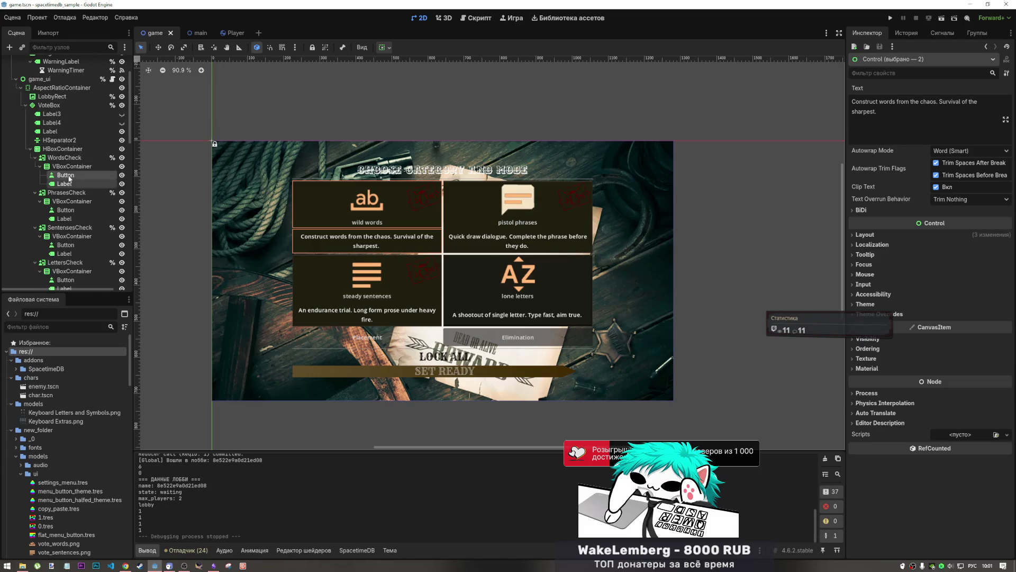
pyautogui.click(74, 158)
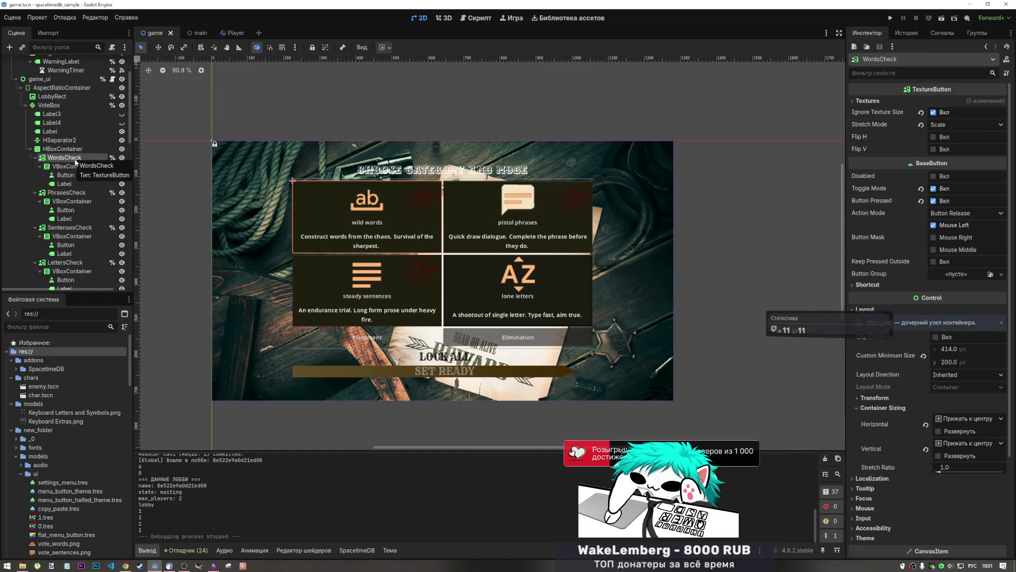
pyautogui.click(74, 167)
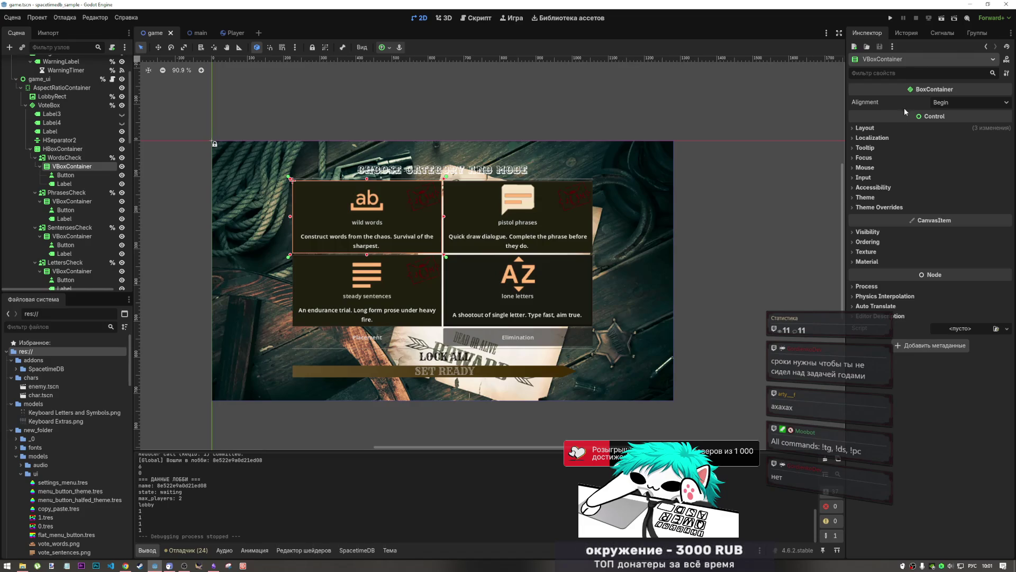
# - Browse the VBoxContainer's Layout and Localization inspector sections
pyautogui.click(889, 127)
pyautogui.click(882, 128)
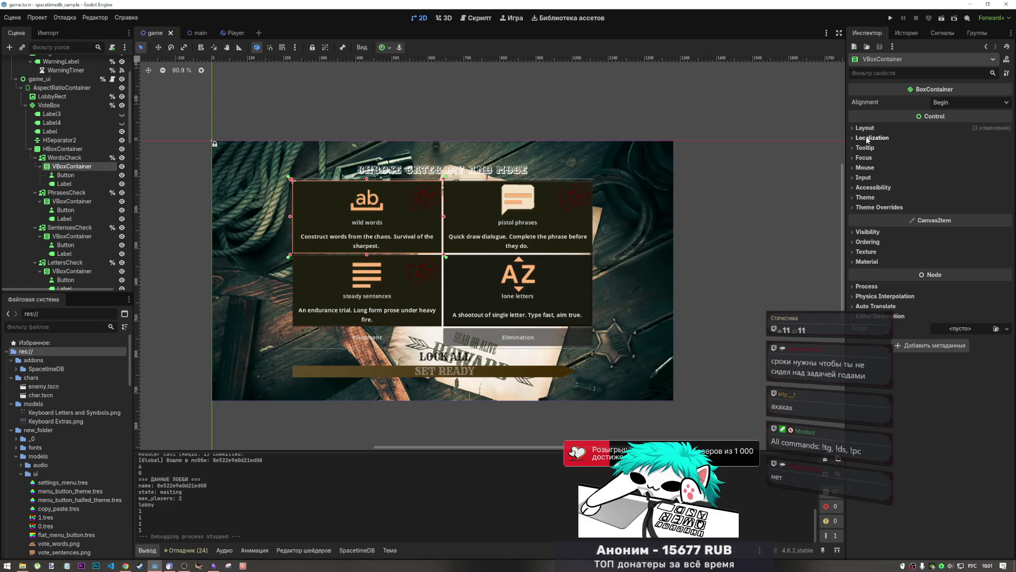
pyautogui.click(868, 129)
pyautogui.click(869, 129)
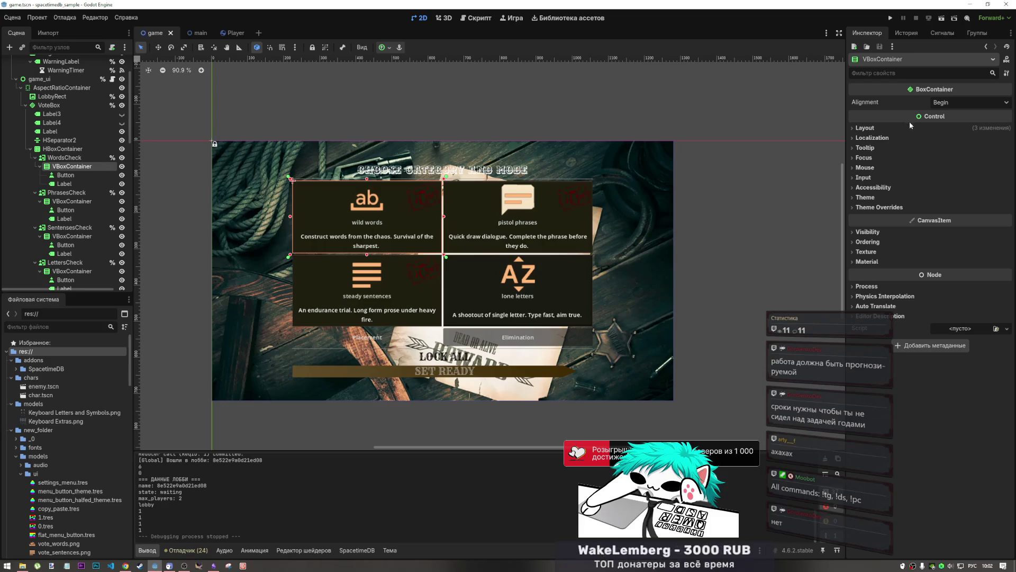
pyautogui.click(882, 128)
pyautogui.click(882, 128)
pyautogui.click(877, 128)
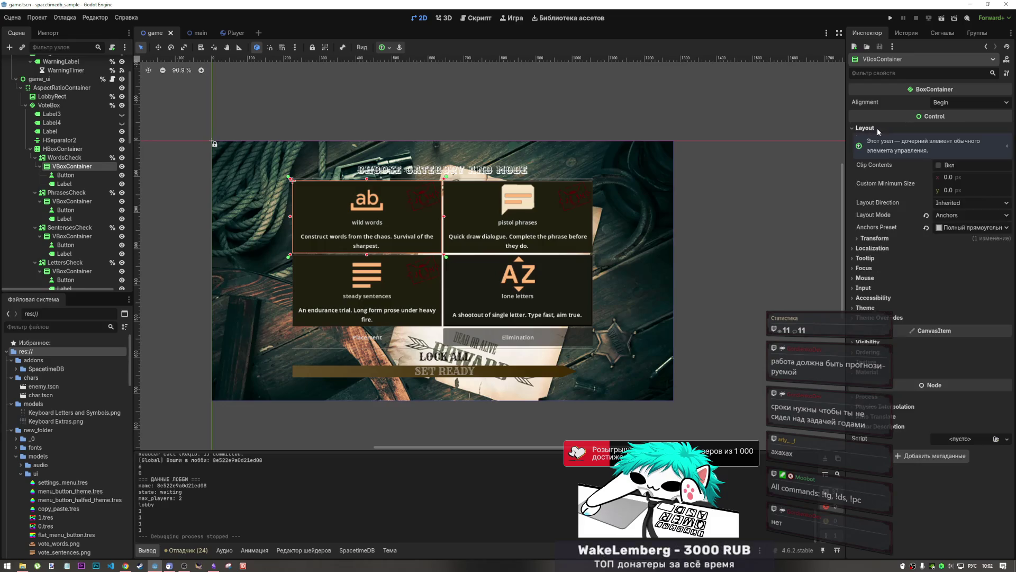
pyautogui.click(877, 128)
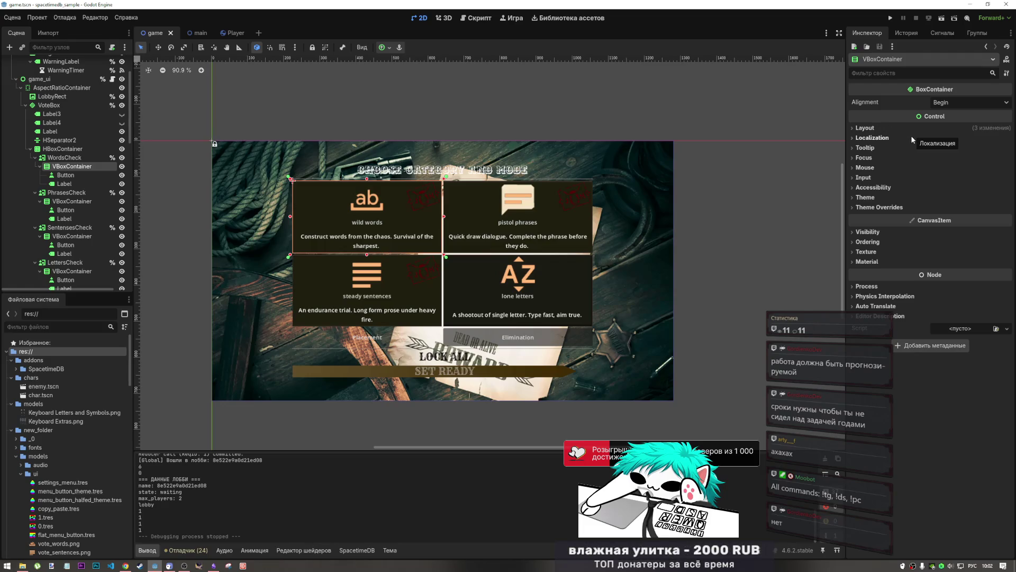
pyautogui.click(887, 137)
pyautogui.click(888, 138)
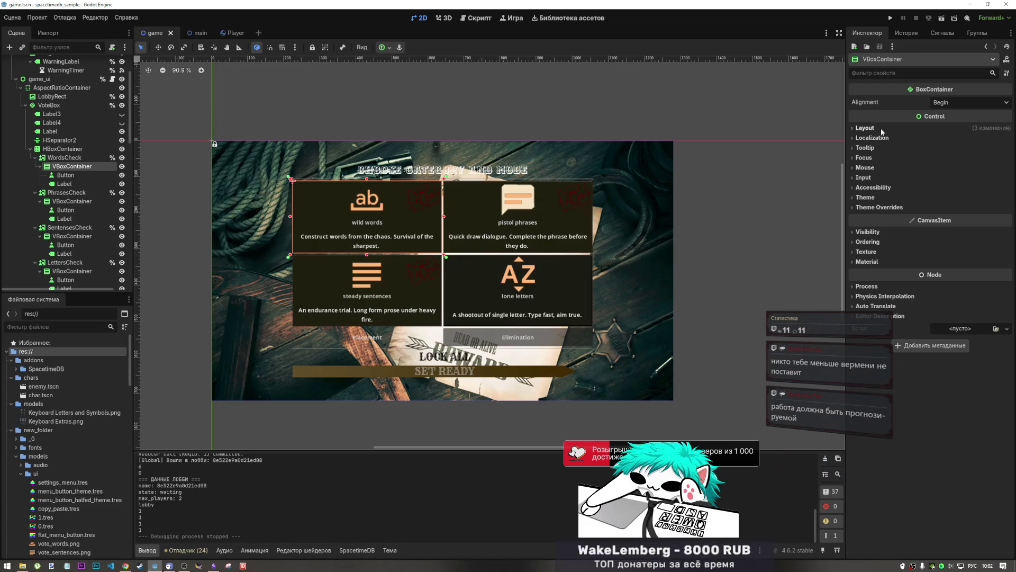
pyautogui.click(880, 129)
pyautogui.click(878, 128)
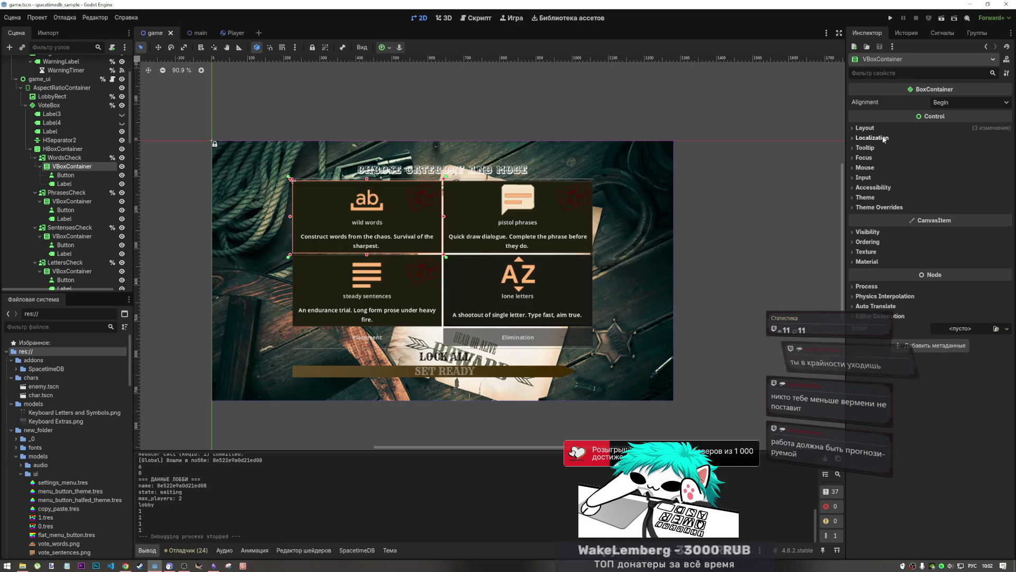
pyautogui.click(866, 128)
pyautogui.click(866, 128)
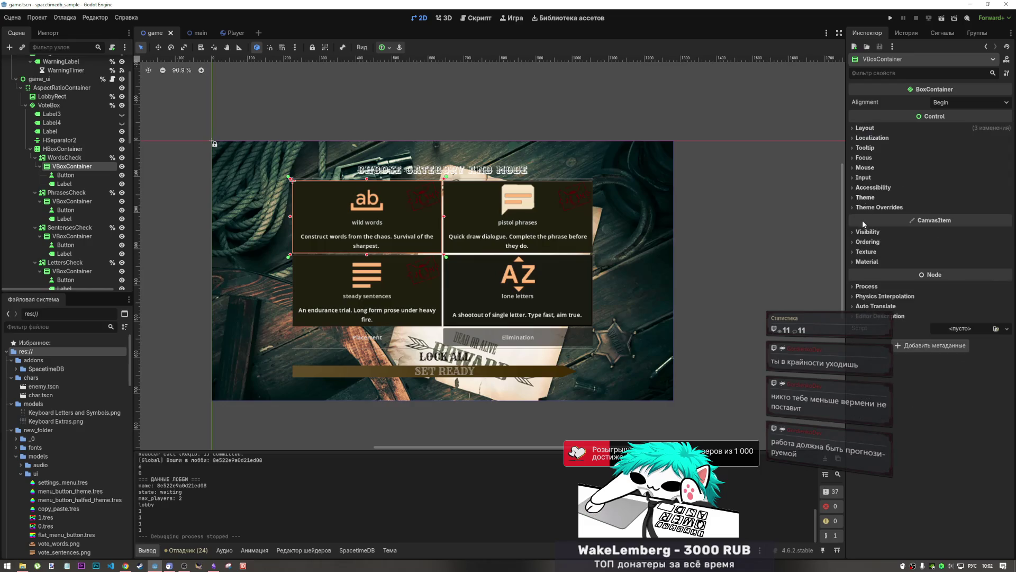
# - Set Mouse Filter to Ignore, keep Behavior Recursive Inherited, then select the card's Button
pyautogui.click(868, 168)
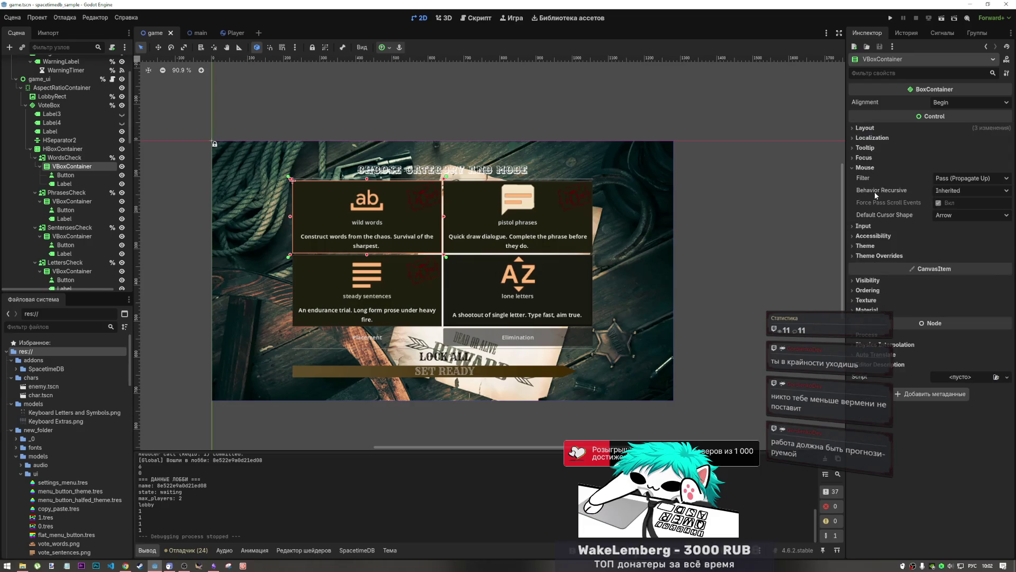
pyautogui.click(959, 179)
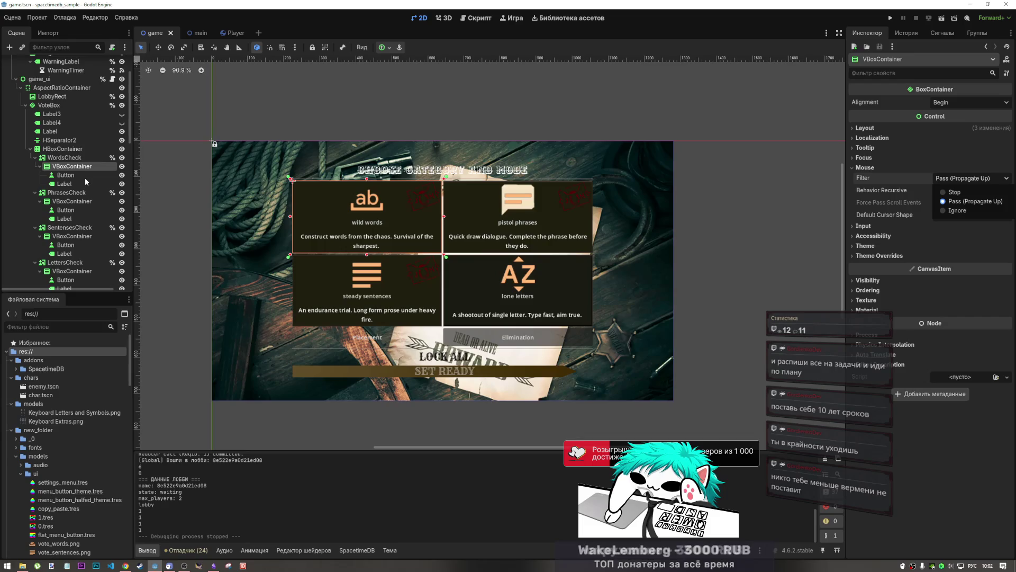
pyautogui.click(959, 213)
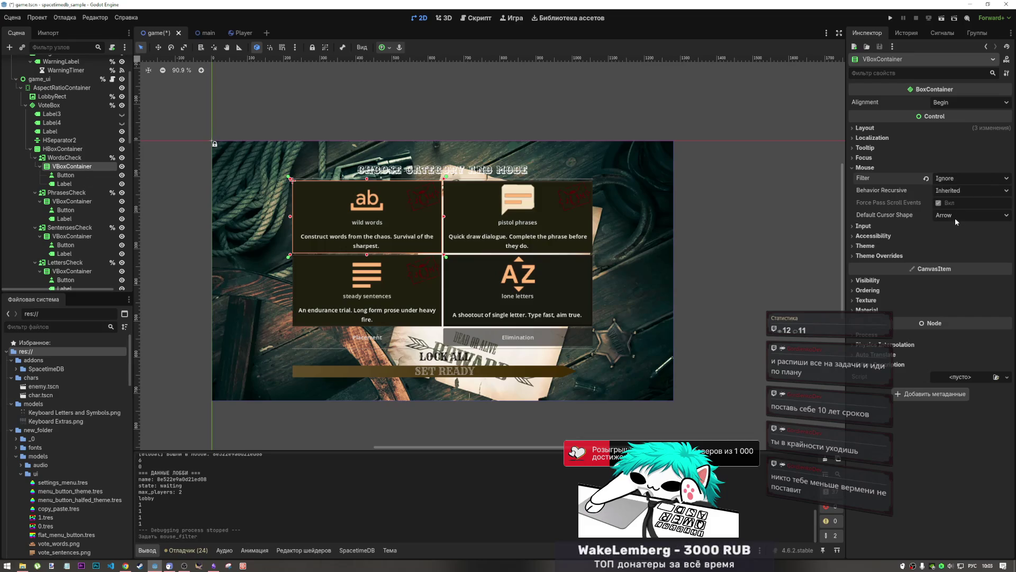
pyautogui.click(955, 217)
pyautogui.click(960, 194)
pyautogui.click(960, 195)
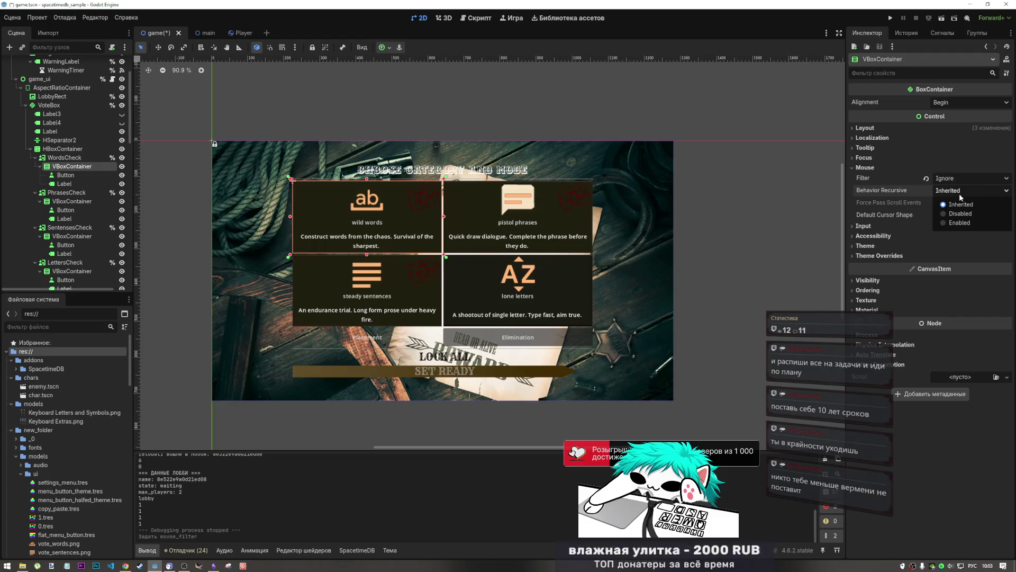
pyautogui.click(947, 192)
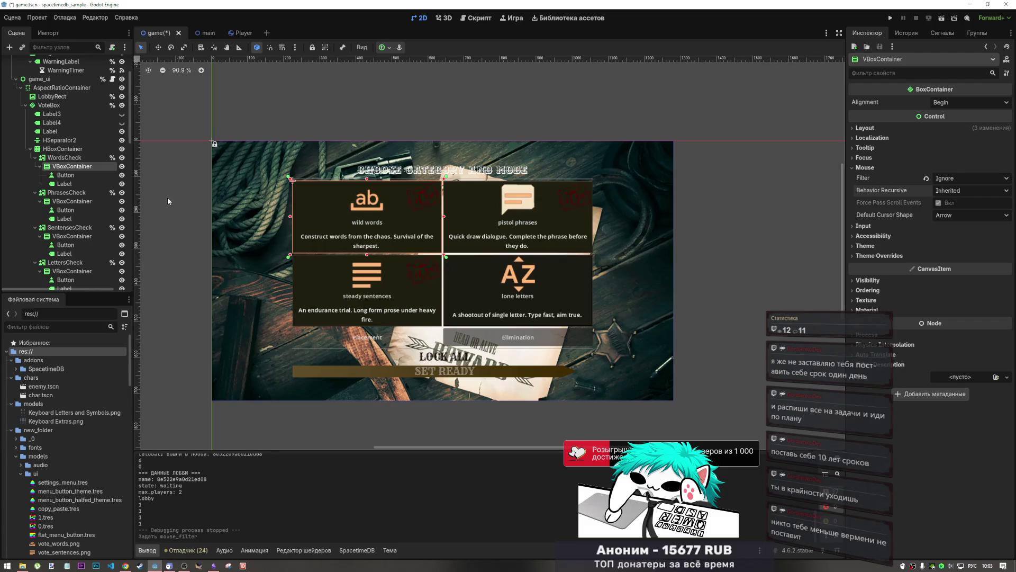
pyautogui.click(68, 175)
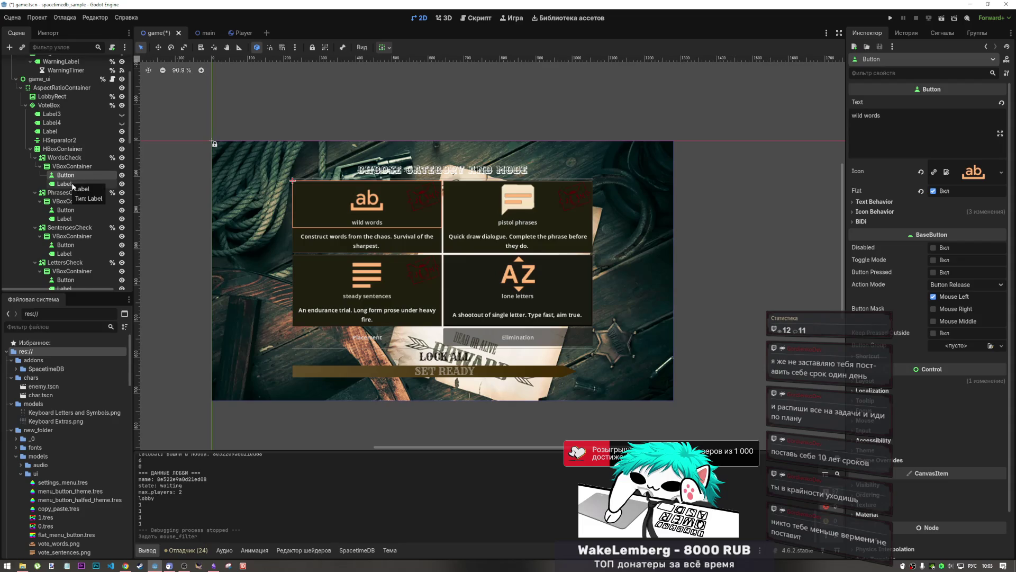
pyautogui.click(947, 247)
pyautogui.click(947, 247)
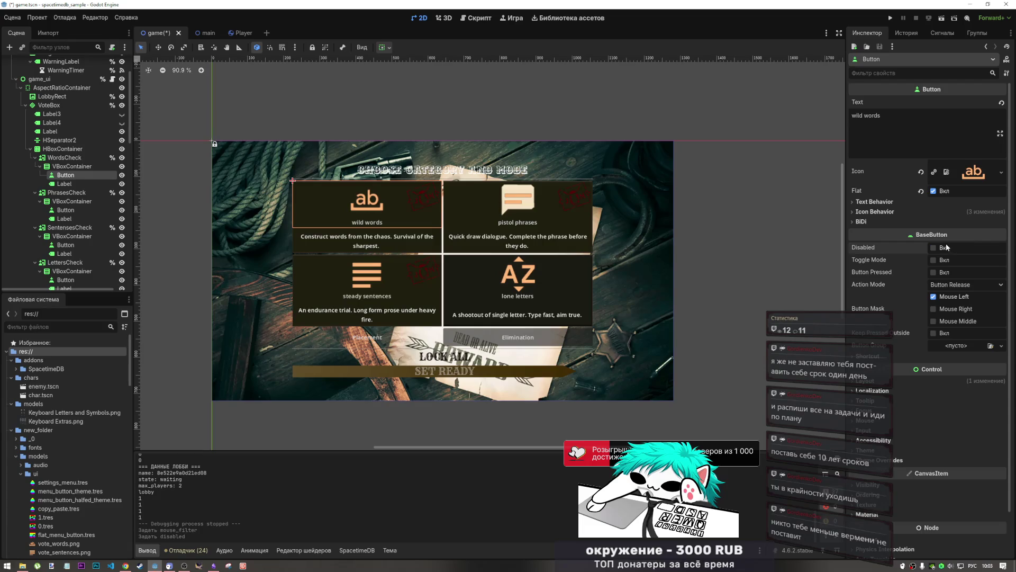
pyautogui.click(945, 248)
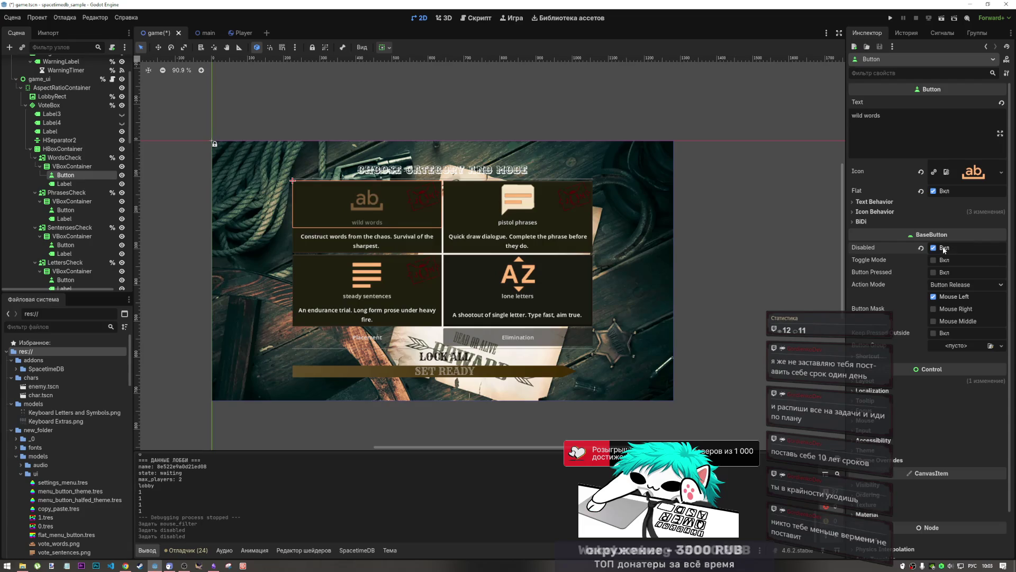
pyautogui.click(945, 248)
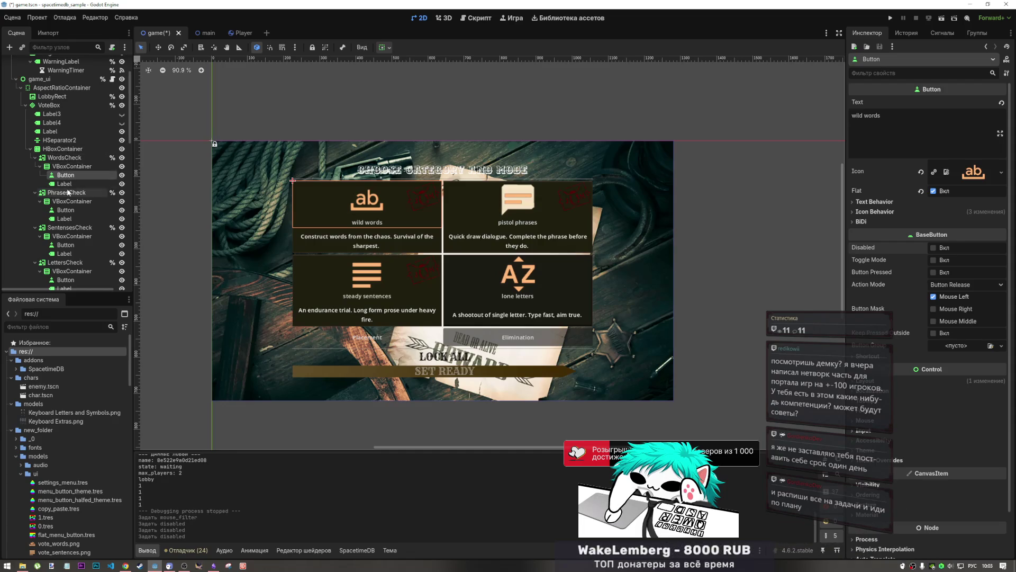
pyautogui.click(69, 166)
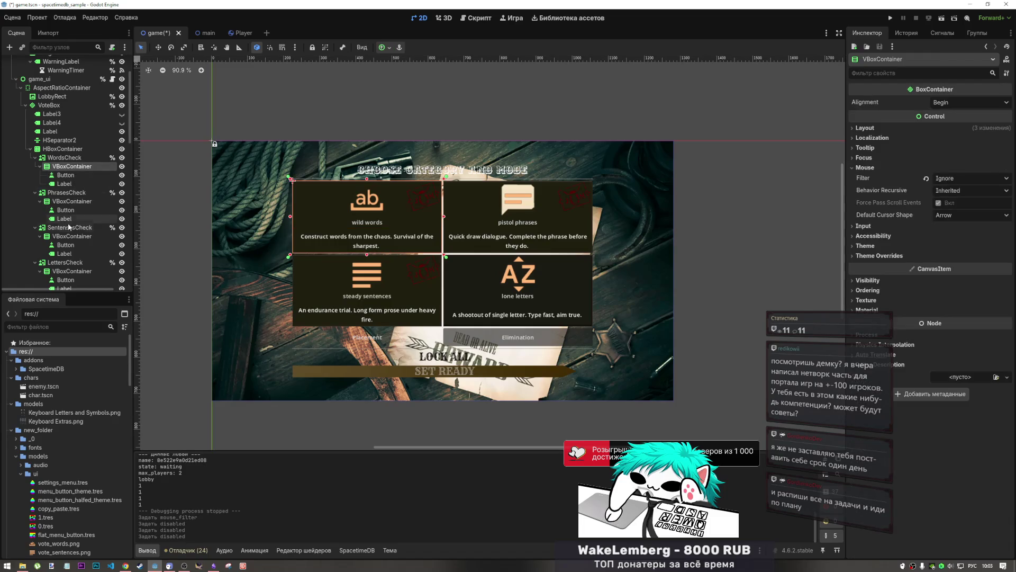
pyautogui.scroll(-3, 67, 230)
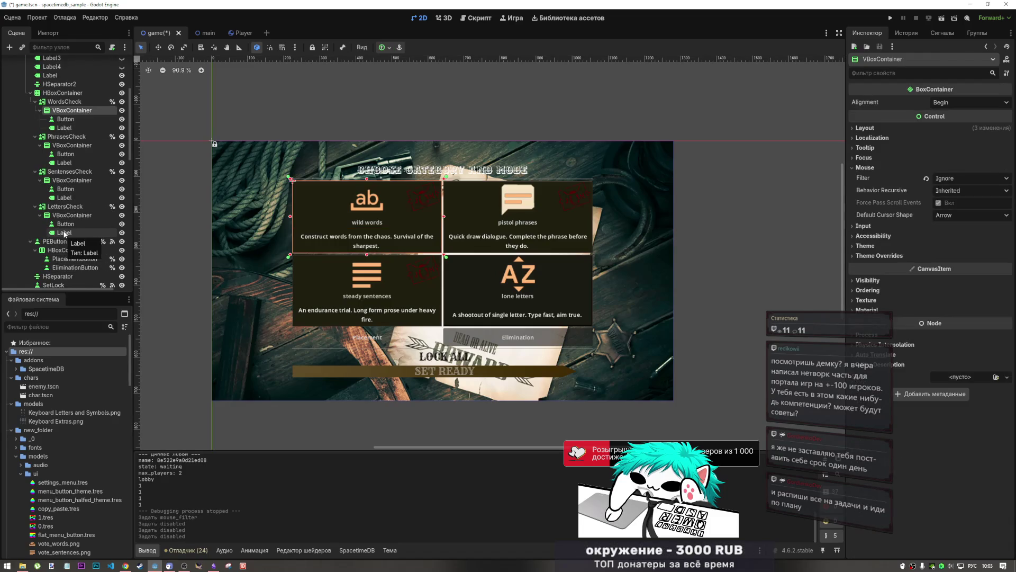
# - Multi-select each card's VBoxContainer, Button and Label, excluding the card nodes themselves
pyautogui.keyDown('shift'); pyautogui.click(64, 233); pyautogui.keyUp('shift')
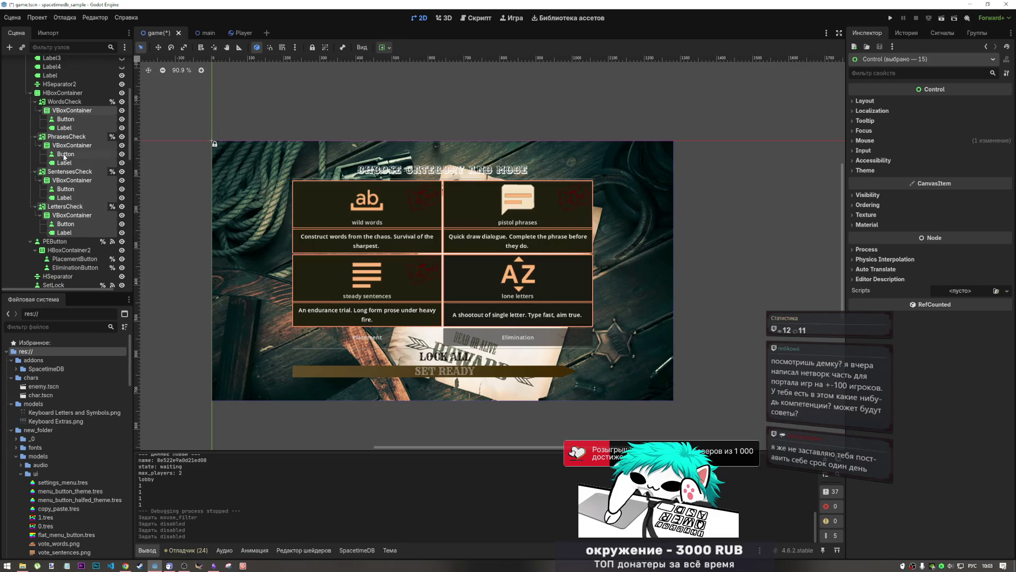
pyautogui.keyDown('ctrl'); pyautogui.click(67, 136); pyautogui.keyUp('ctrl')
pyautogui.keyDown('ctrl'); pyautogui.click(69, 171); pyautogui.keyUp('ctrl')
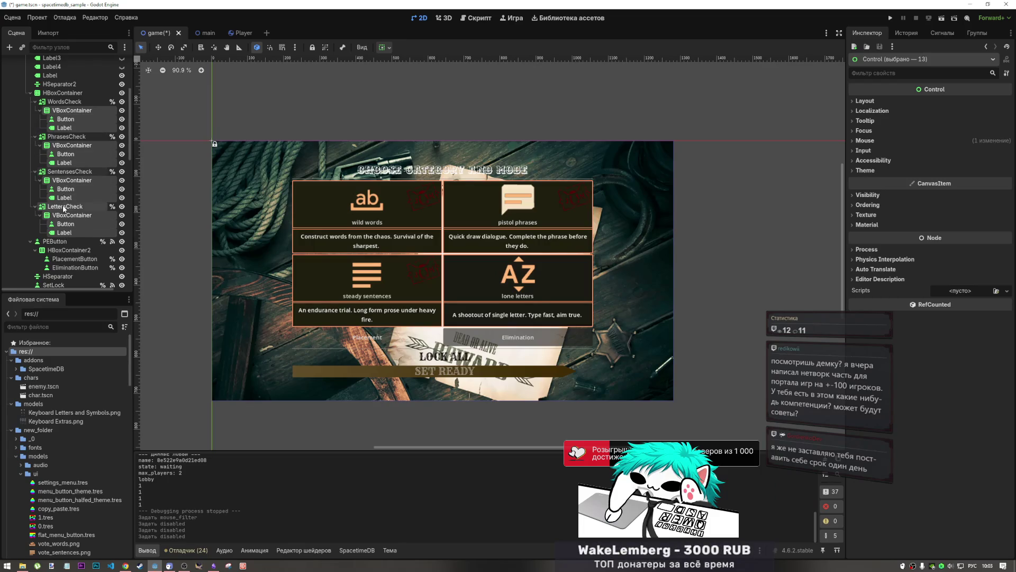
pyautogui.keyDown('ctrl'); pyautogui.click(65, 206); pyautogui.keyUp('ctrl')
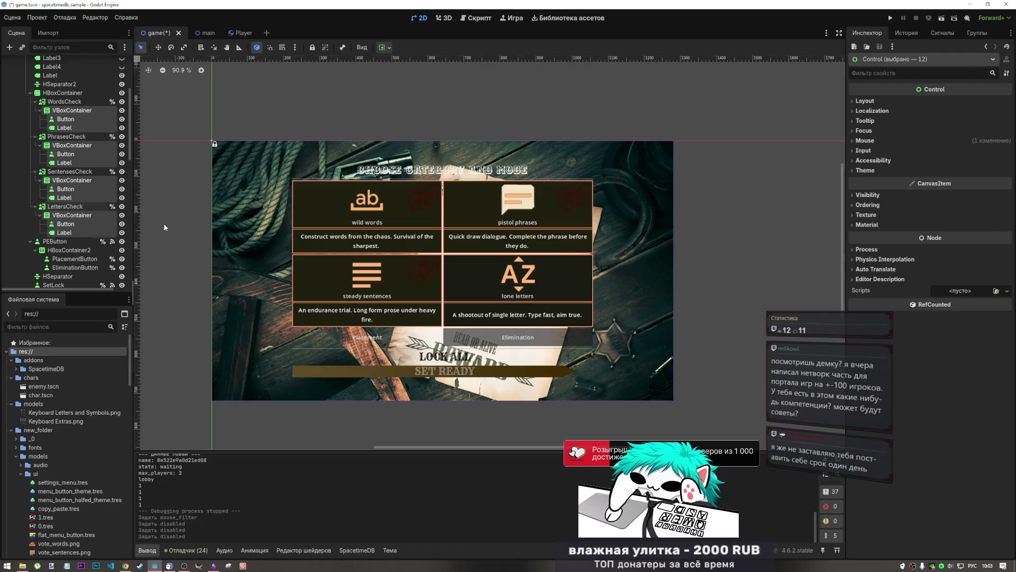
# - Set Mouse Filter to Ignore for all 12 nodes and save the scene
pyautogui.click(865, 141)
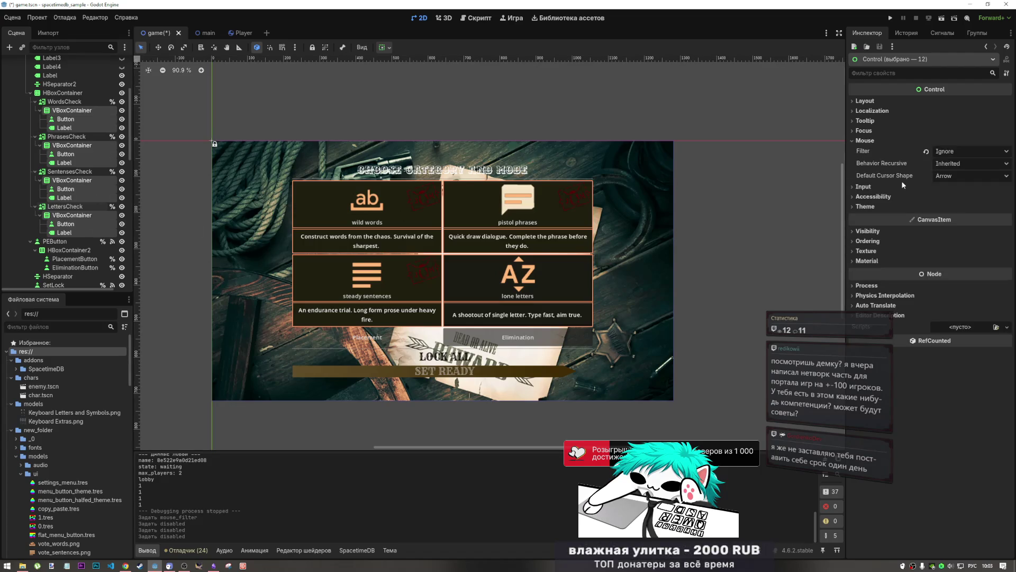
pyautogui.click(926, 151)
pyautogui.click(953, 151)
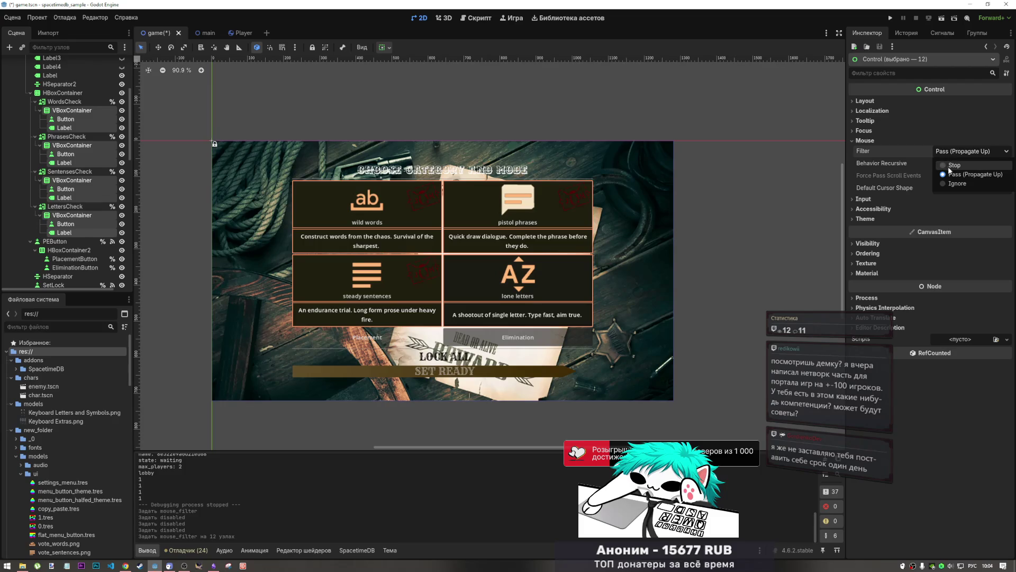
pyautogui.click(951, 187)
pyautogui.click(953, 151)
pyautogui.click(951, 186)
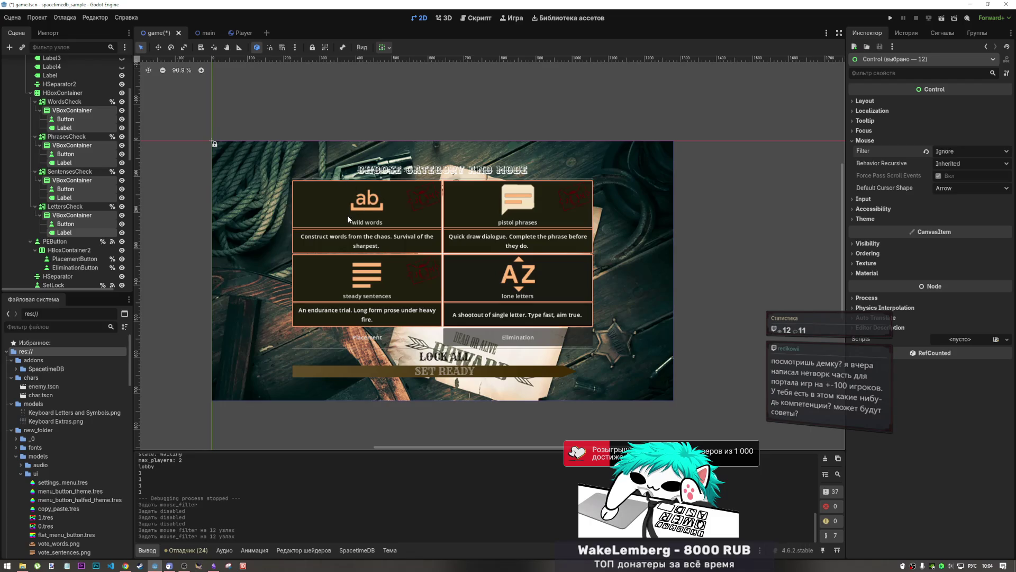
pyautogui.hotkey('ctrl', 's')
pyautogui.click(65, 101)
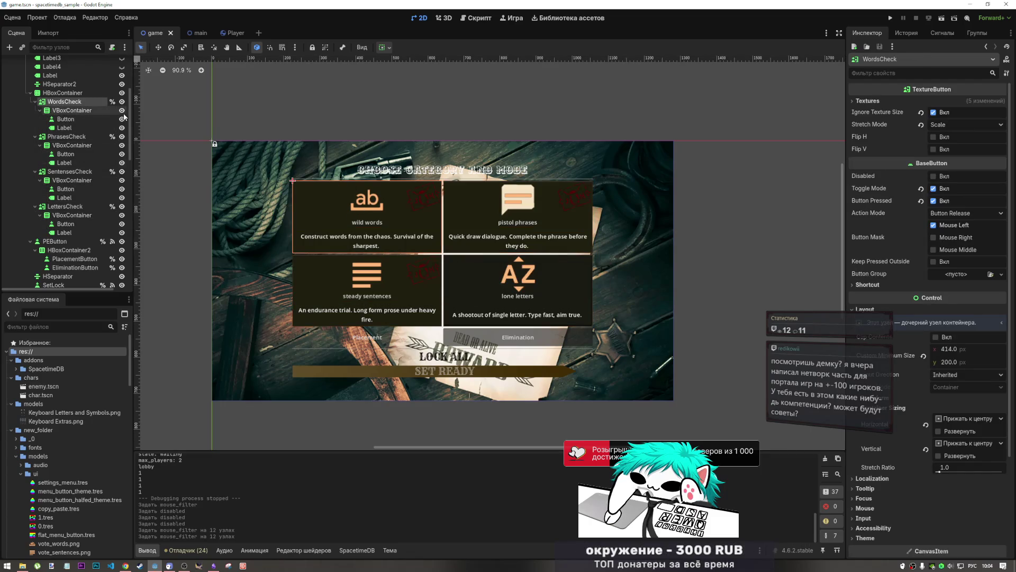
# - Enable 2 instances in Debug > Customize Run Instances and run the project
pyautogui.click(37, 18)
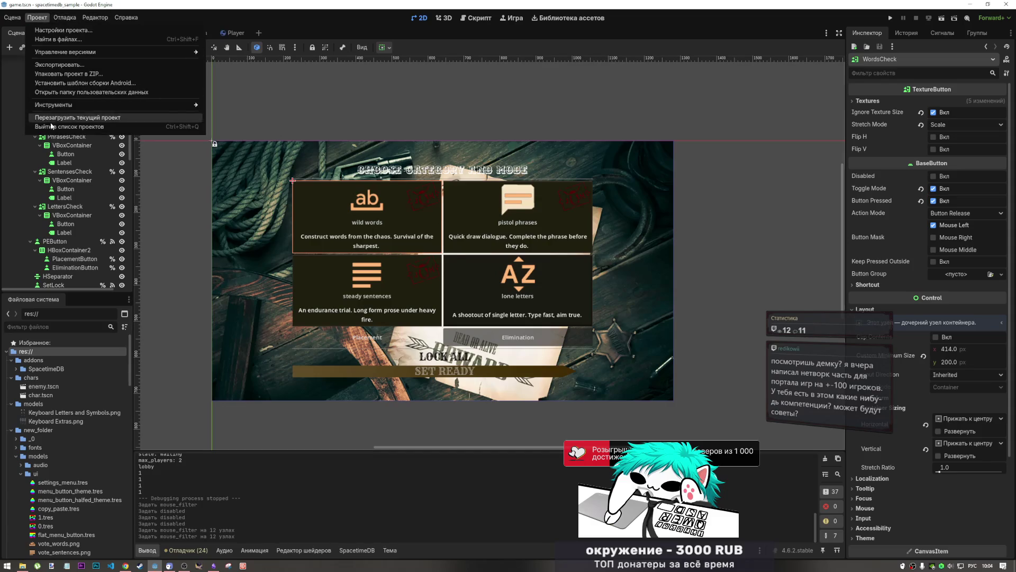
pyautogui.click(37, 17)
pyautogui.moveTo(61, 21)
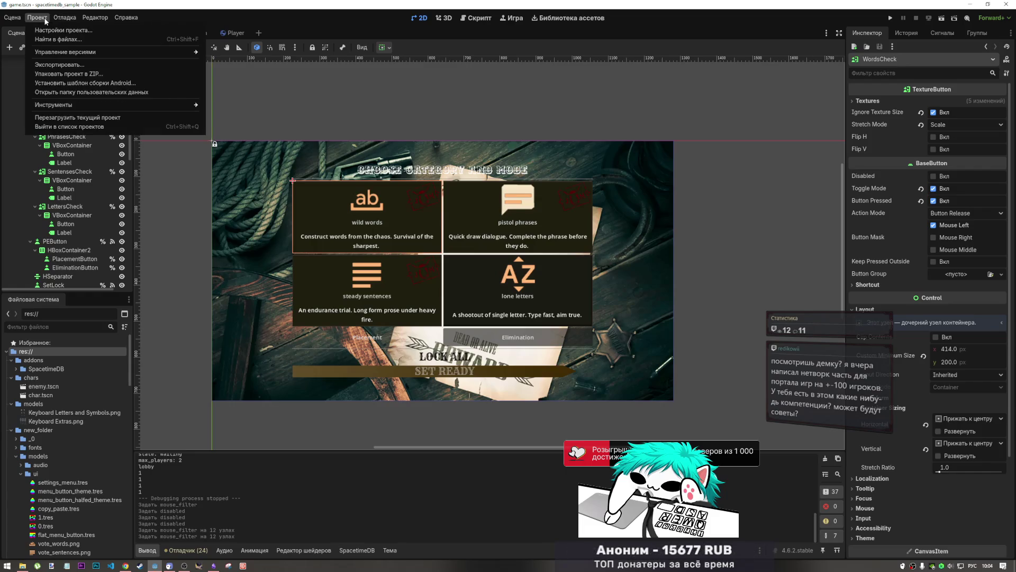
pyautogui.click(95, 133)
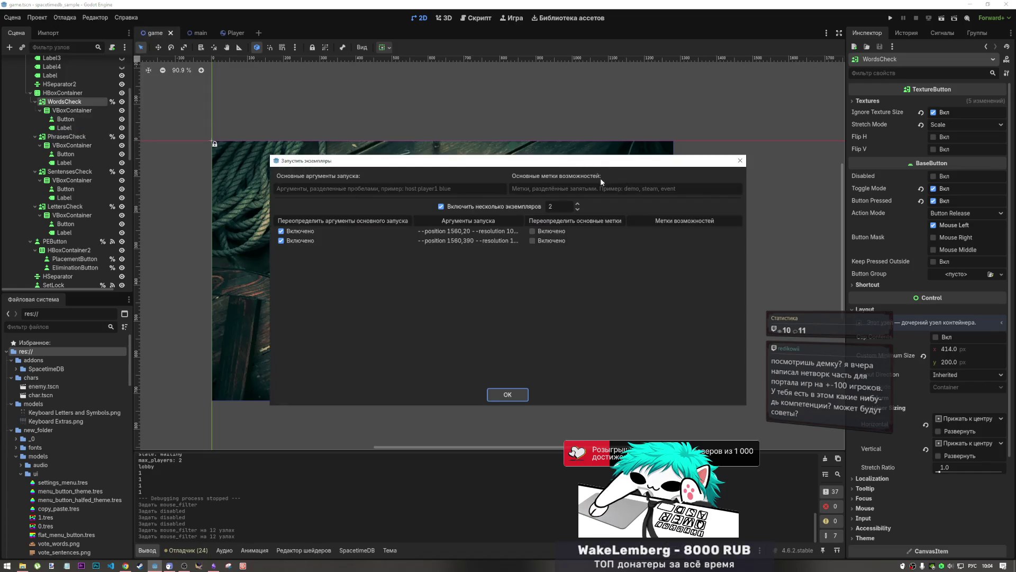
pyautogui.click(738, 162)
pyautogui.click(944, 20)
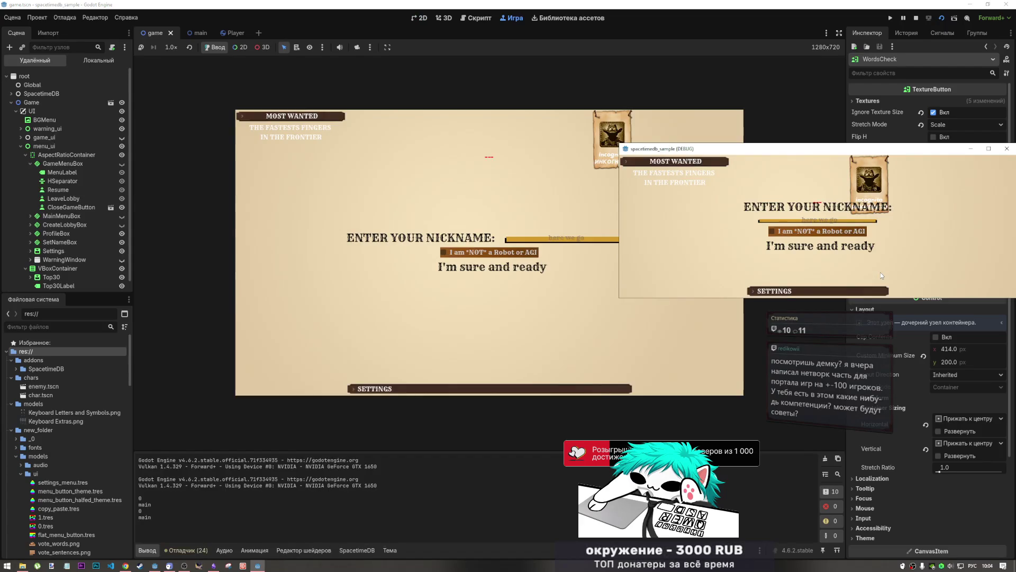
# - Raise the Godot editor, then switch to Chrome and pause the YouTube video
pyautogui.click(184, 566)
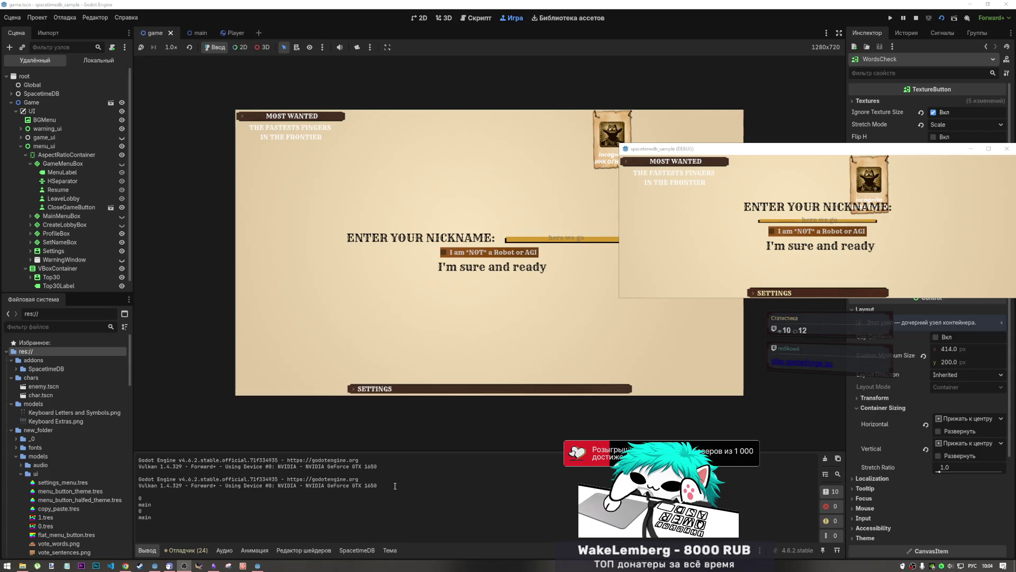
pyautogui.click(736, 29)
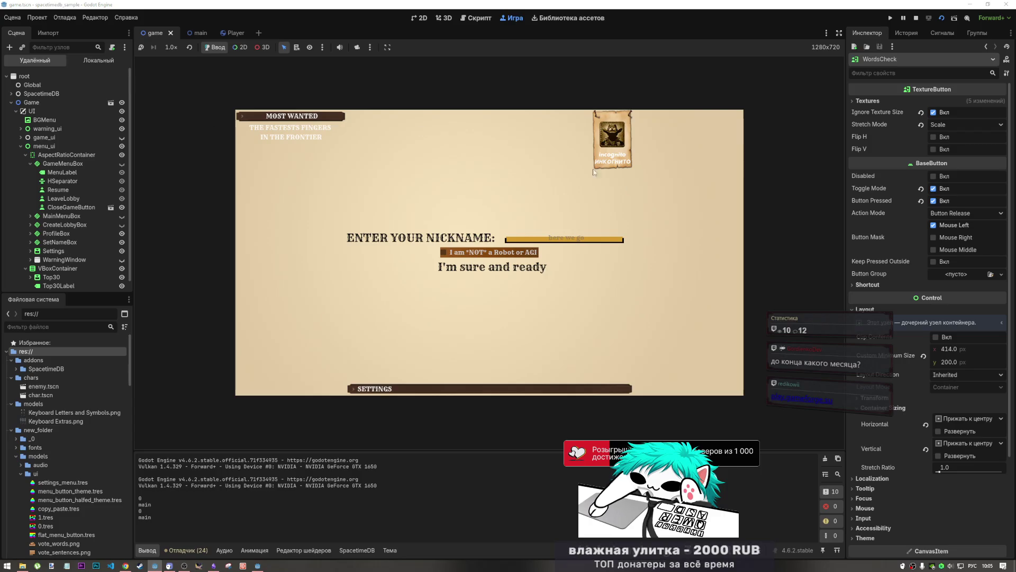
pyautogui.click(126, 565)
pyautogui.click(527, 282)
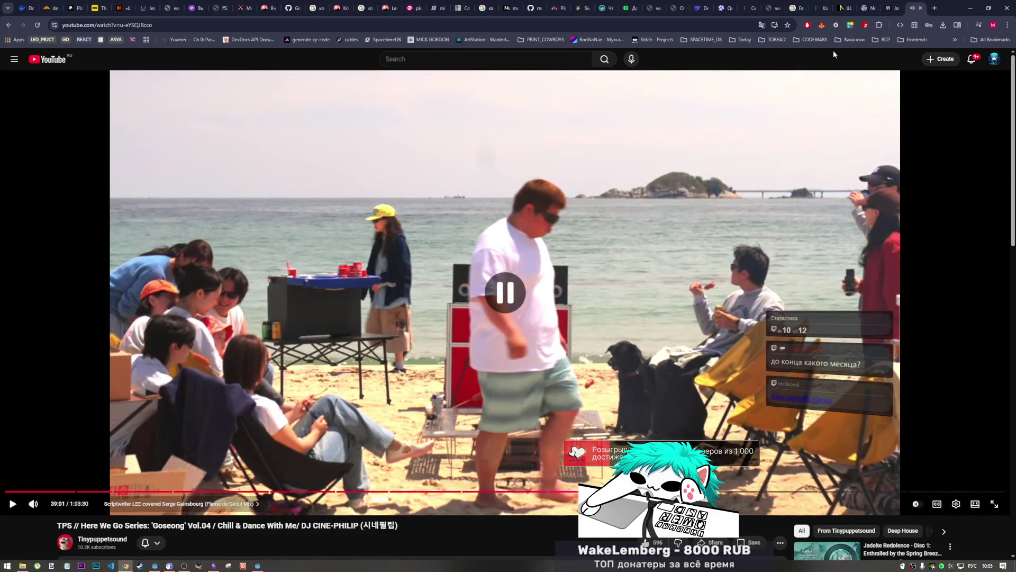
pyautogui.click(936, 8)
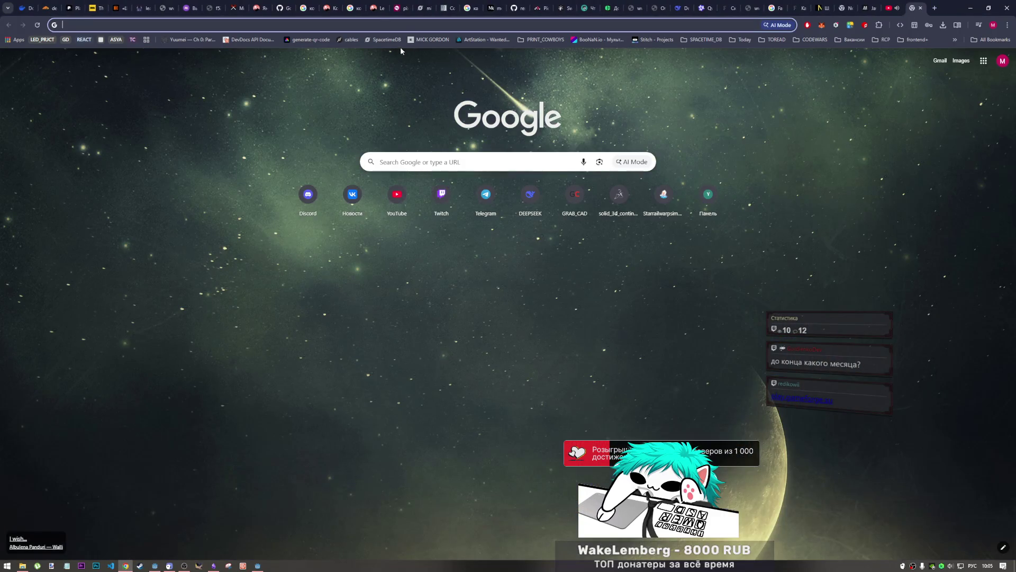
pyautogui.click(421, 30)
pyautogui.write('https://play.gameforge.su/')
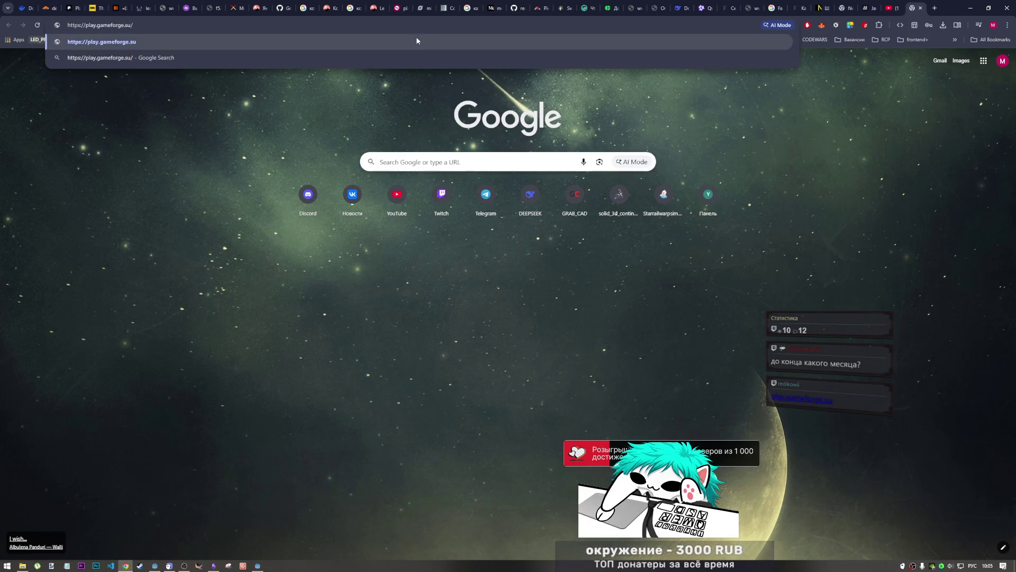
pyautogui.press('Return')
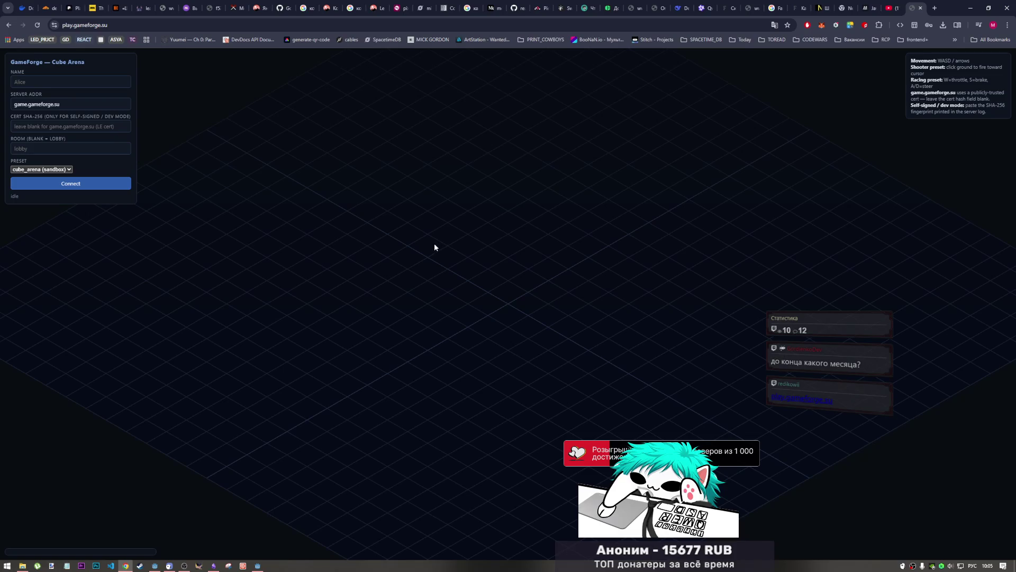
# - Close the GameForge Cube Arena tab in Chrome and open an empty Google new tab
pyautogui.click(185, 565)
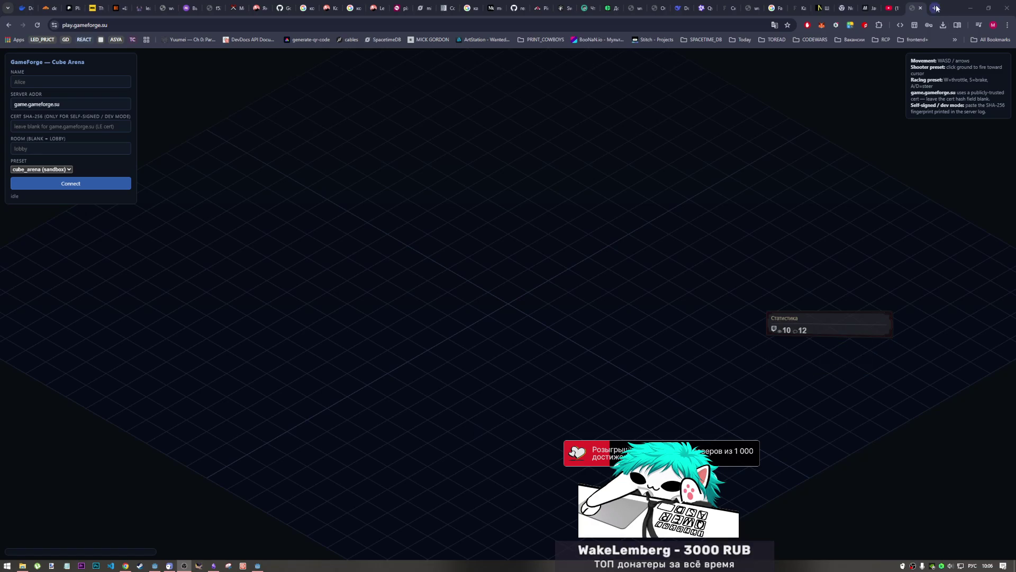
pyautogui.click(801, 20)
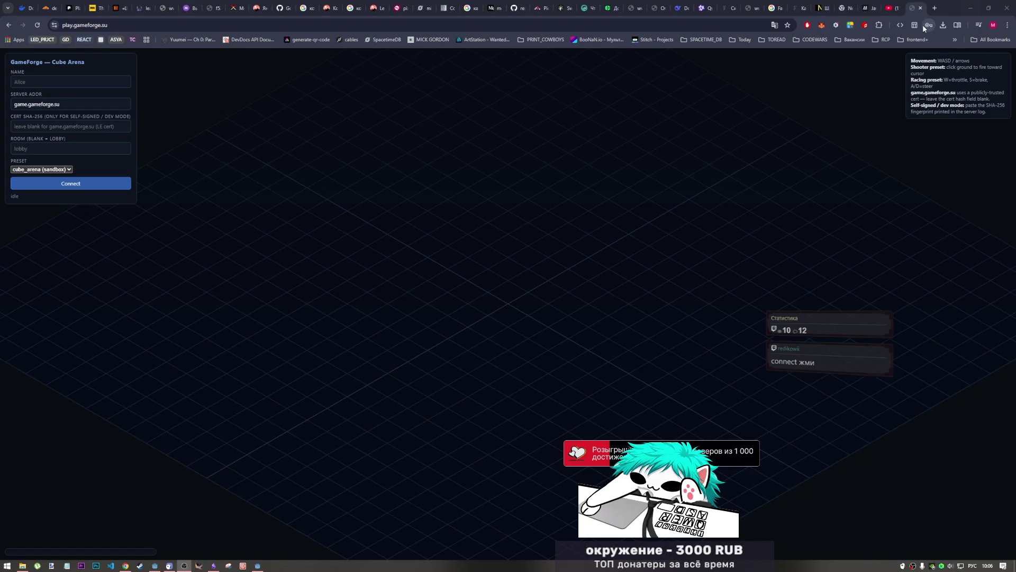
pyautogui.click(920, 7)
pyautogui.click(935, 8)
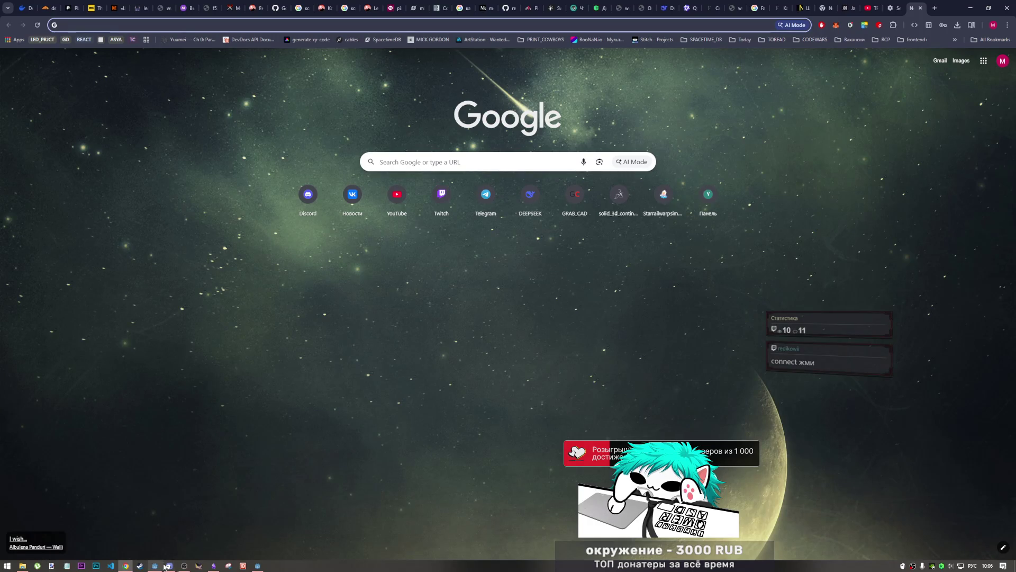
pyautogui.click(184, 565)
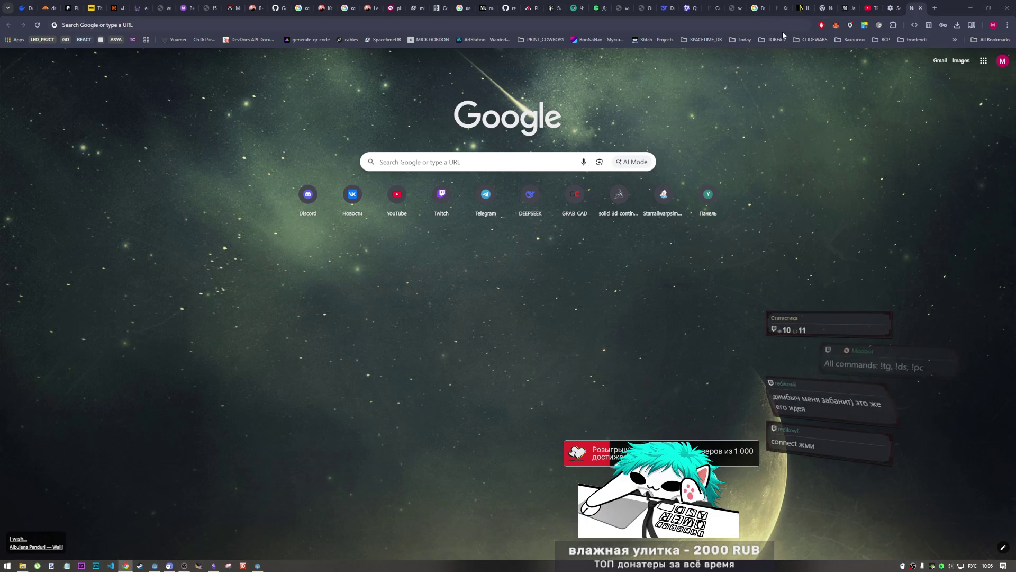
pyautogui.click(763, 24)
pyautogui.write('https://play.gameforge.su/')
pyautogui.click(785, 26)
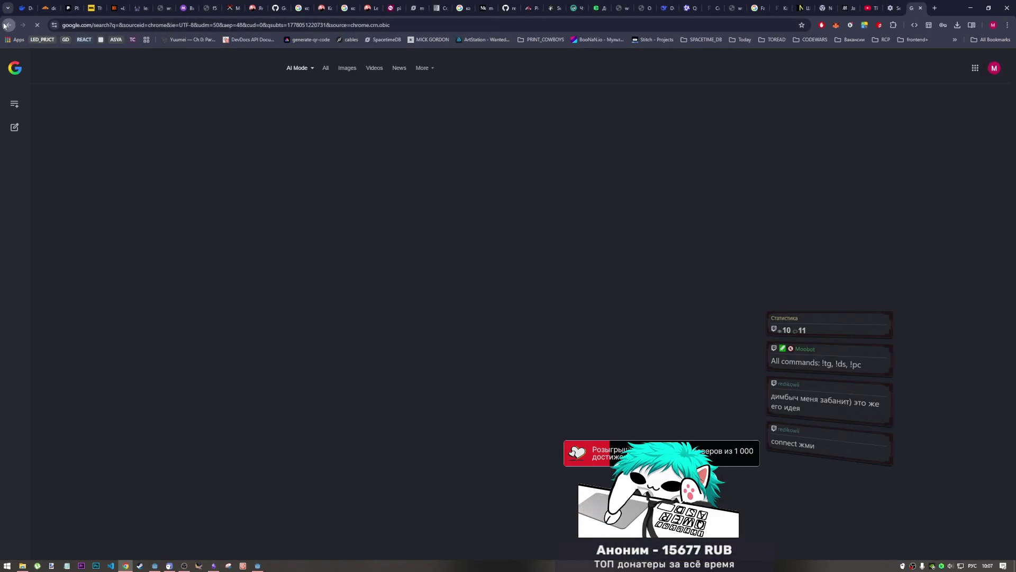
pyautogui.hotkey('alt', 'Left')
pyautogui.click(77, 26)
pyautogui.write('https://play.gameforge.su/')
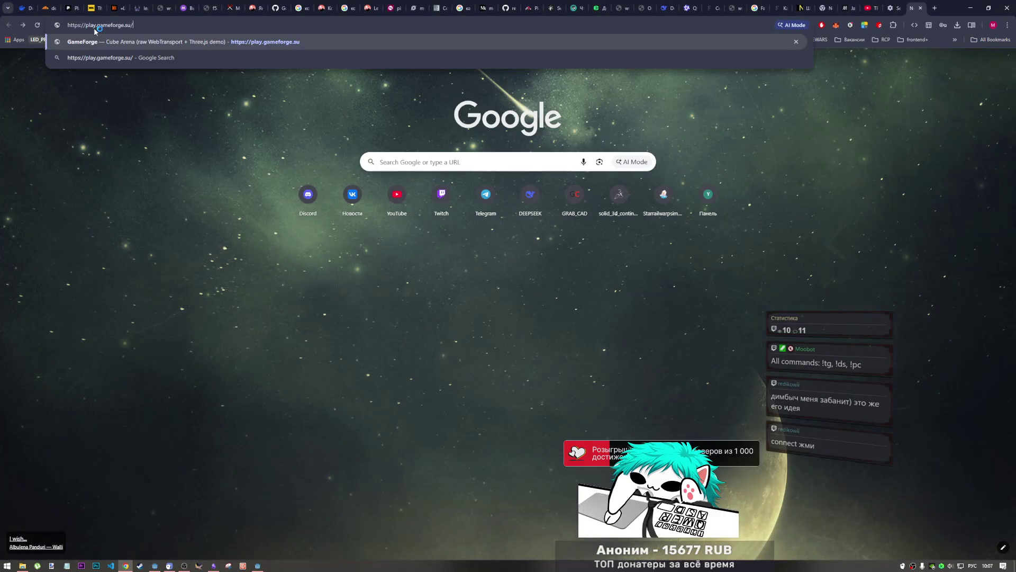
pyautogui.press('Return')
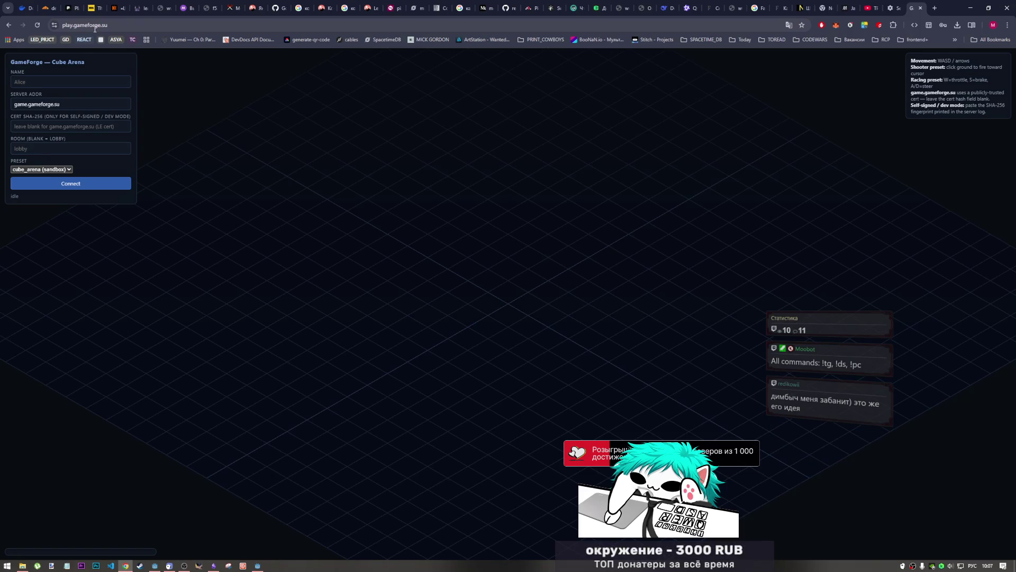
# - Look through the preset list without changing it, then attempt a connection
pyautogui.click(66, 169)
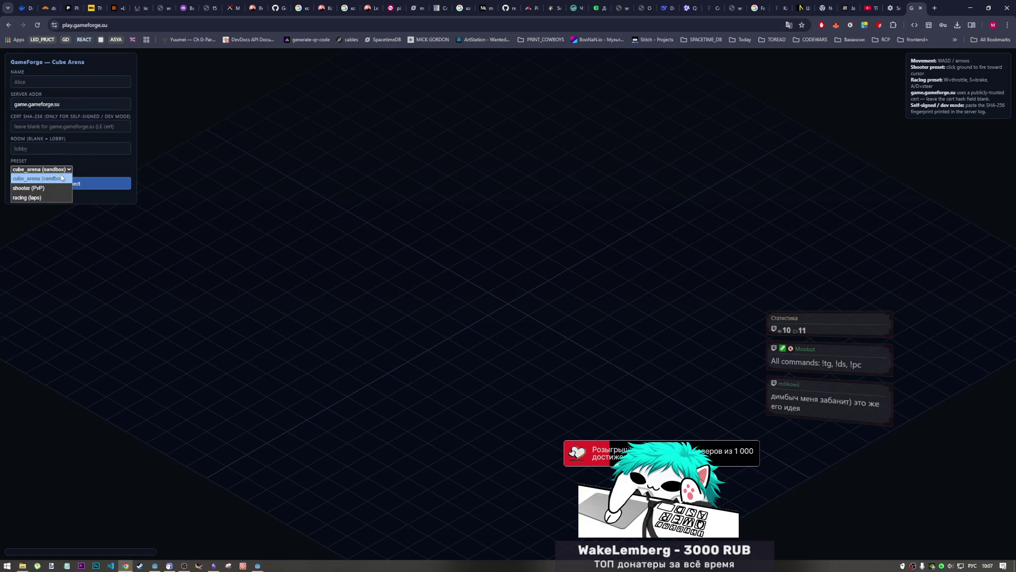
pyautogui.click(58, 170)
pyautogui.click(58, 170)
pyautogui.click(58, 171)
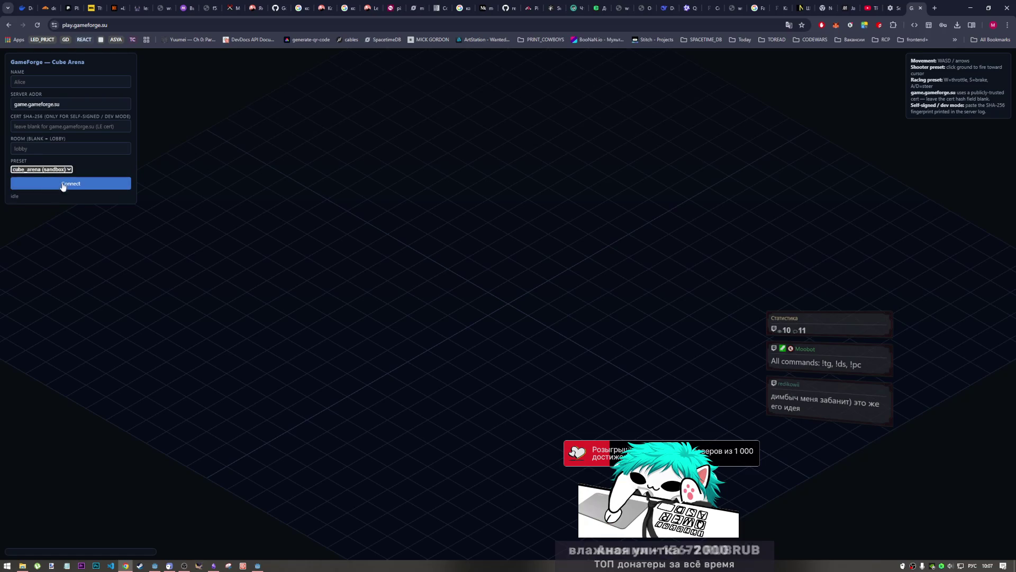
pyautogui.click(77, 185)
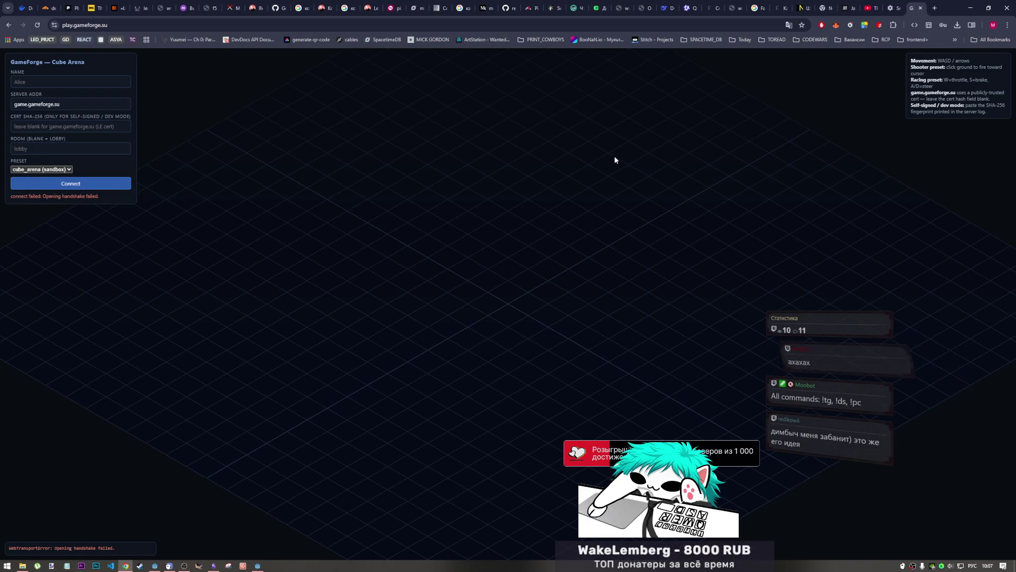
# - Fill the player name with a saved nickname and retry connecting
pyautogui.click(57, 153)
pyautogui.click(42, 126)
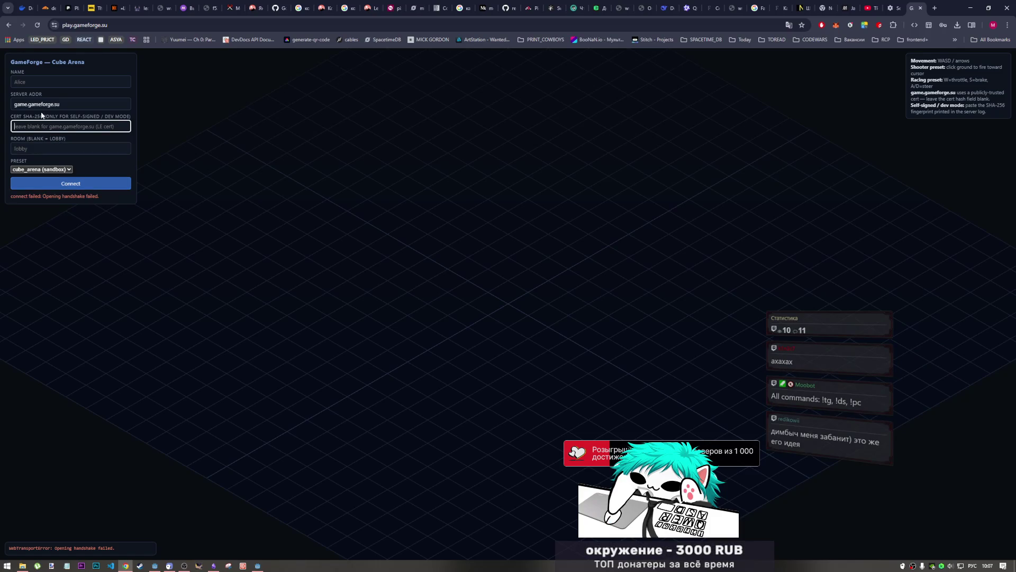
pyautogui.click(33, 81)
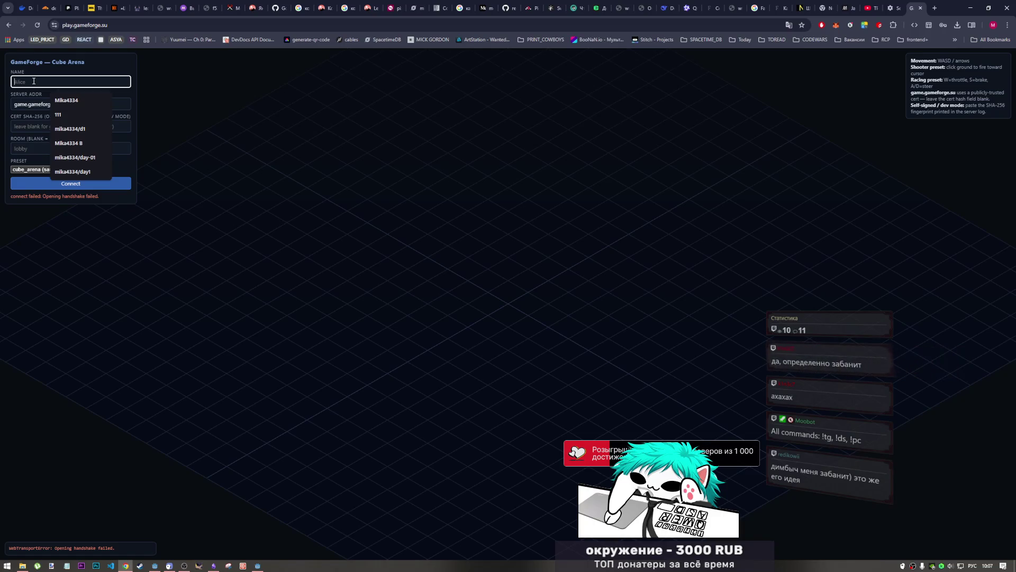
pyautogui.click(58, 99)
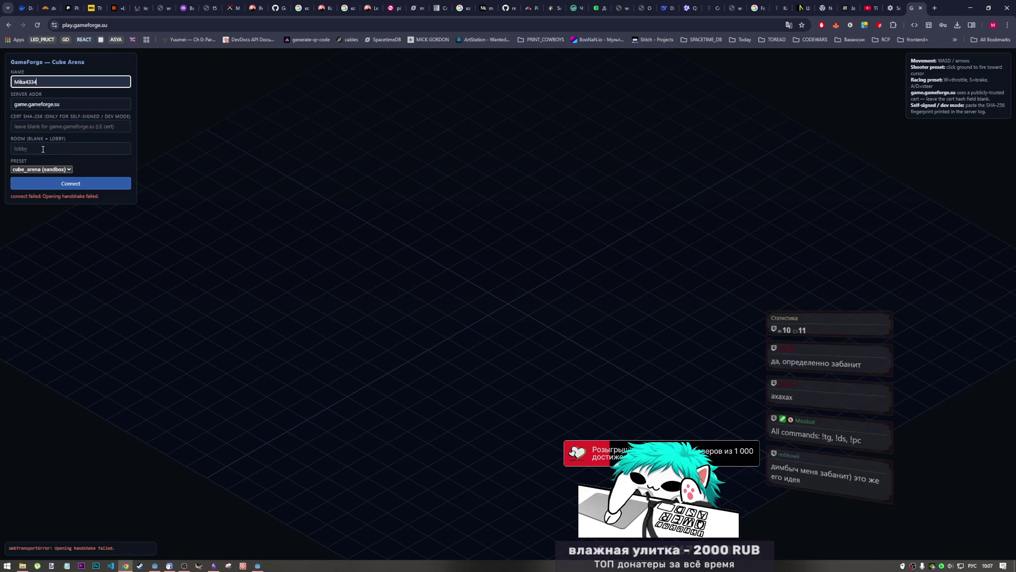
pyautogui.click(81, 188)
# - Switch the preset to shooter (PvP) and connect again
pyautogui.click(41, 169)
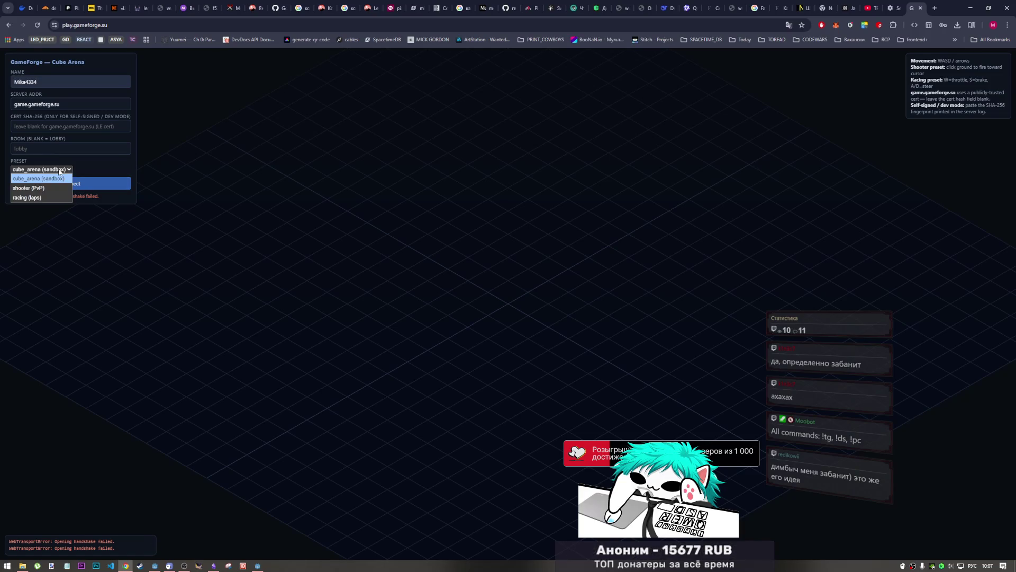
pyautogui.click(32, 183)
pyautogui.click(83, 183)
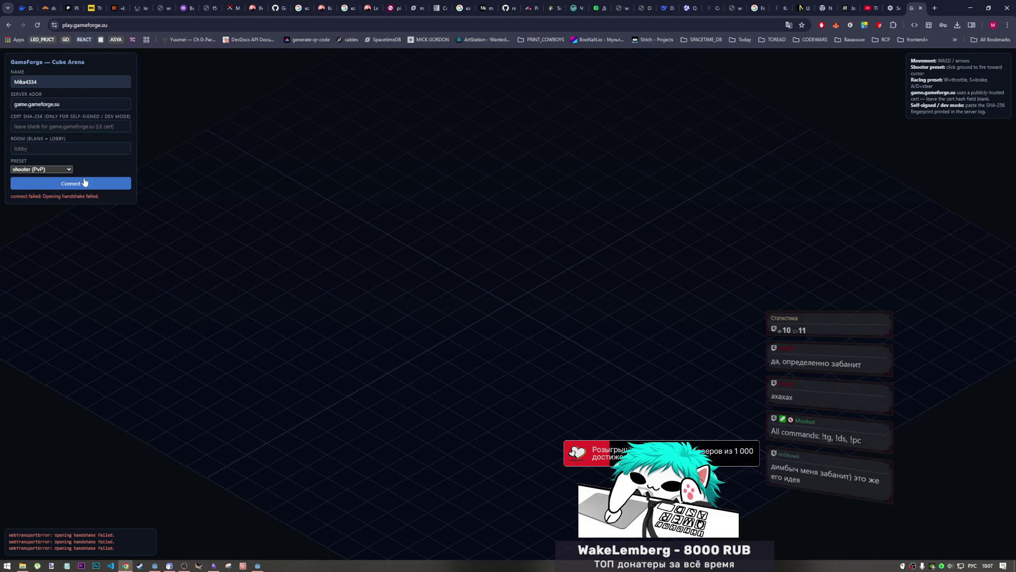
# - Switch the preset to racing (laps) and connect, showing its checkpoint rings
pyautogui.click(42, 169)
pyautogui.click(32, 198)
pyautogui.click(84, 183)
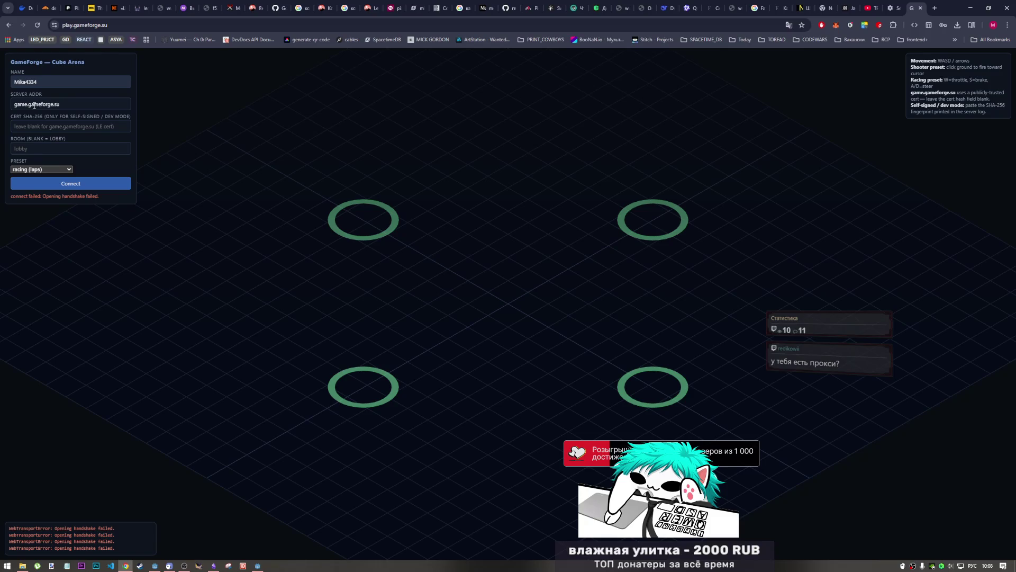
# - Select and inspect the server address, then move to the room field
pyautogui.click(69, 105)
pyautogui.moveTo(72, 102); pyautogui.dragTo(5, 104)
pyautogui.click(26, 104)
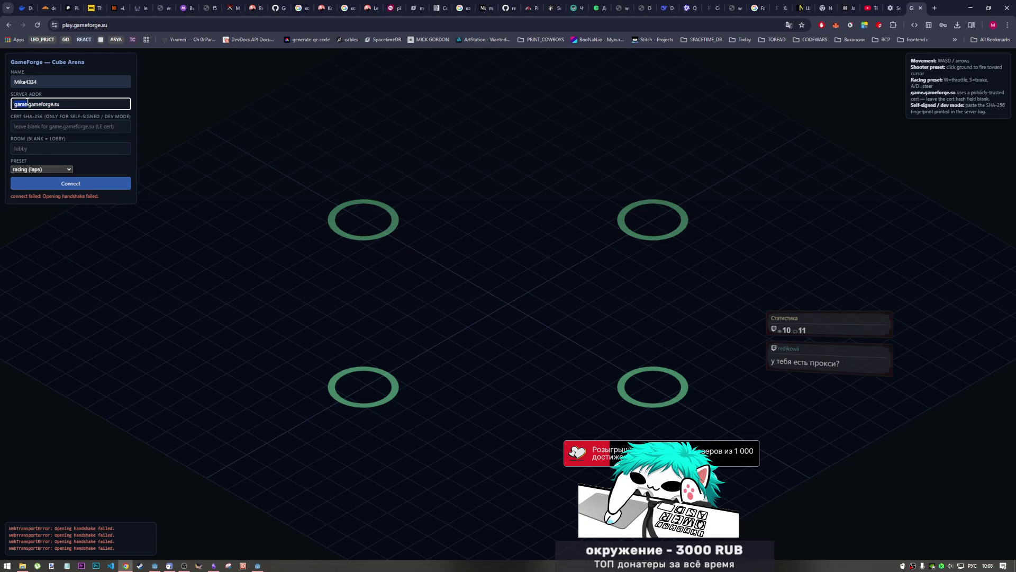
pyautogui.press('Right')
pyautogui.click(56, 148)
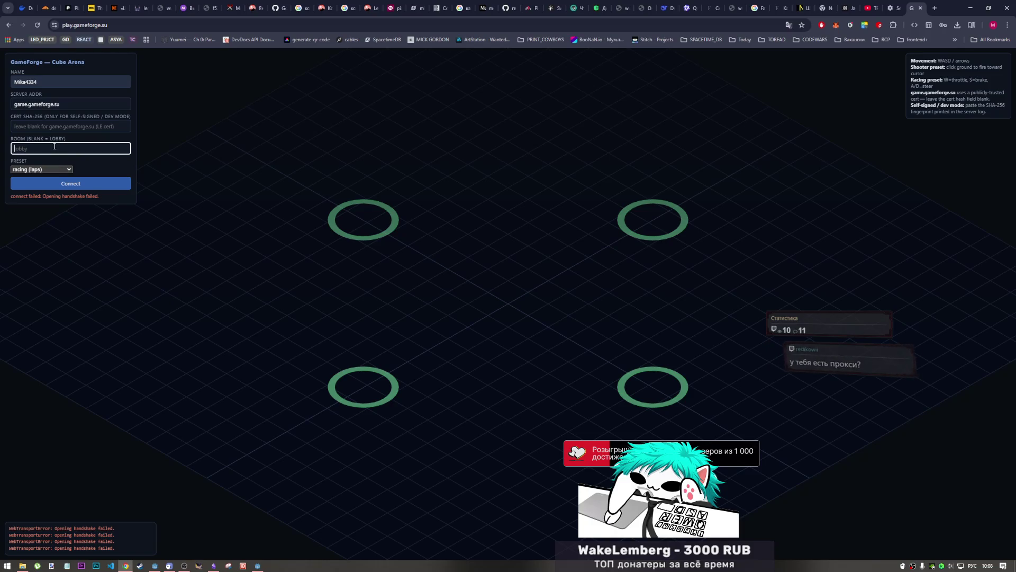
# - Choose the cube_arena (sandbox) preset and retry the connection
pyautogui.click(63, 170)
pyautogui.click(63, 169)
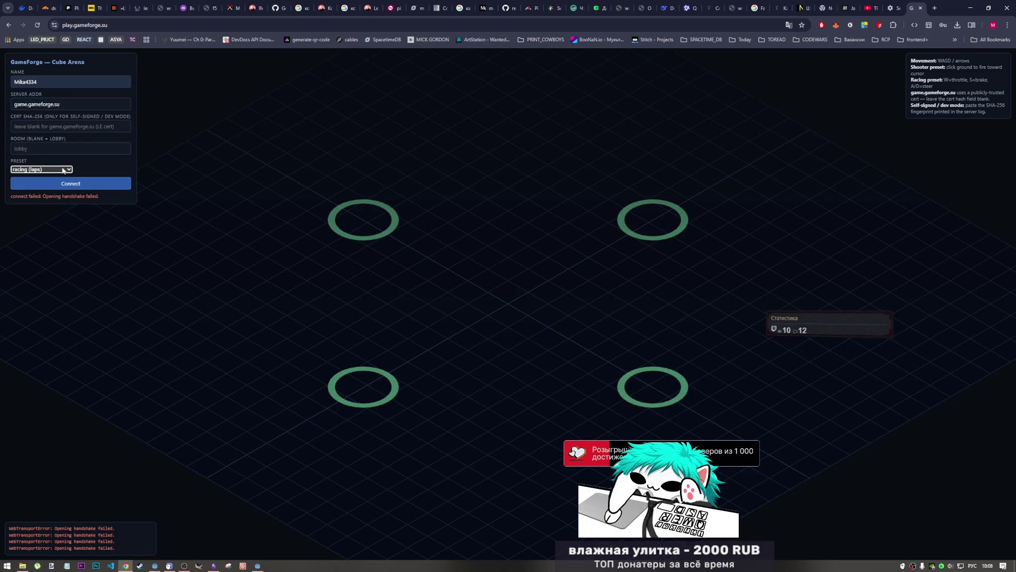
pyautogui.click(63, 170)
pyautogui.click(56, 170)
pyautogui.click(57, 171)
pyautogui.click(77, 162)
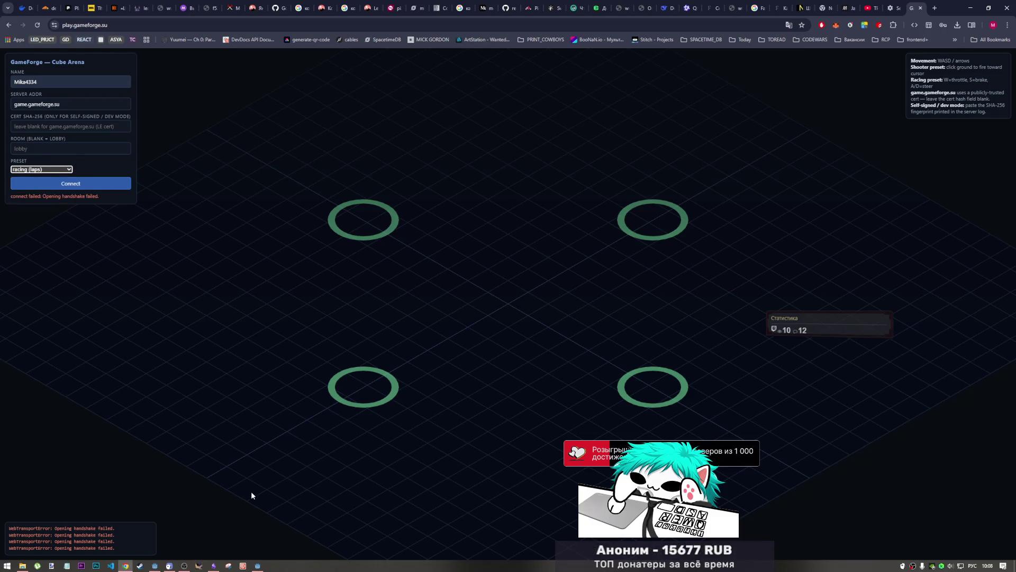
pyautogui.click(55, 169)
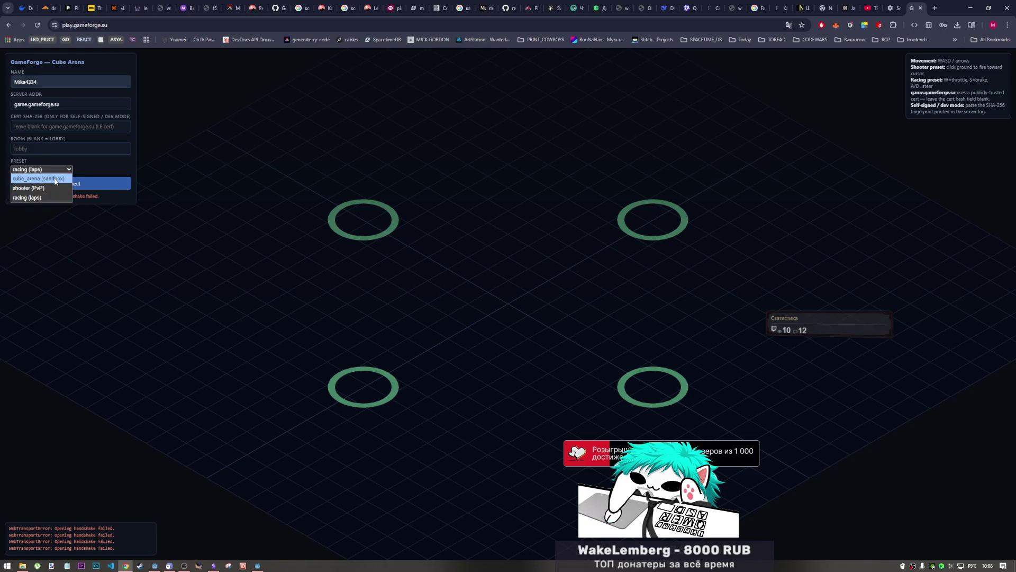
pyautogui.click(56, 180)
pyautogui.click(81, 184)
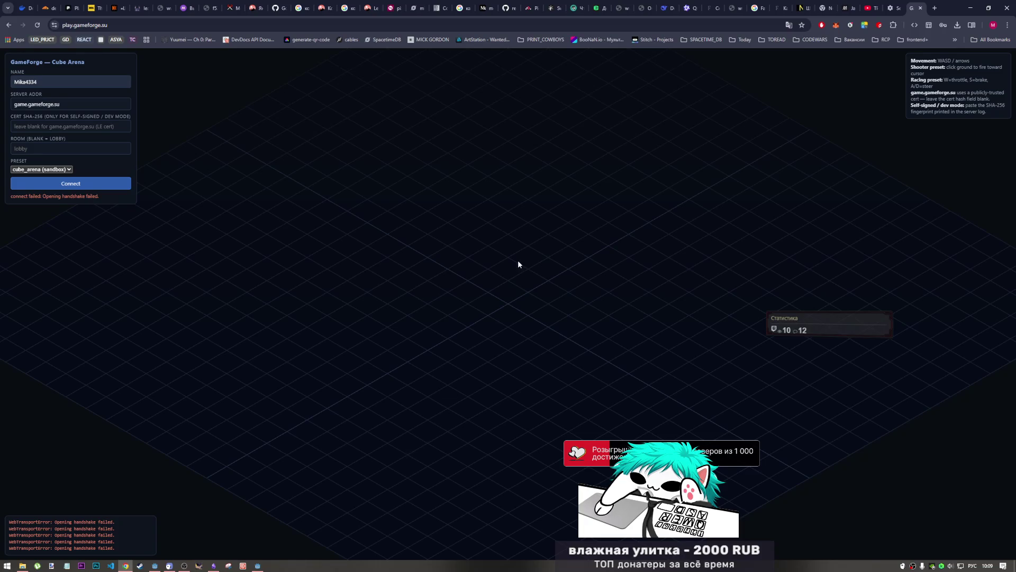
pyautogui.rightClick(436, 304)
pyautogui.press('Escape')
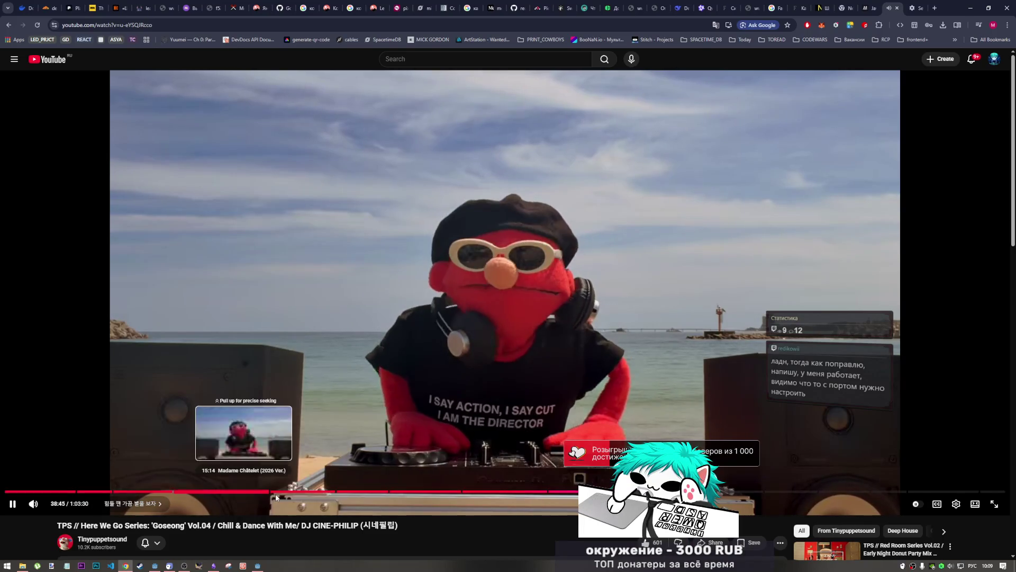
# - Close the Chrome settings tab so the YouTube DJ video keeps playing, then return to Godot
pyautogui.click(915, 8)
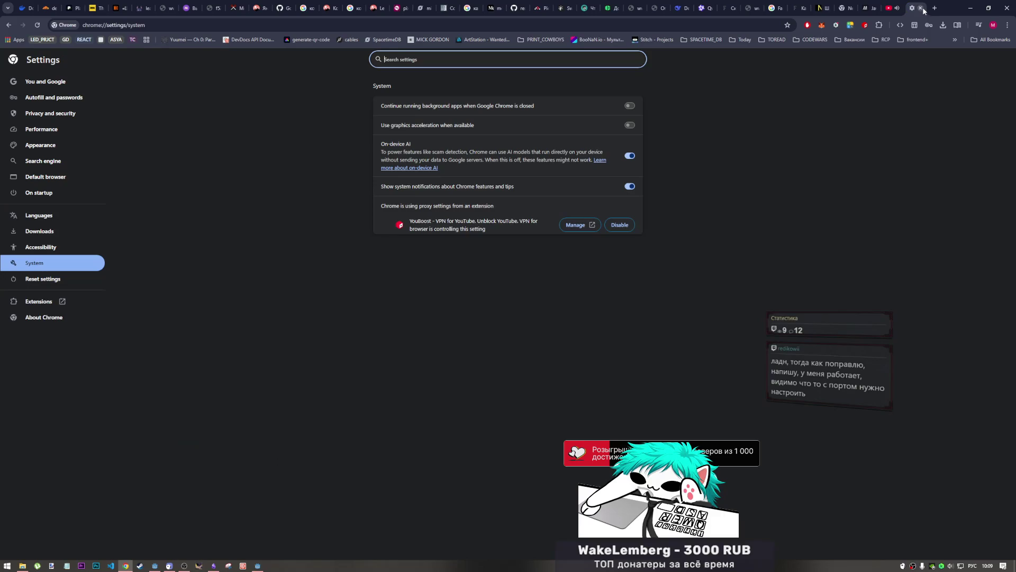
pyautogui.click(921, 8)
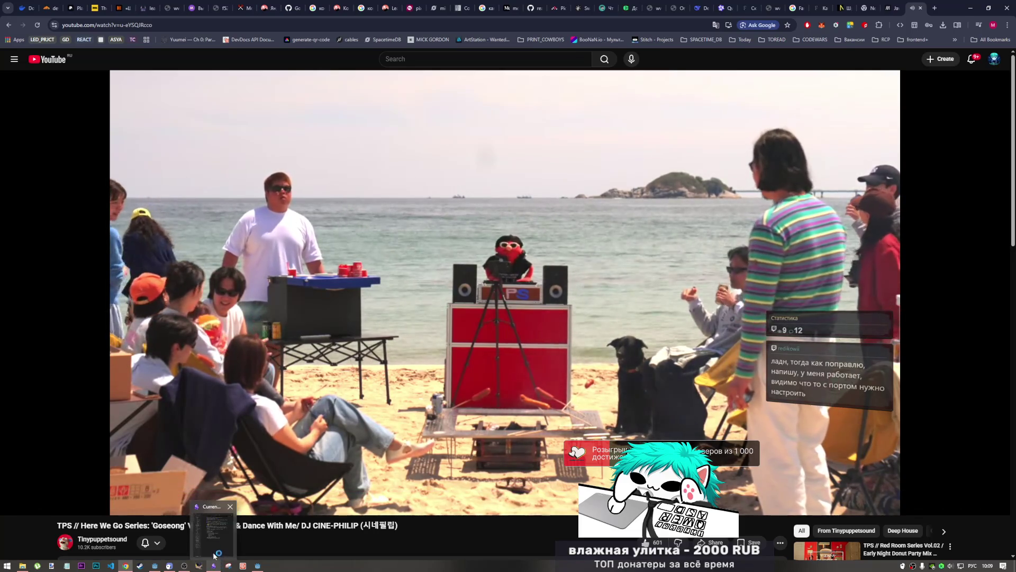
pyautogui.click(179, 568)
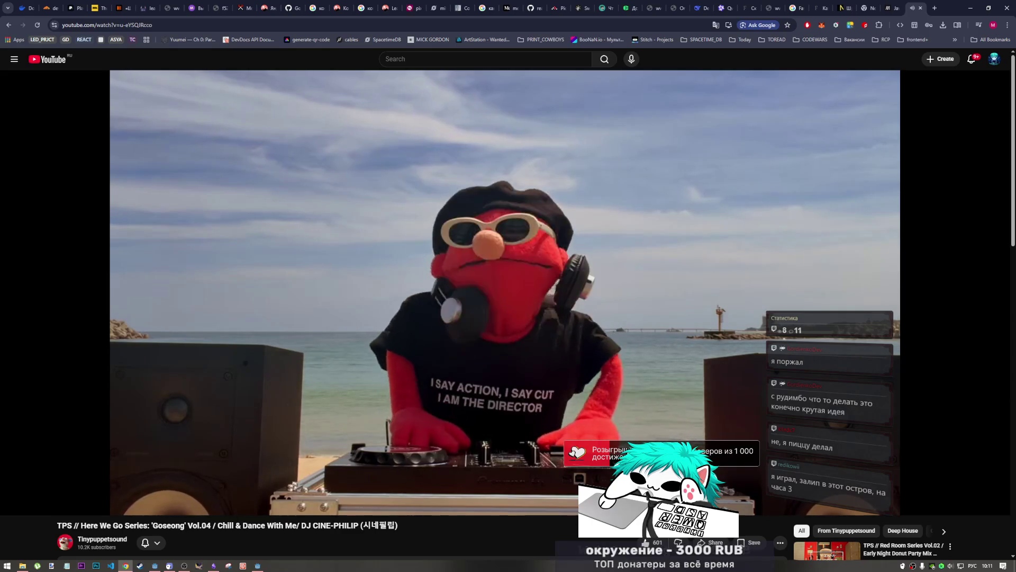
pyautogui.click(154, 565)
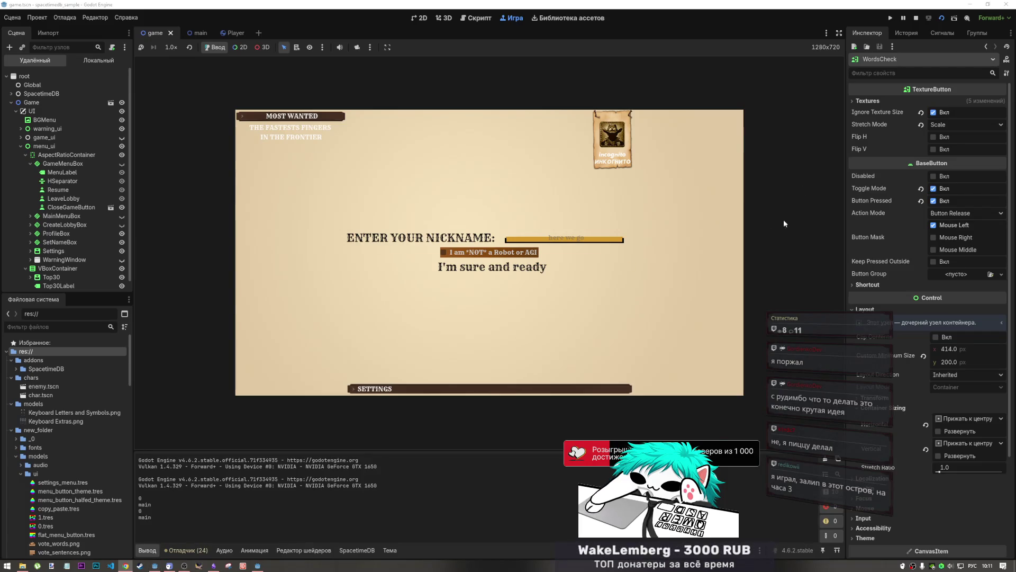
# - Make the debug game window taller and move it further right
pyautogui.click(258, 565)
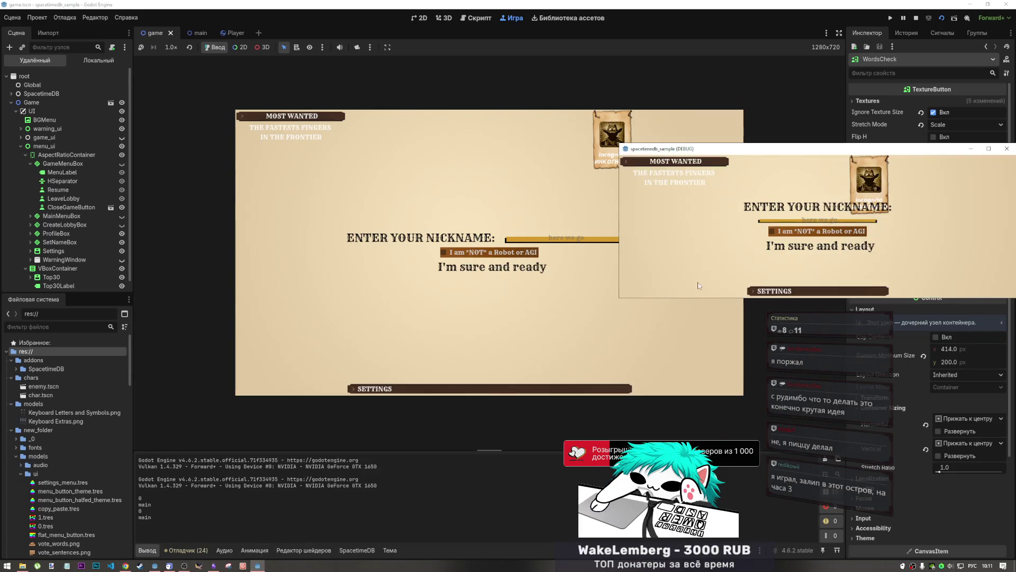
pyautogui.moveTo(864, 299); pyautogui.dragTo(864, 360)
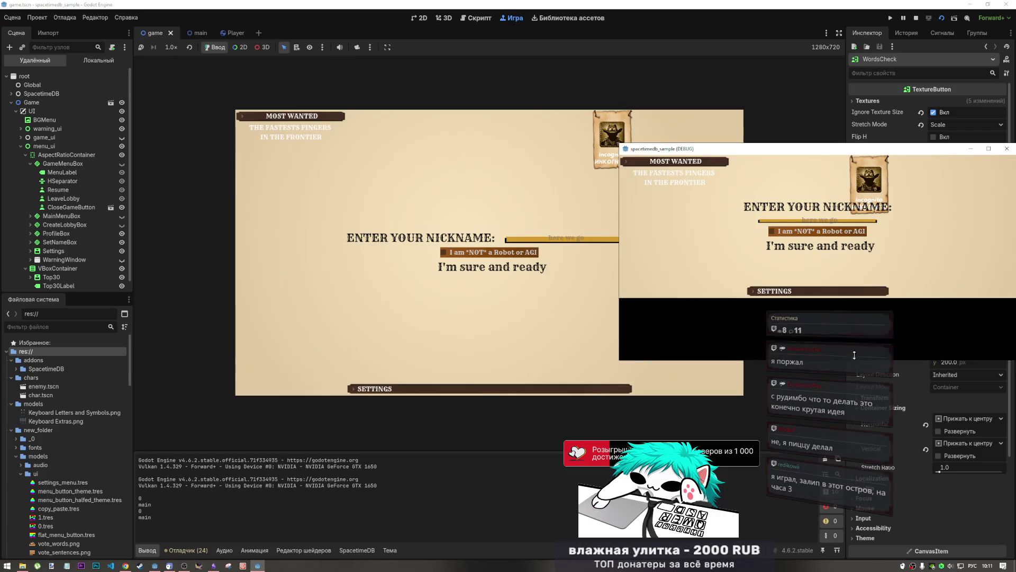
pyautogui.moveTo(715, 149); pyautogui.dragTo(1015, 152)
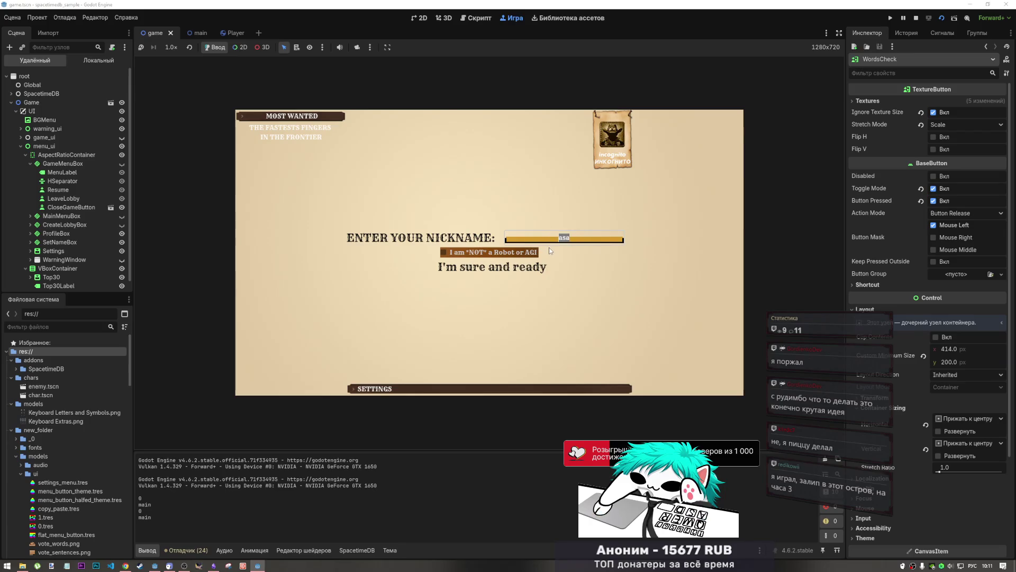
# - Enter the nickname 'asdasdasd', tick the not-a-robot box, and submit to reach the main menu
pyautogui.hotkey('alt', 'shift')
pyautogui.write('a')
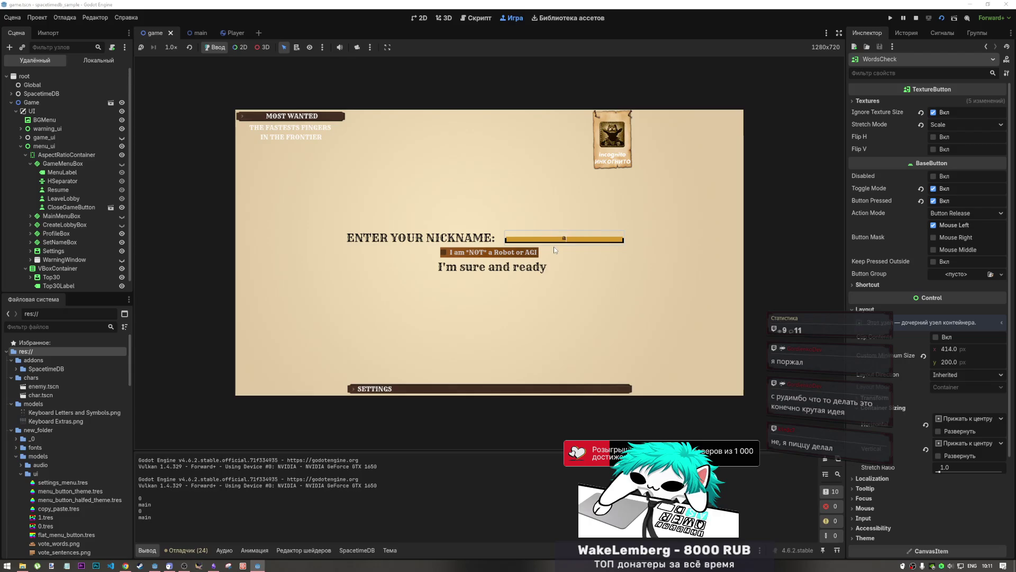
pyautogui.write('sdasdasd')
pyautogui.click(497, 252)
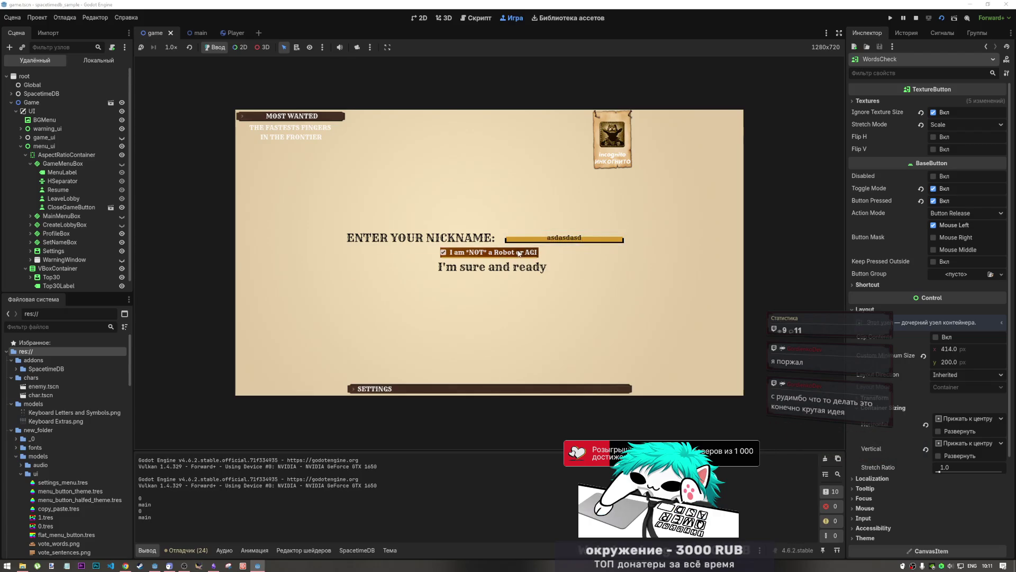
pyautogui.click(503, 266)
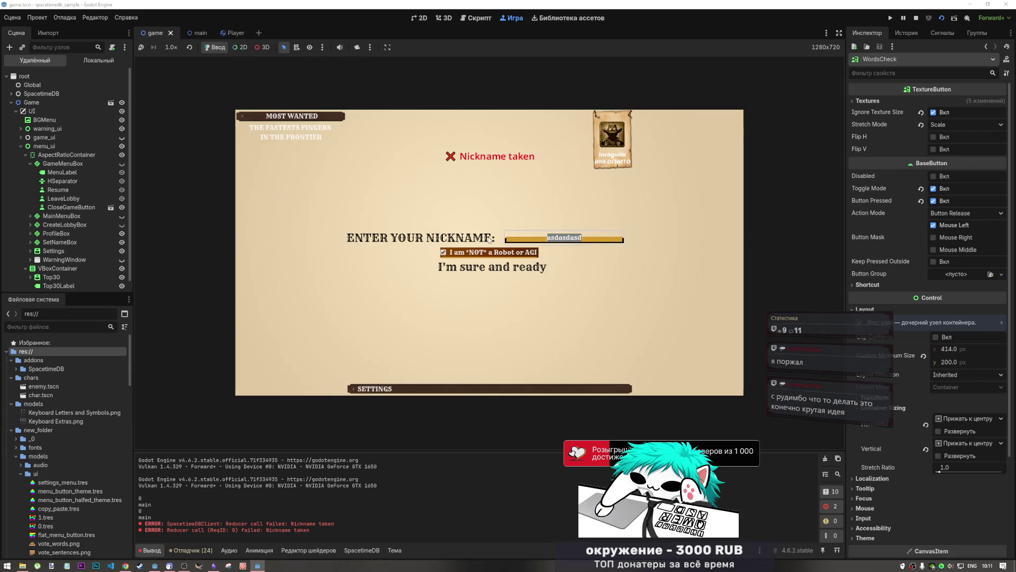
pyautogui.write('asd')
pyautogui.click(508, 267)
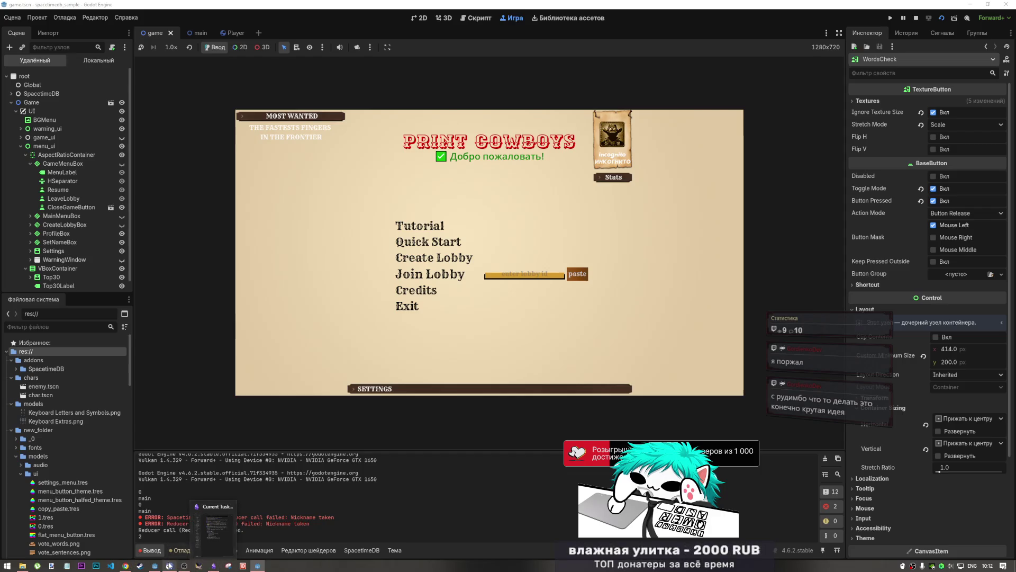
# - In the second game window, enter a nickname, confirm not a robot, and reach the main menu
pyautogui.moveTo(180, 567)
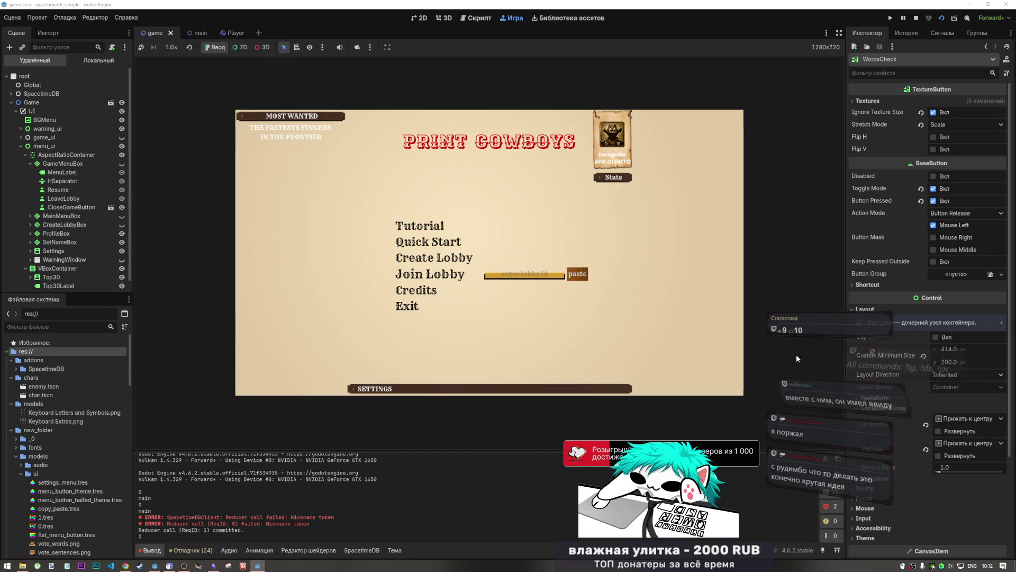
pyautogui.click(262, 567)
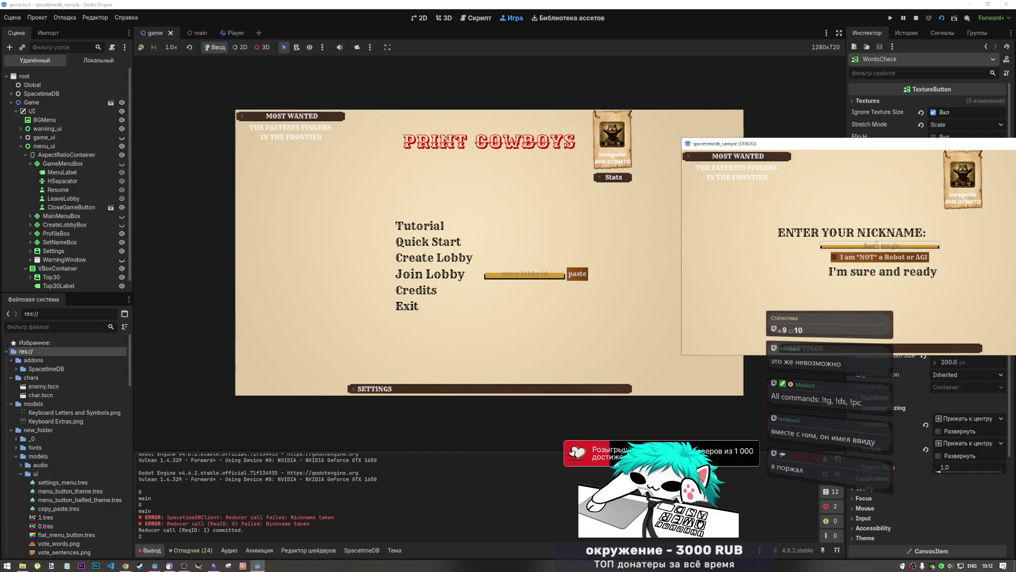
pyautogui.write('lisa')
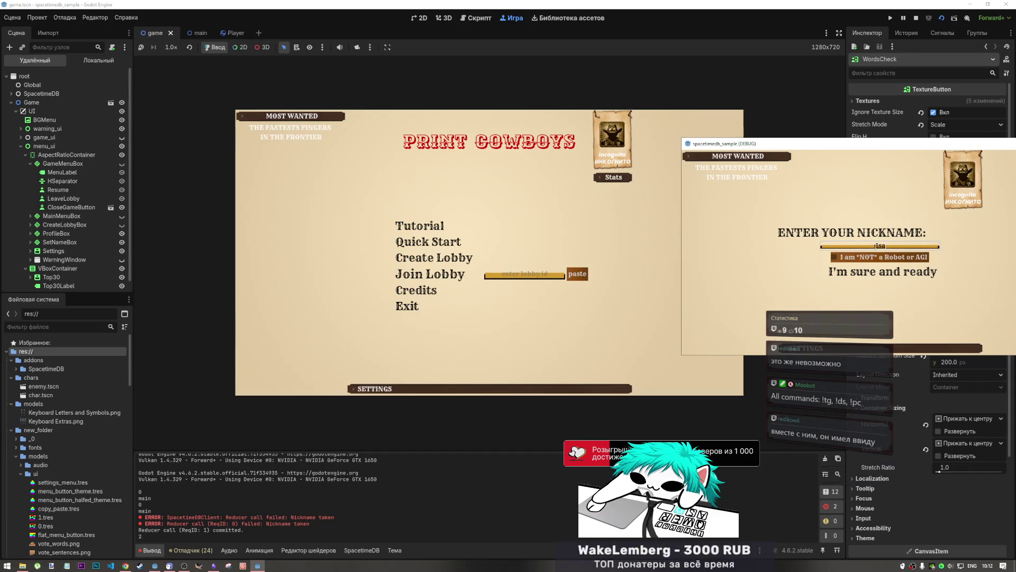
pyautogui.write('dsadsa')
pyautogui.click(880, 258)
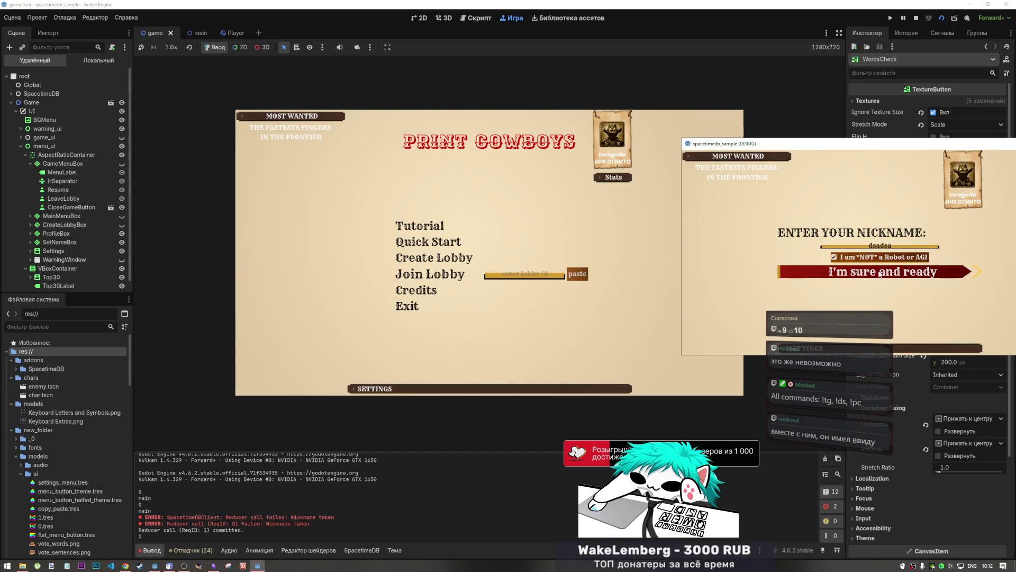
pyautogui.click(881, 274)
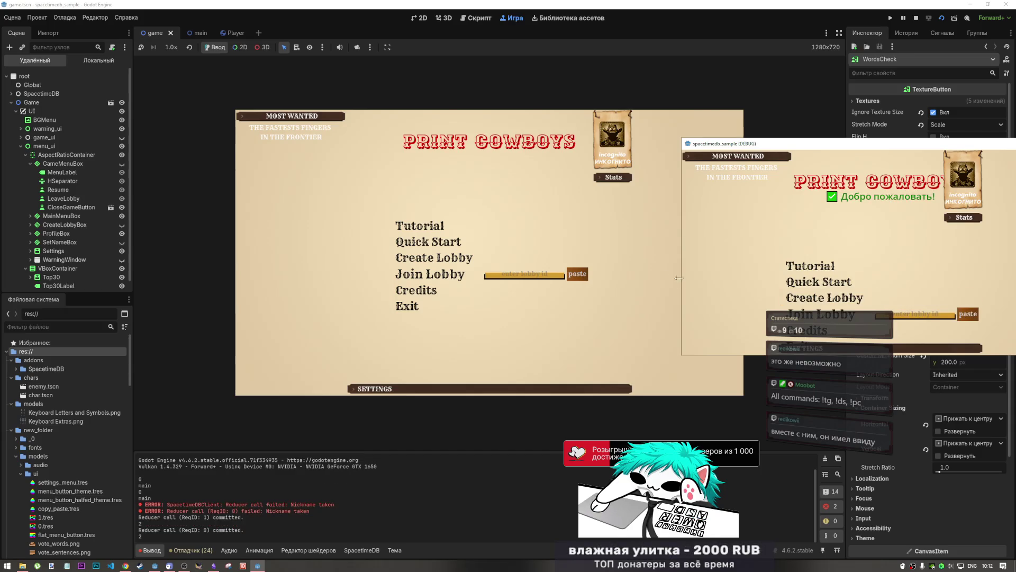
# - Create a two-player lobby and join it from the editor's game using the pasted lobby ID
pyautogui.click(847, 299)
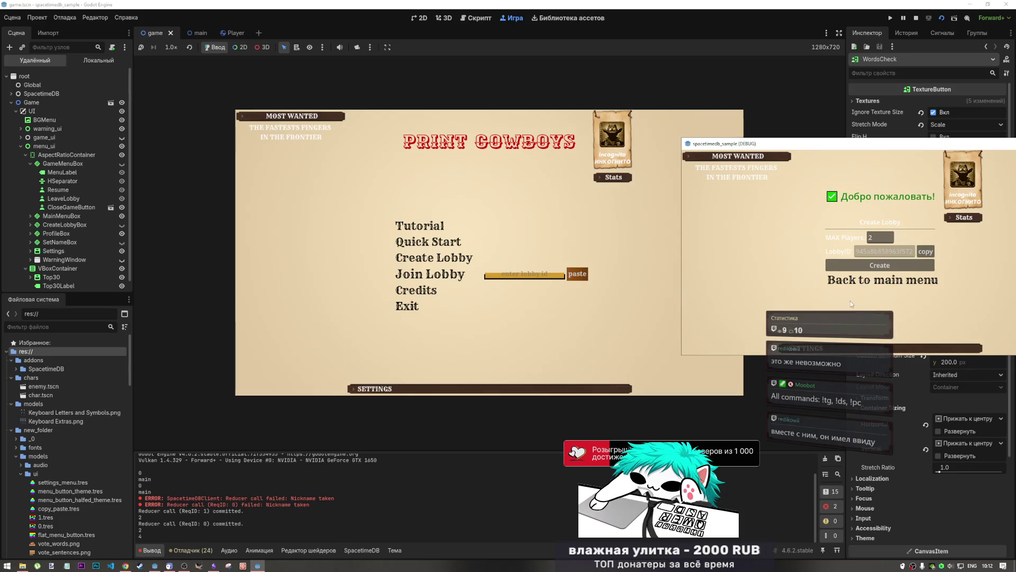
pyautogui.click(887, 266)
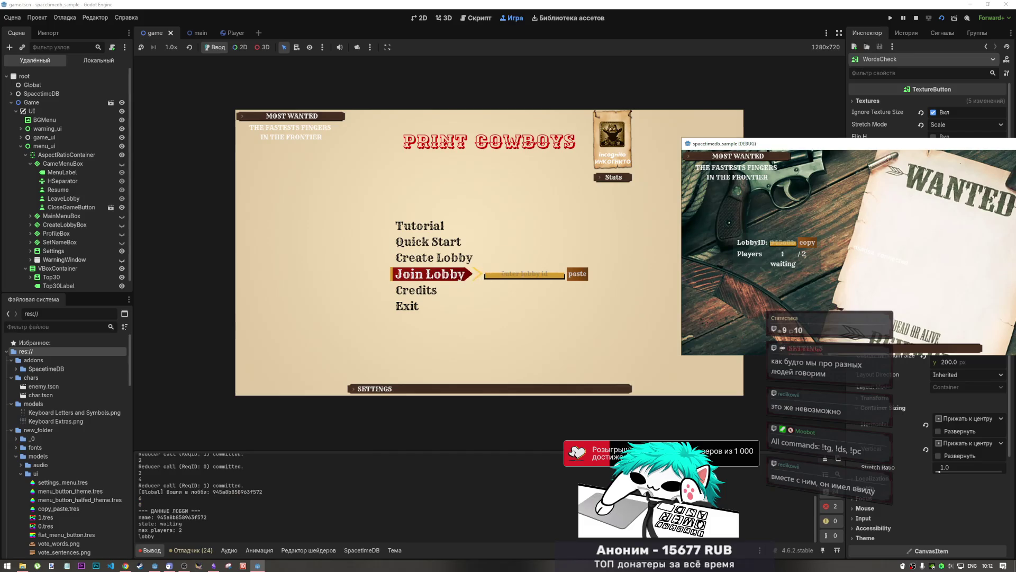
pyautogui.click(577, 274)
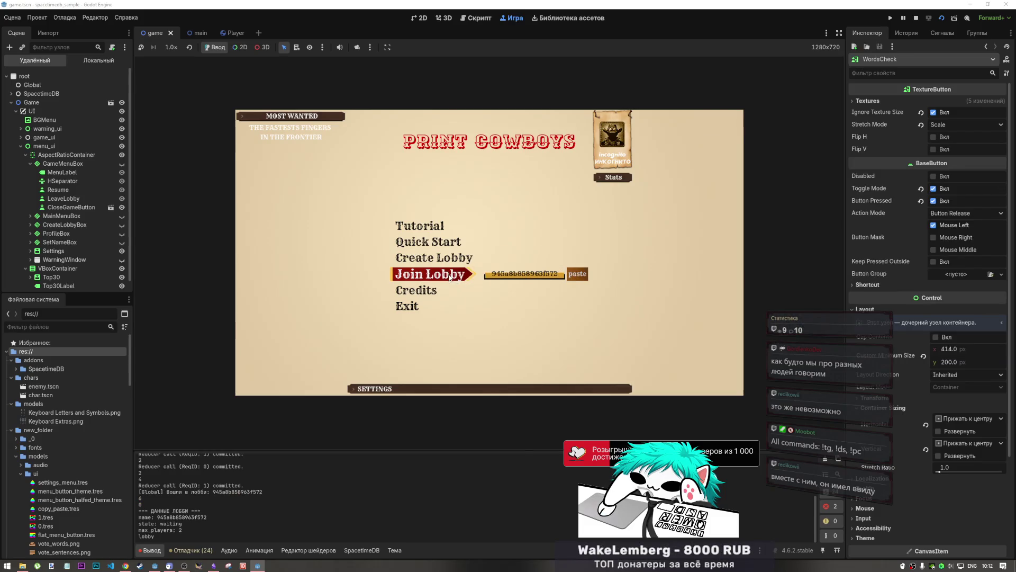
pyautogui.click(449, 277)
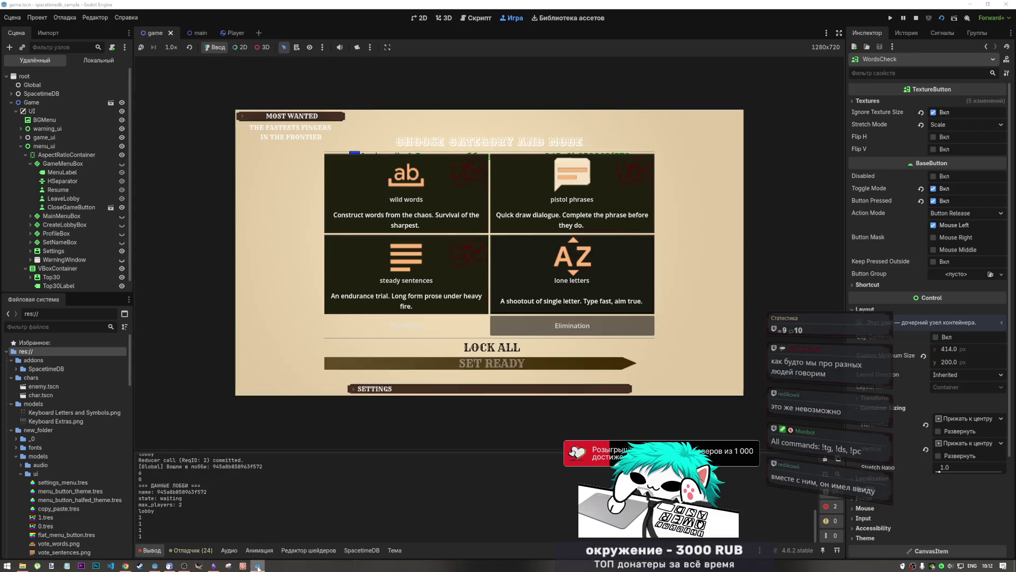
# - Turn on pistol phrases and wild words, turn off steady sentences, and set ready to start
pyautogui.moveTo(258, 567)
pyautogui.click(255, 531)
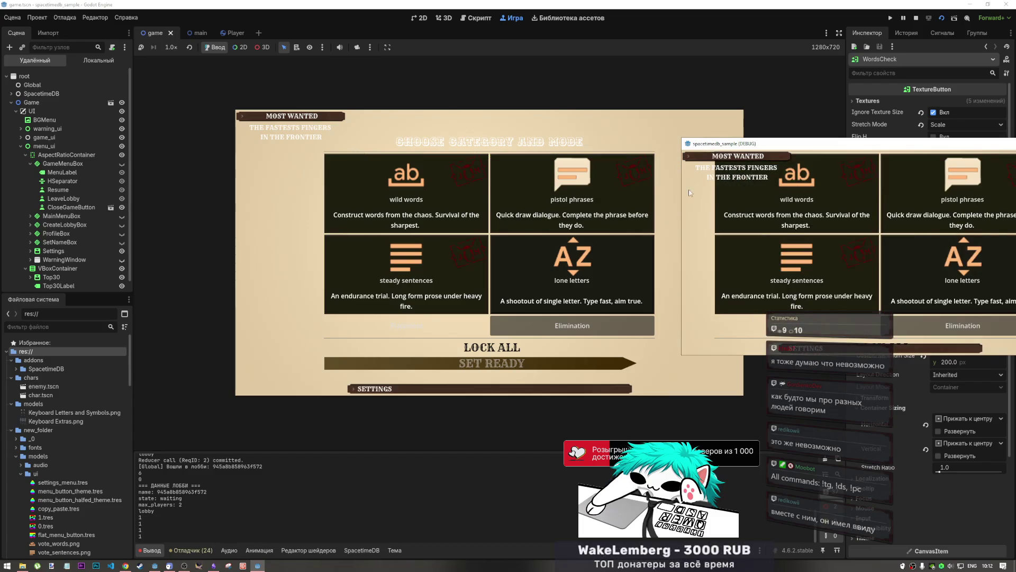
pyautogui.click(573, 202)
pyautogui.click(566, 203)
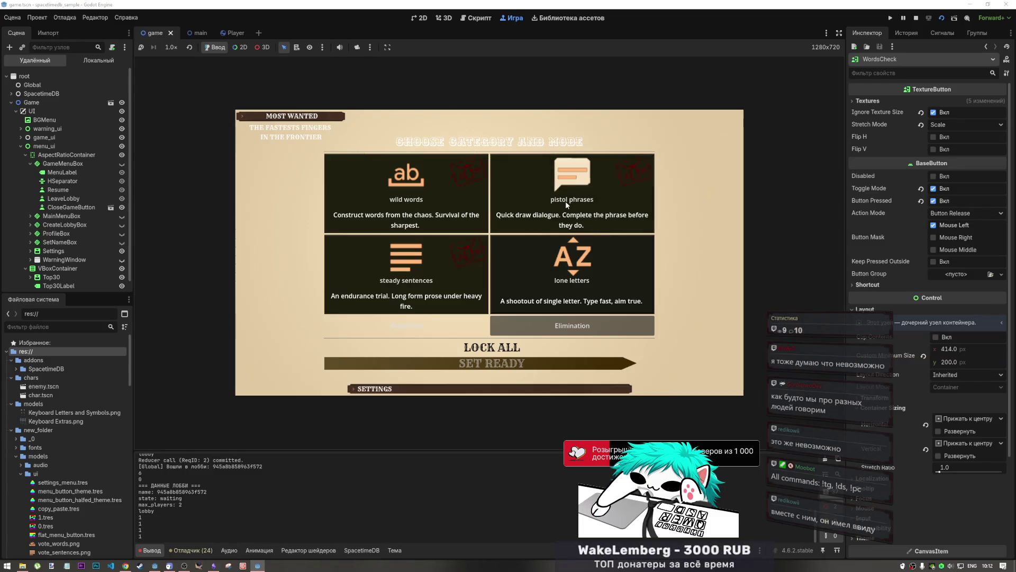
pyautogui.click(465, 206)
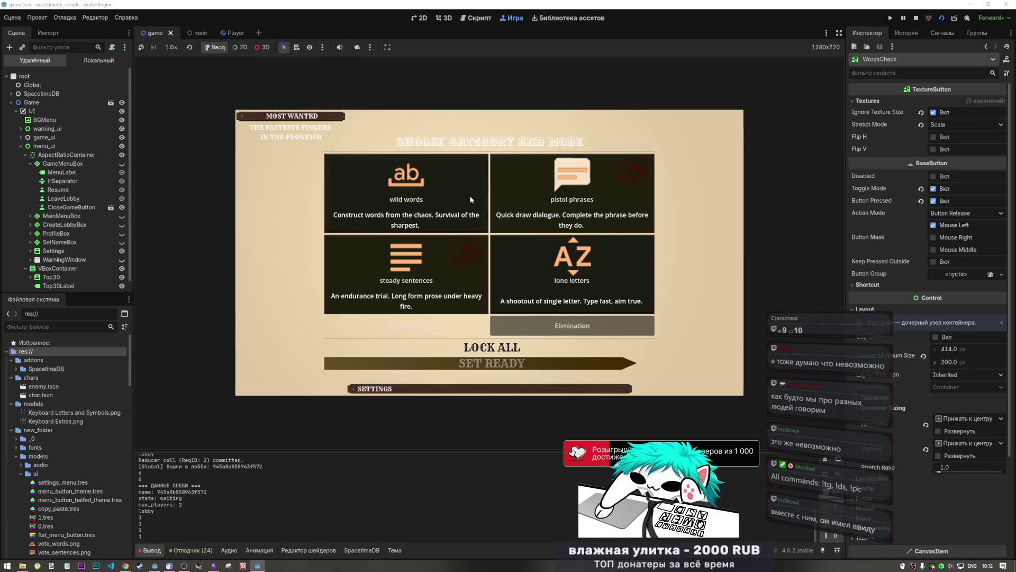
pyautogui.click(468, 206)
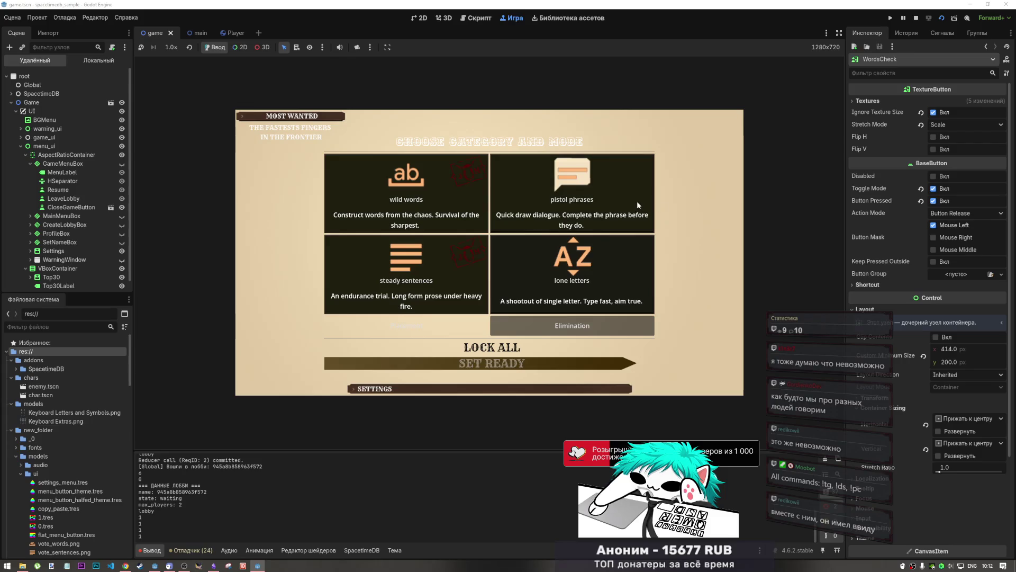
pyautogui.click(635, 214)
pyautogui.click(452, 262)
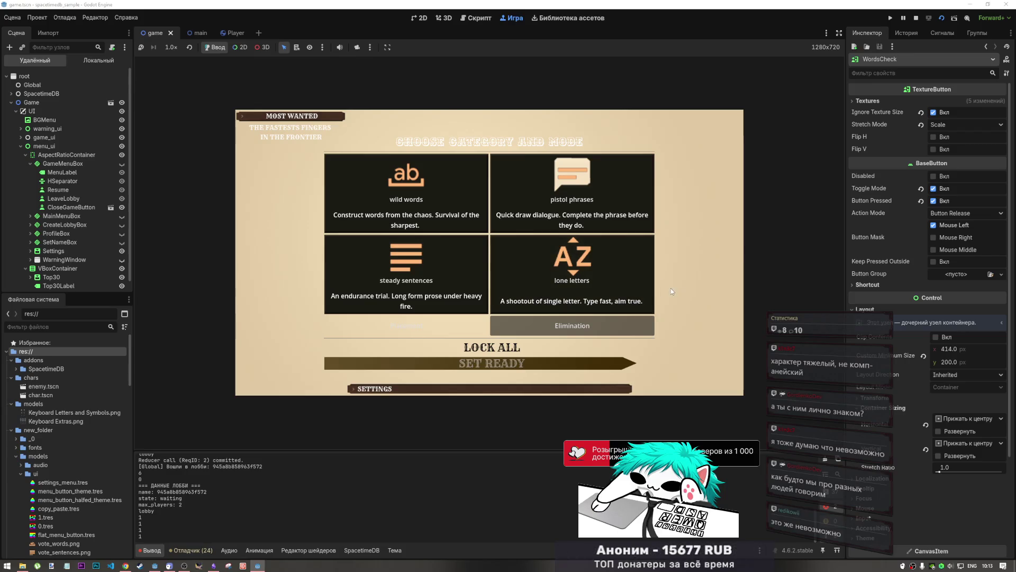
pyautogui.click(648, 291)
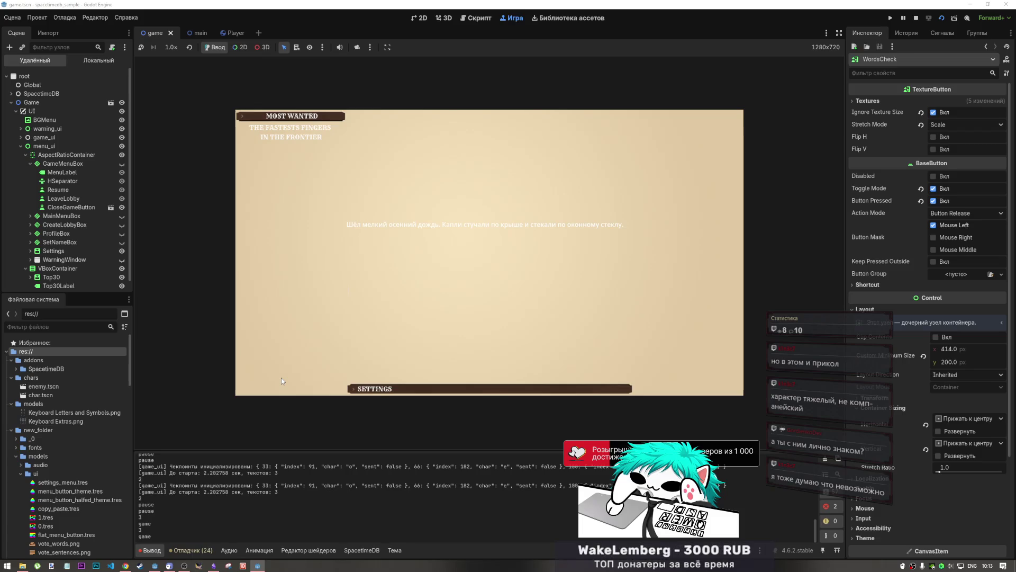
# - Type the opening words of the autumn rain sentence in Russian, then ask to leave the lobby
pyautogui.hotkey('alt', 'shift')
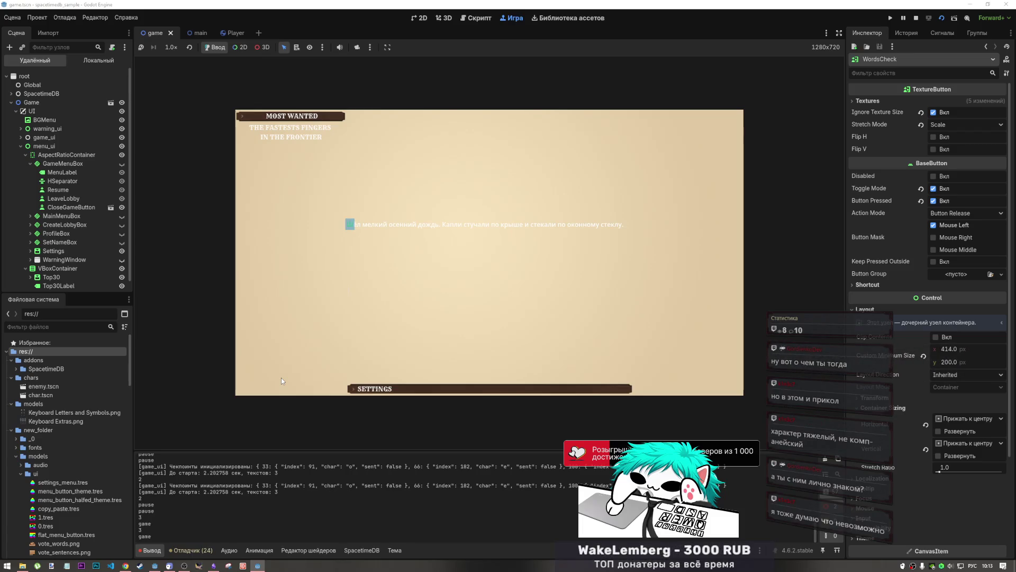
pyautogui.write('л мелкий ')
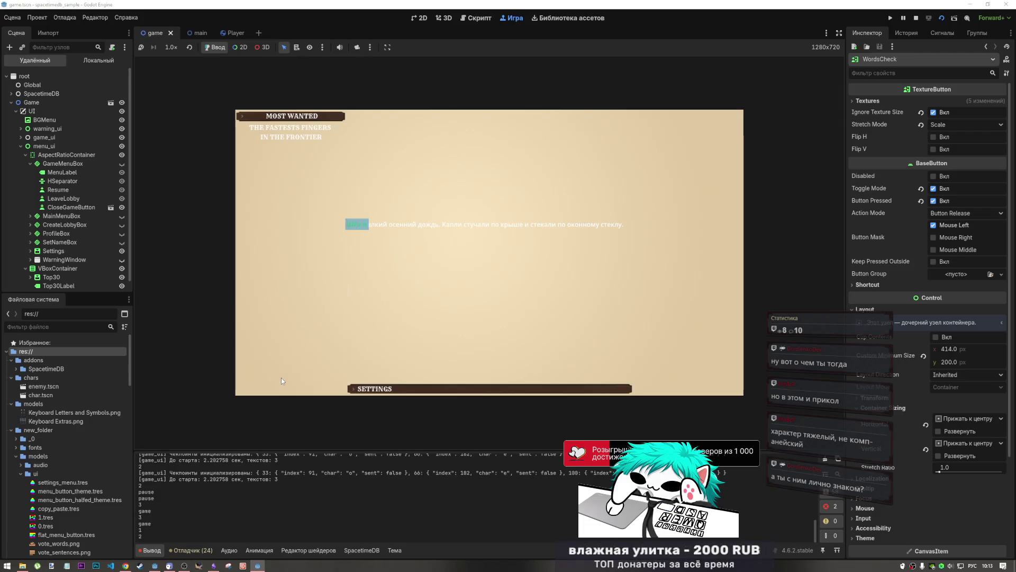
pyautogui.write('о')
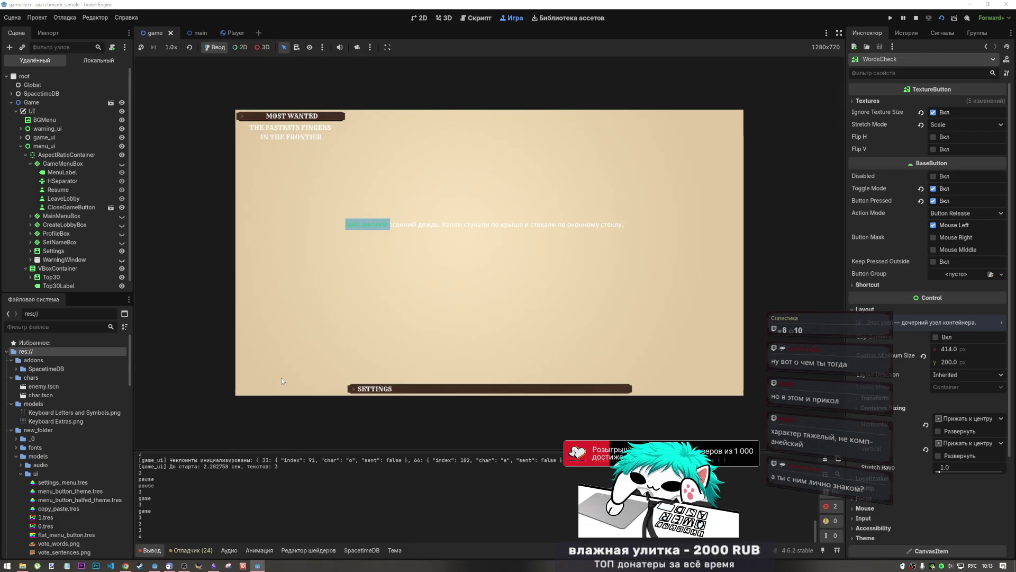
pyautogui.write('сенний ')
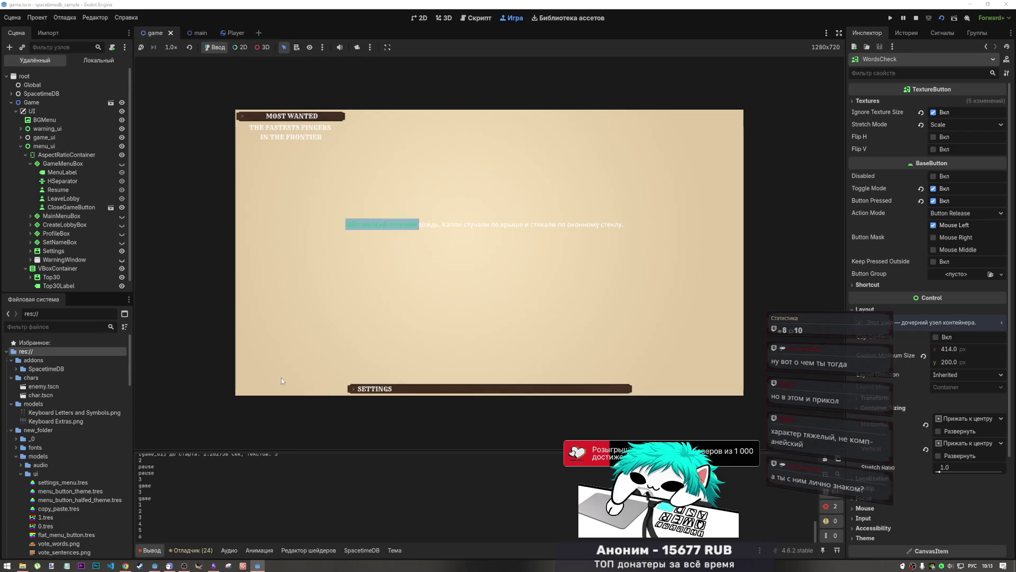
pyautogui.write('ждью')
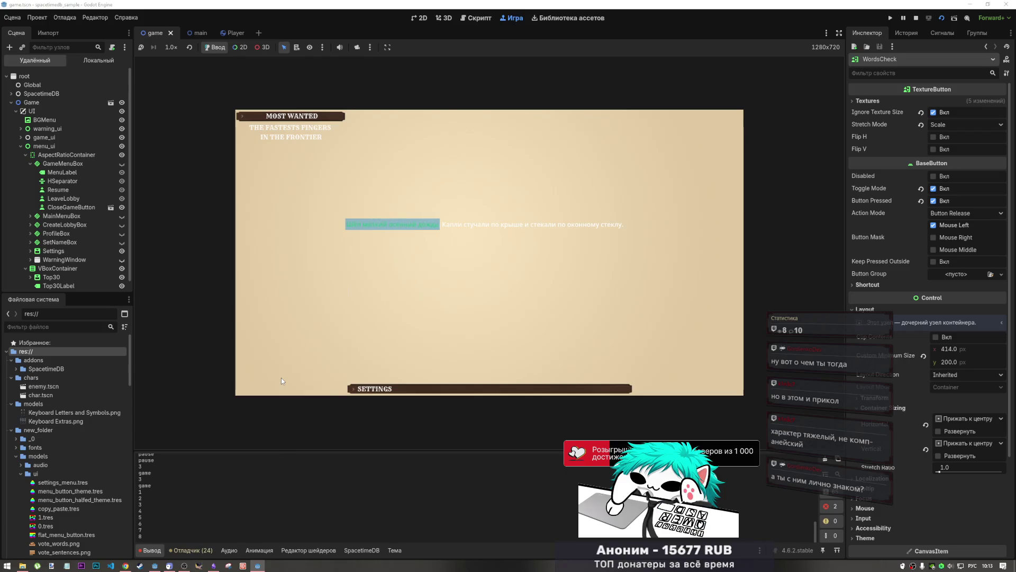
pyautogui.write(' . бю')
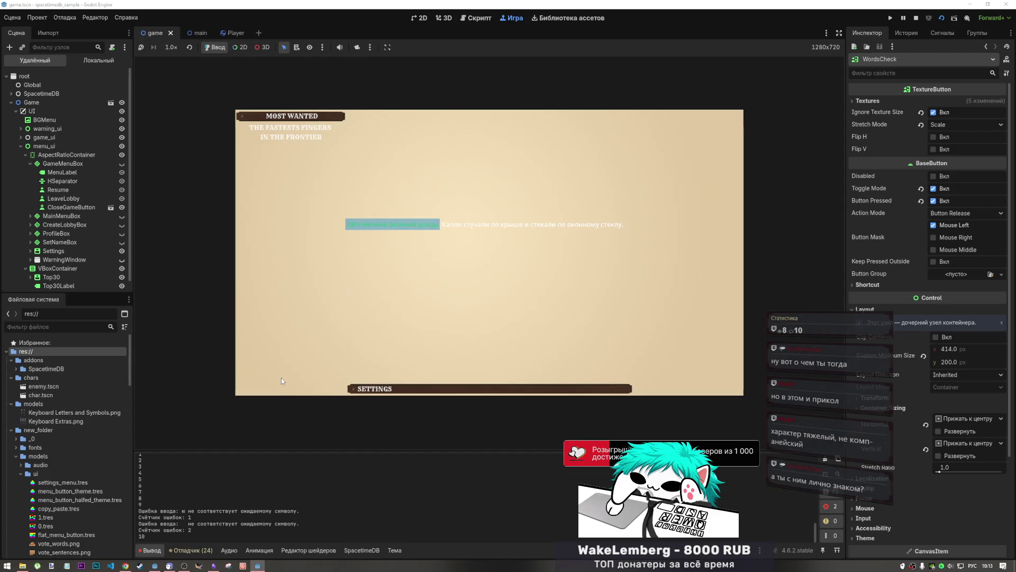
pyautogui.write('Ка')
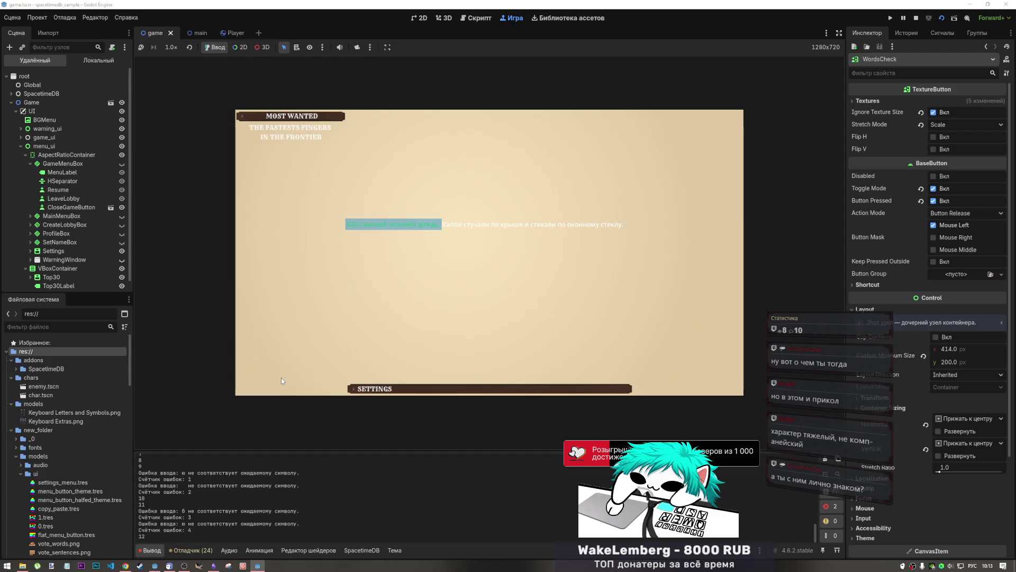
pyautogui.write('пла')
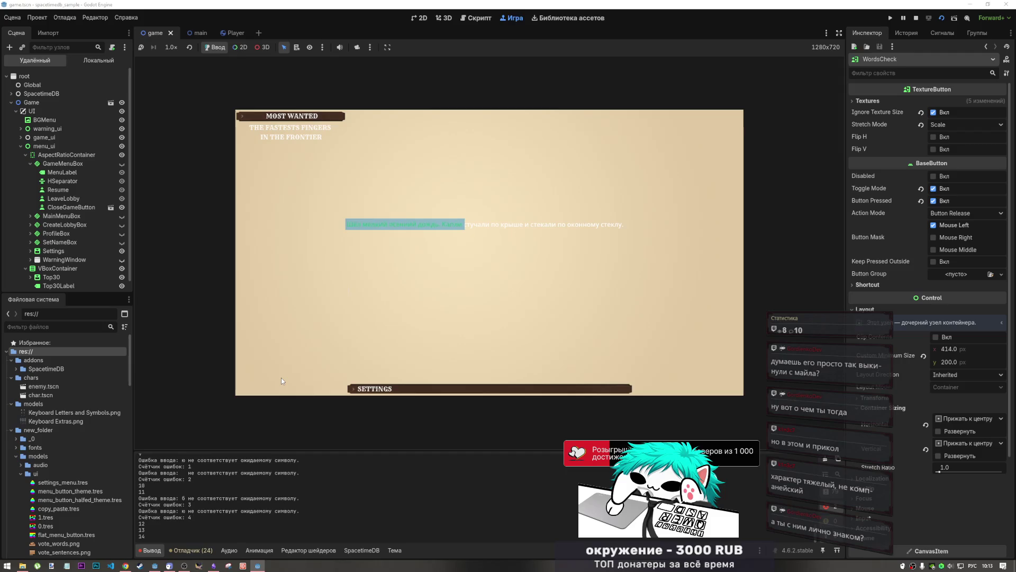
pyautogui.write('у')
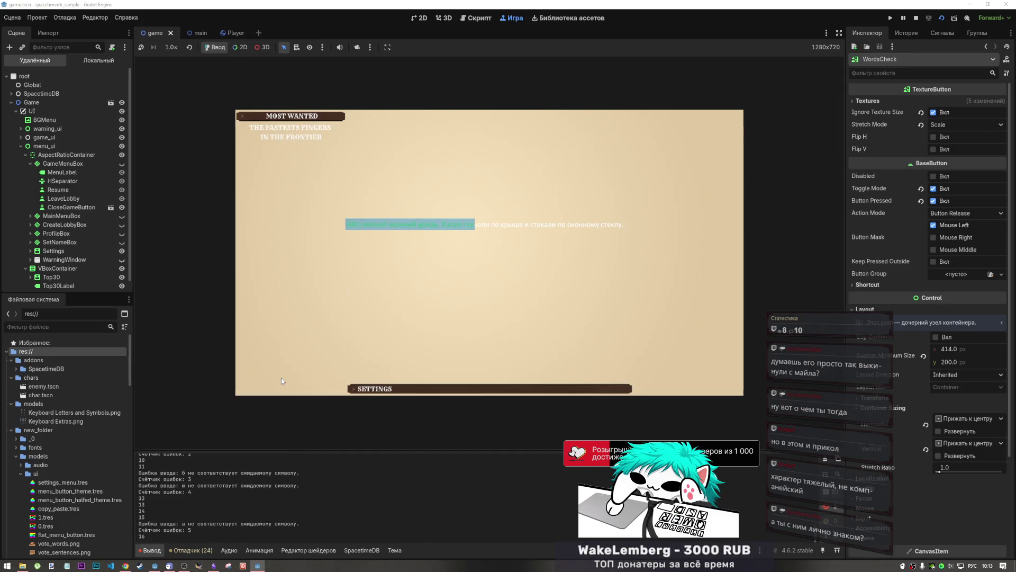
pyautogui.write('чал')
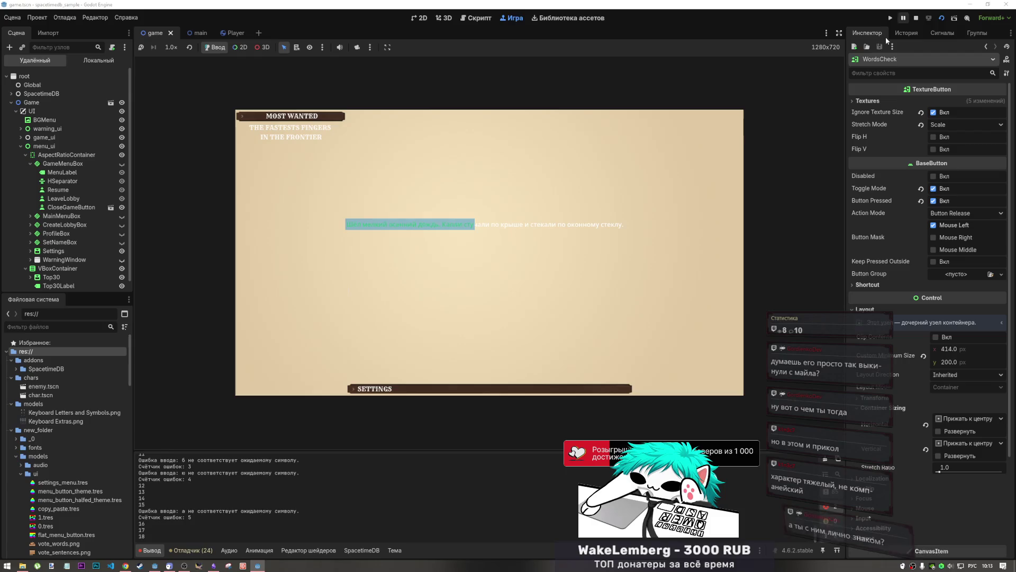
pyautogui.press('Escape')
pyautogui.click(502, 254)
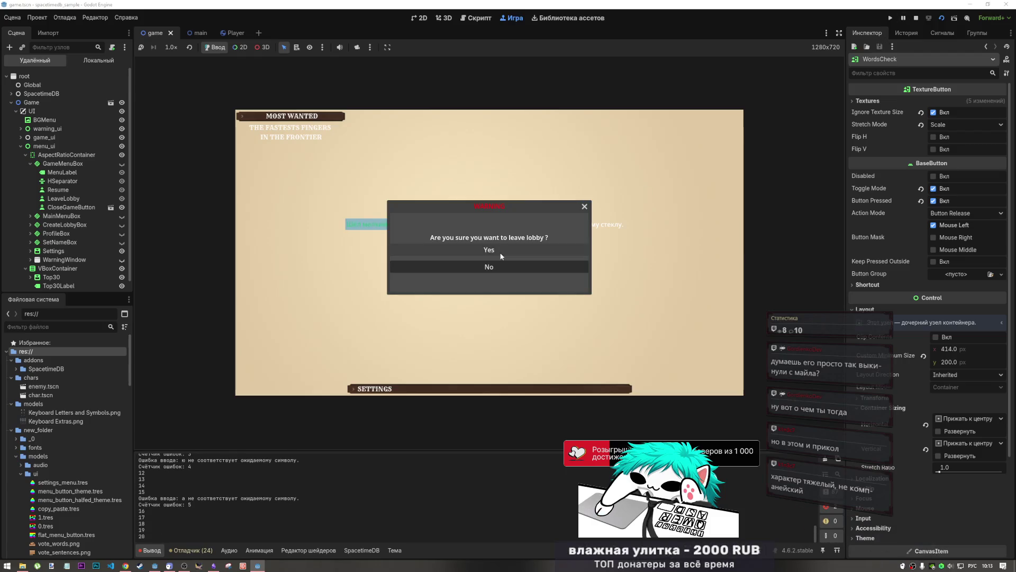
# - Confirm leaving the lobby and choose Exit from the pause menu
pyautogui.click(503, 252)
pyautogui.press('Down')
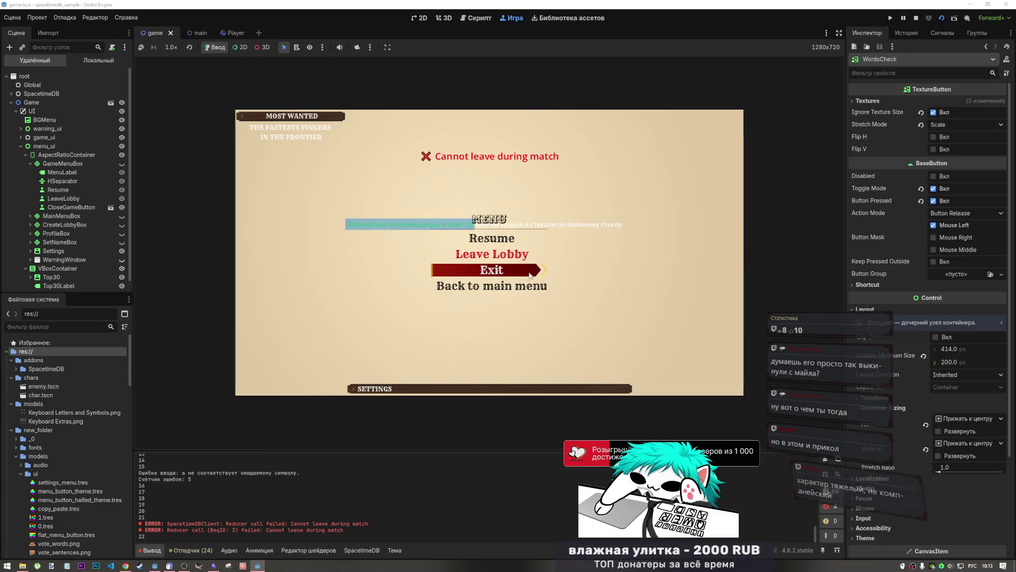
pyautogui.press('Up')
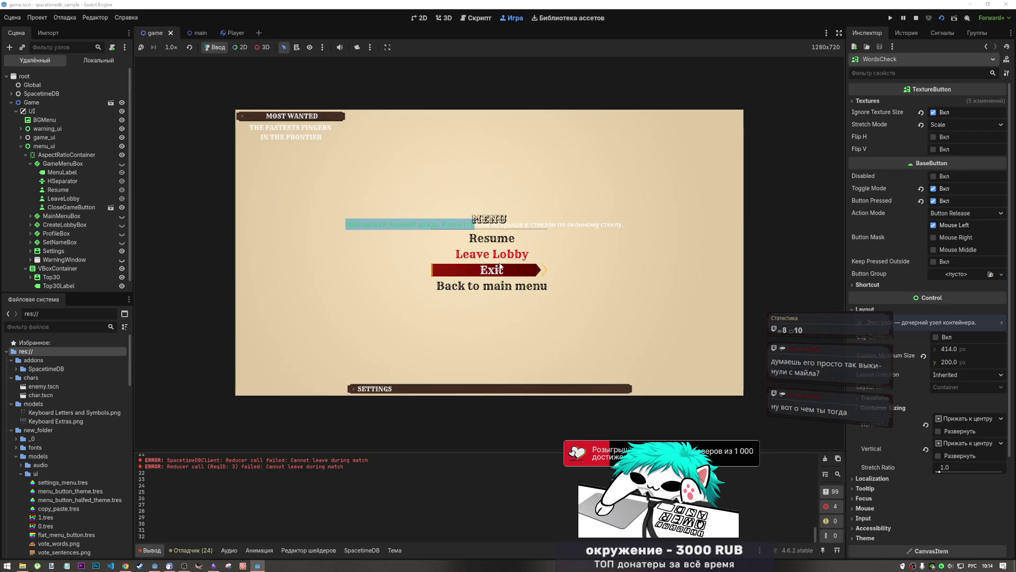
pyautogui.click(497, 268)
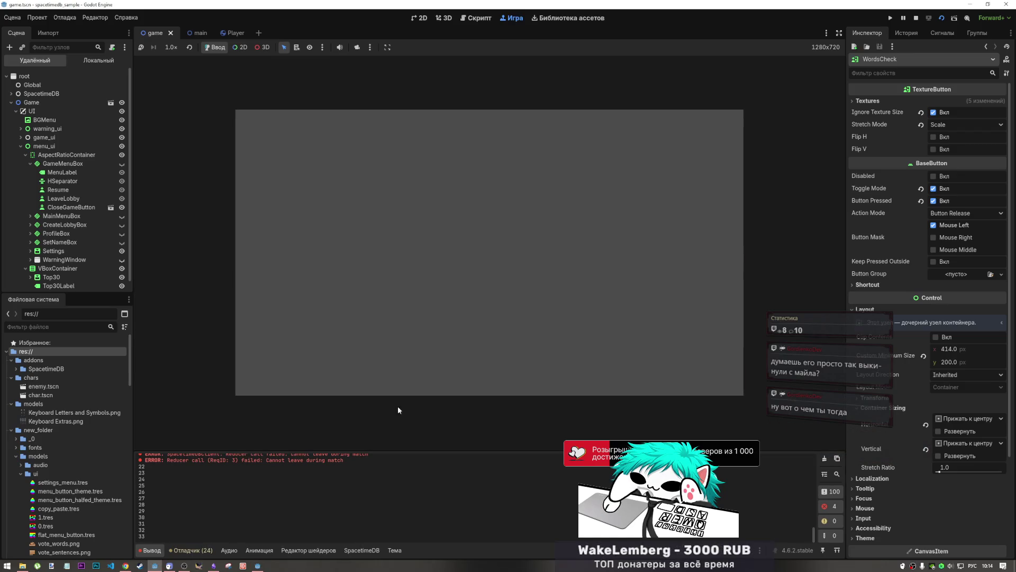
# - Close the debug game window and bring up the task notes in Obsidian
pyautogui.click(259, 566)
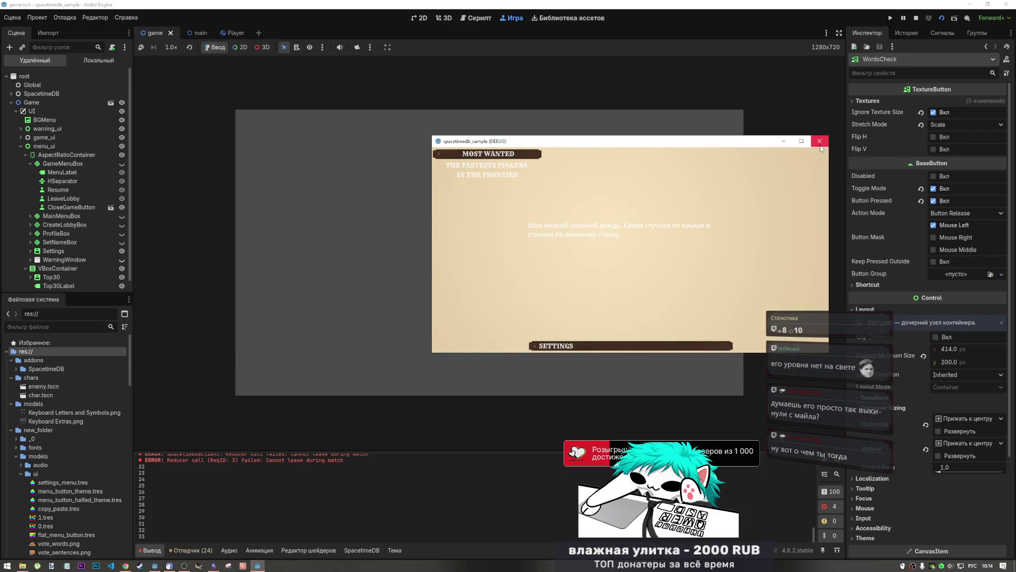
pyautogui.click(819, 141)
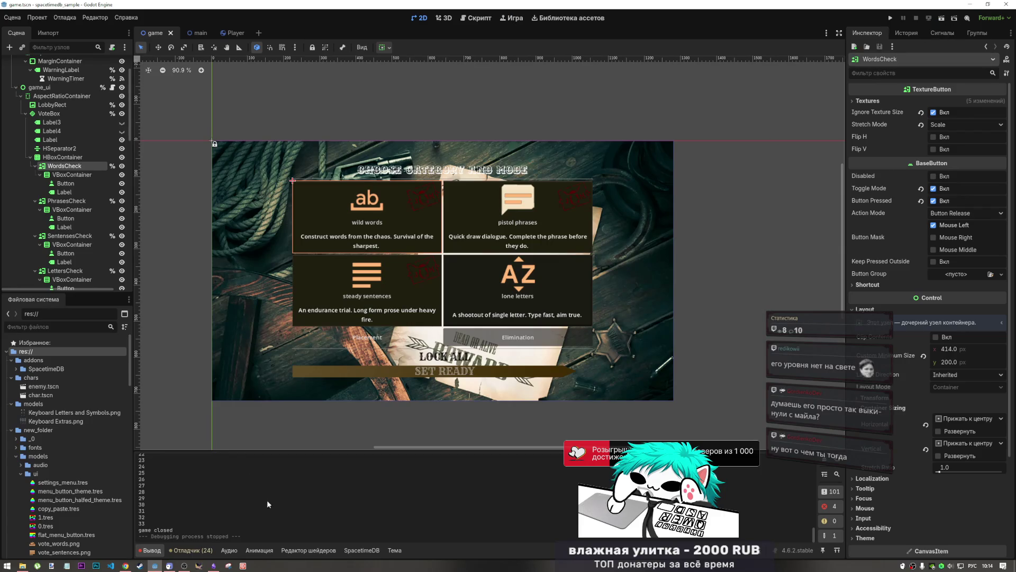
pyautogui.click(214, 565)
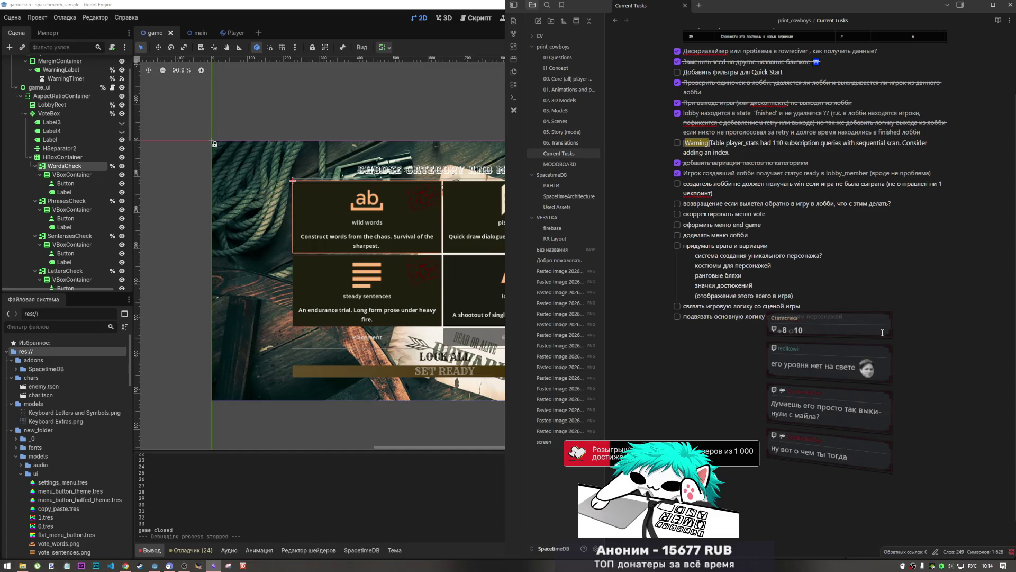
# - Add an unchecked task 'в во время матча не раб' (leaving mid-match fails), then return to Godot
pyautogui.press('BackSpace')
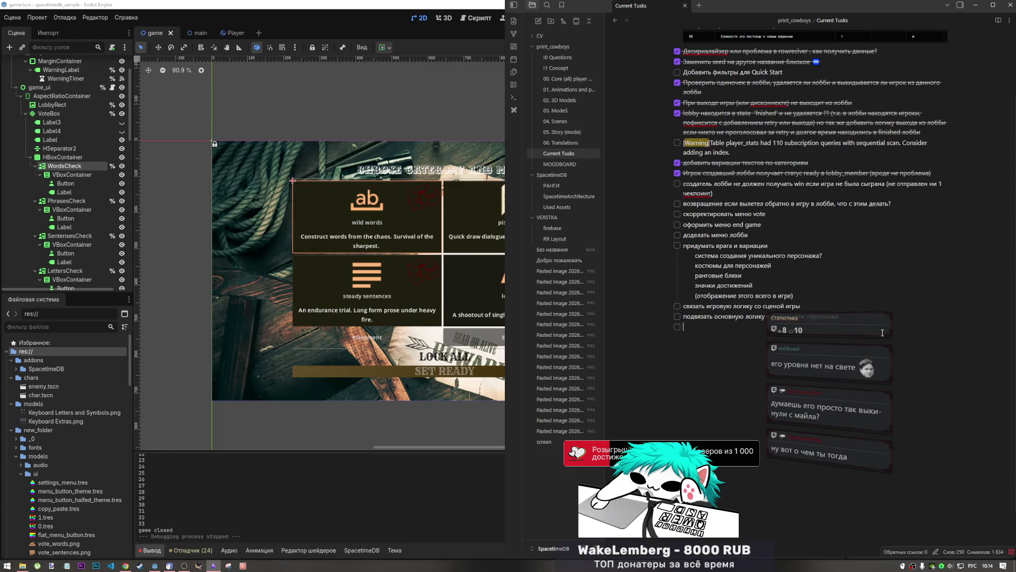
pyautogui.write('лив во время ма')
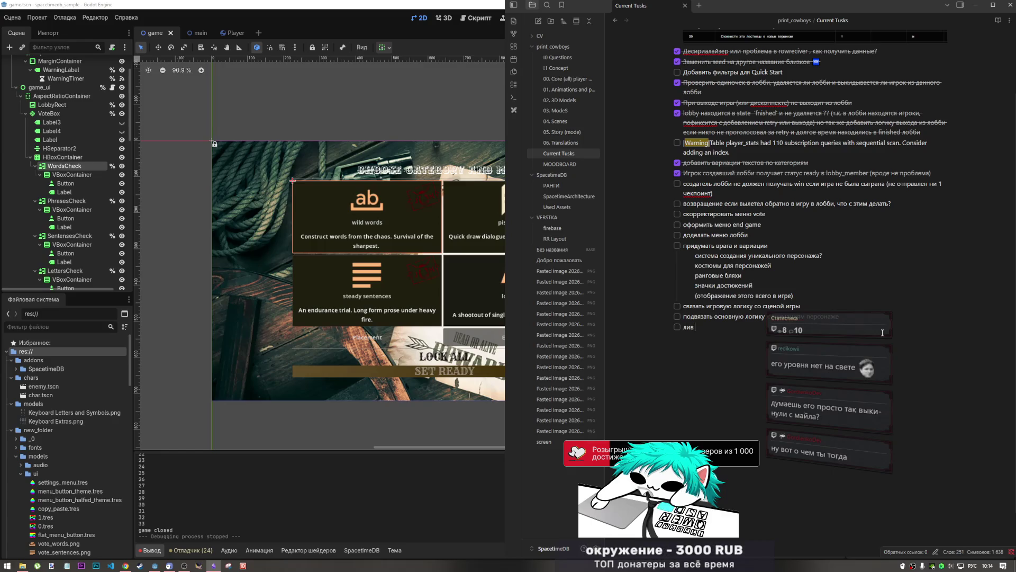
pyautogui.write('тч')
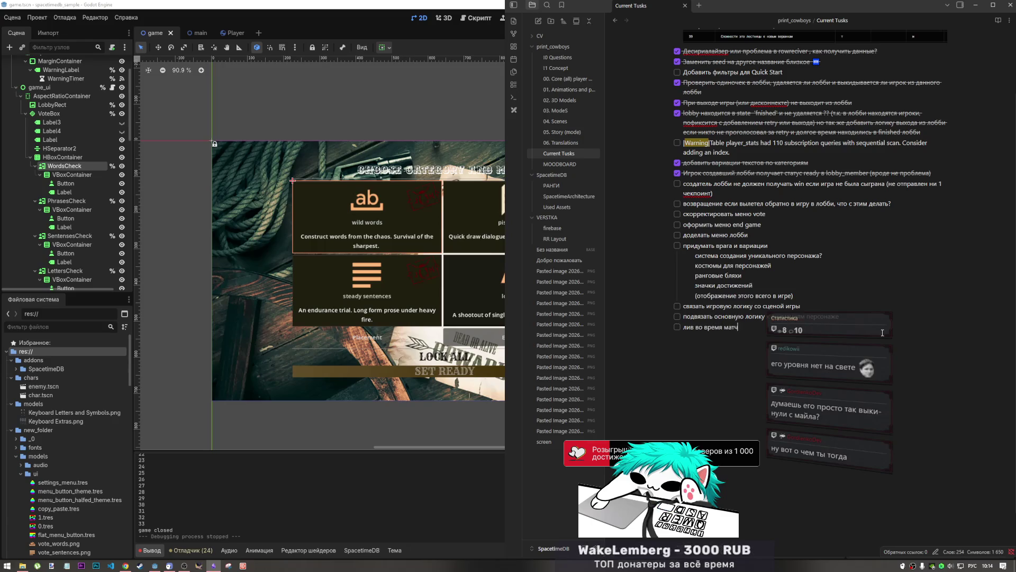
pyautogui.write('а ереста')
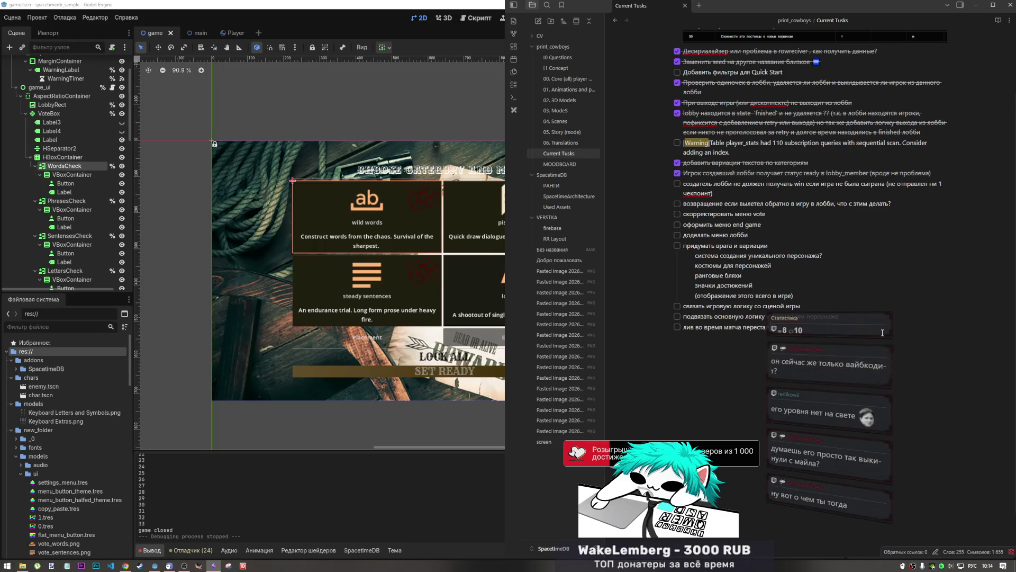
pyautogui.write('ет')
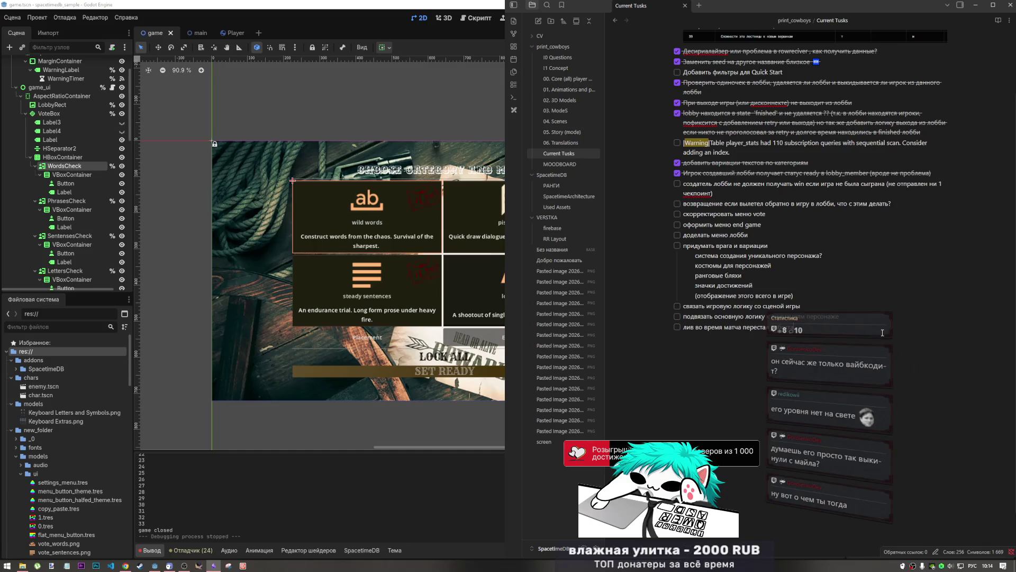
pyautogui.moveTo(806, 329)
pyautogui.mouseDown()
pyautogui.moveTo(776, 329)
pyautogui.moveTo(828, 380)
pyautogui.mouseUp()
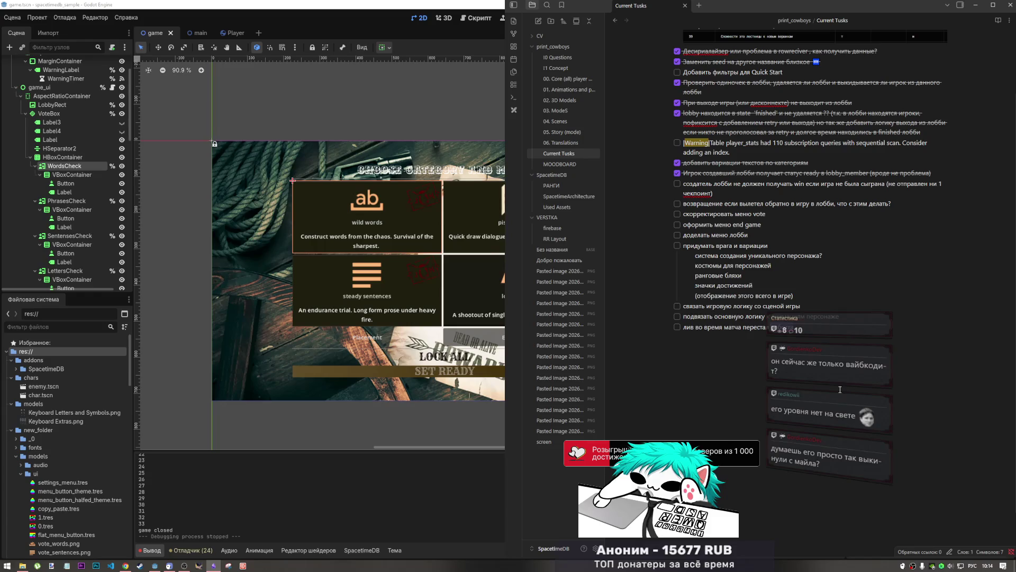
pyautogui.press('BackSpace')
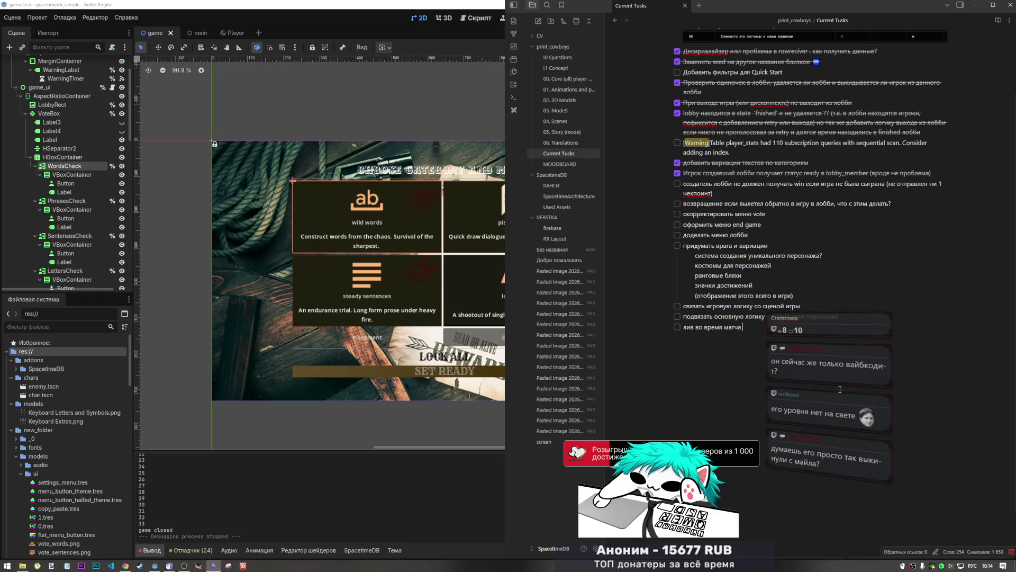
pyautogui.write('матча')
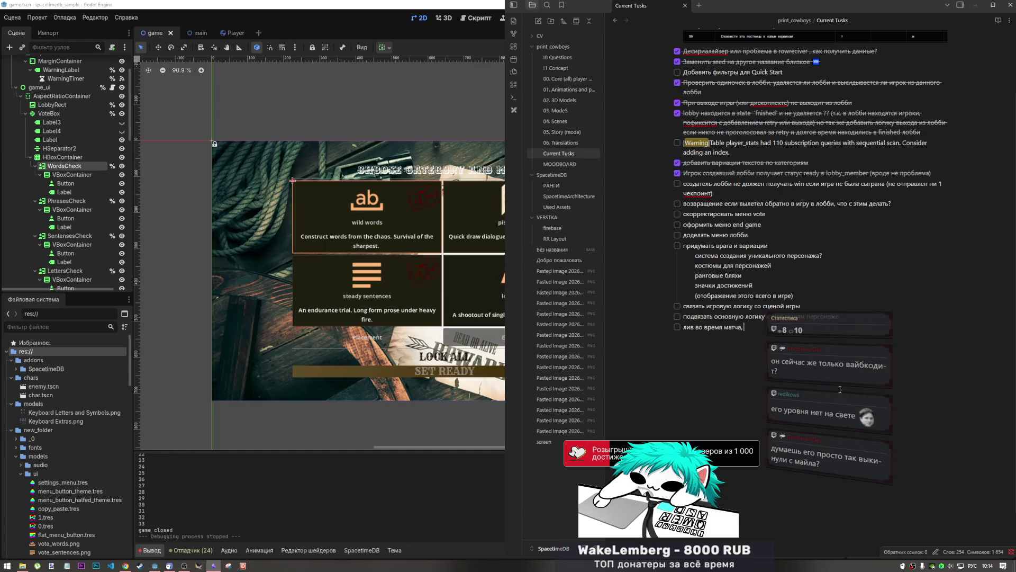
pyautogui.write(' не рабо')
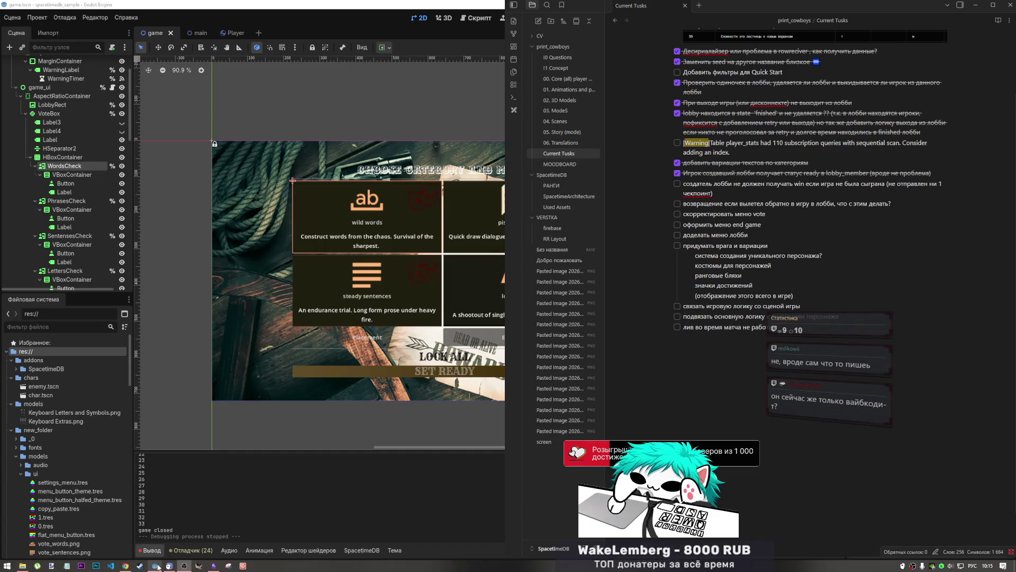
pyautogui.moveTo(157, 567)
pyautogui.click(157, 540)
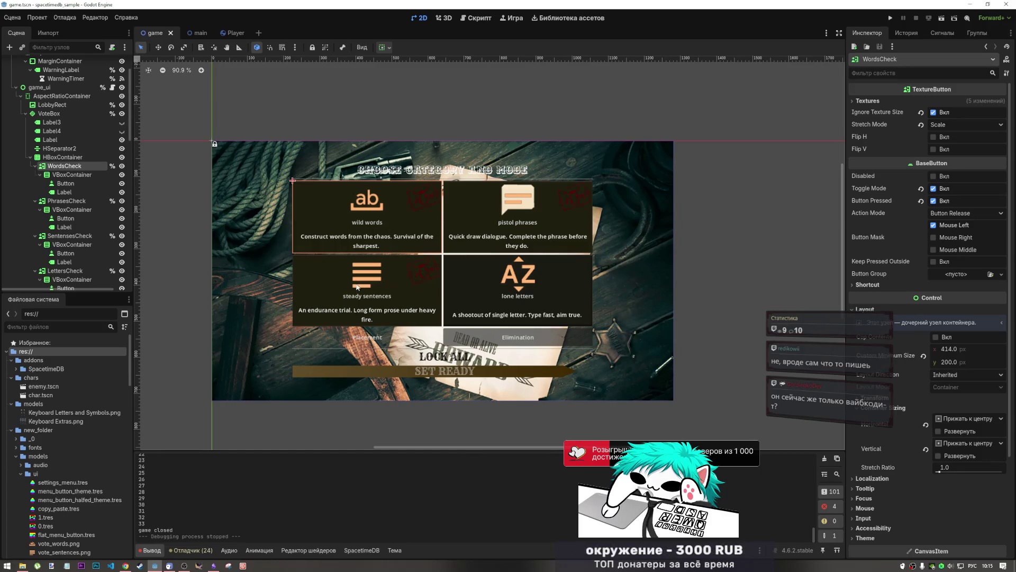
# - Turn off the WordsCheck card's Button Pressed and inspect the phrases card's button and label
pyautogui.click(933, 200)
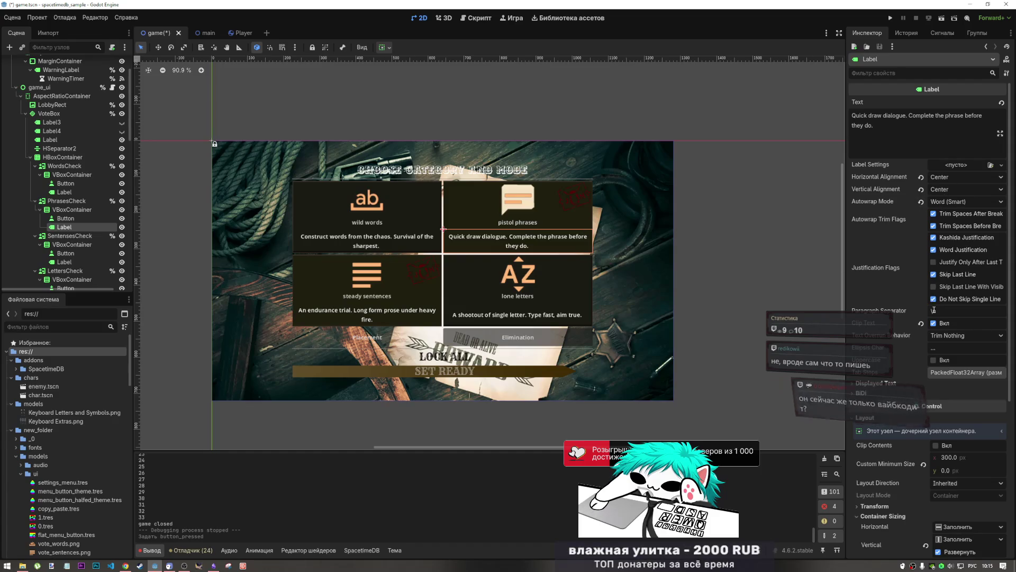
pyautogui.scroll(-5, 920, 333)
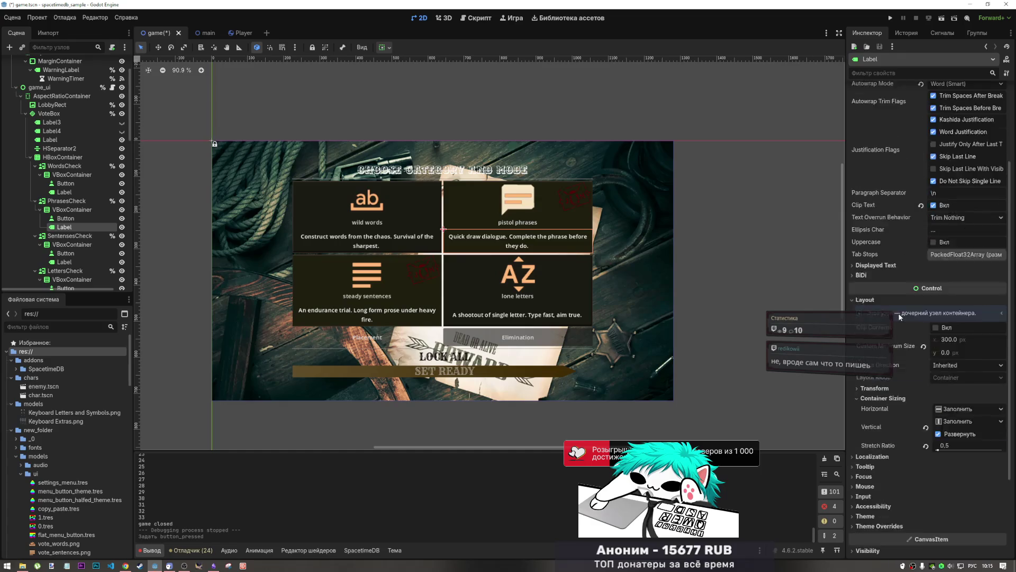
pyautogui.scroll(5, 911, 305)
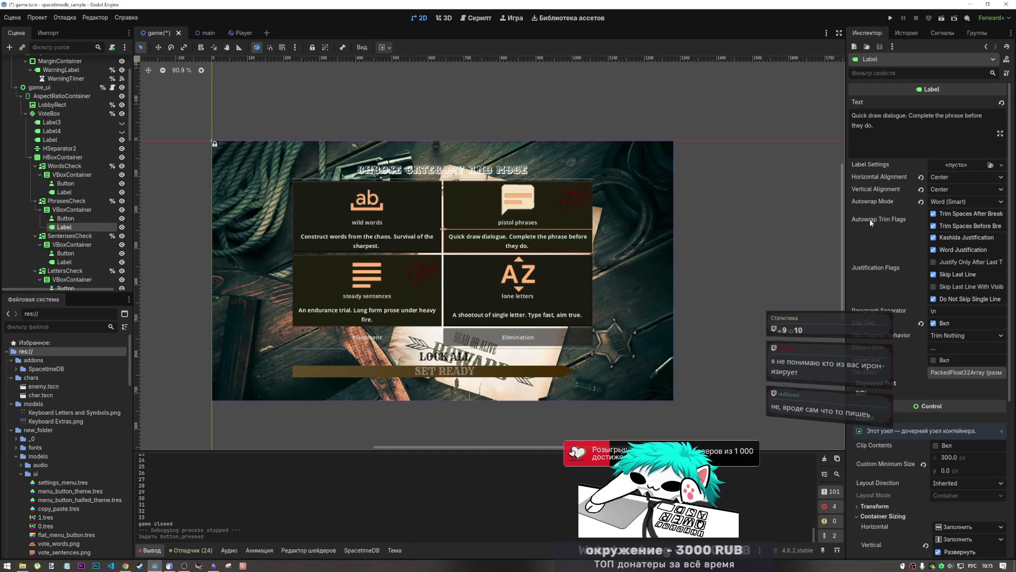
pyautogui.click(496, 220)
pyautogui.click(517, 241)
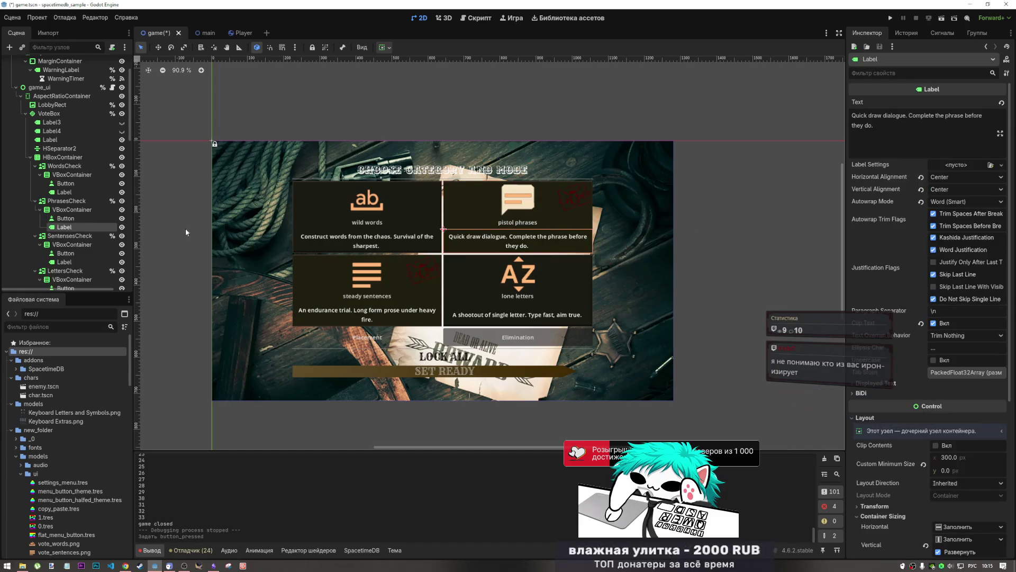
# - Toggle PhrasesCheck's Button Pressed on and back, and set SentensesCheck to start unpressed
pyautogui.click(71, 201)
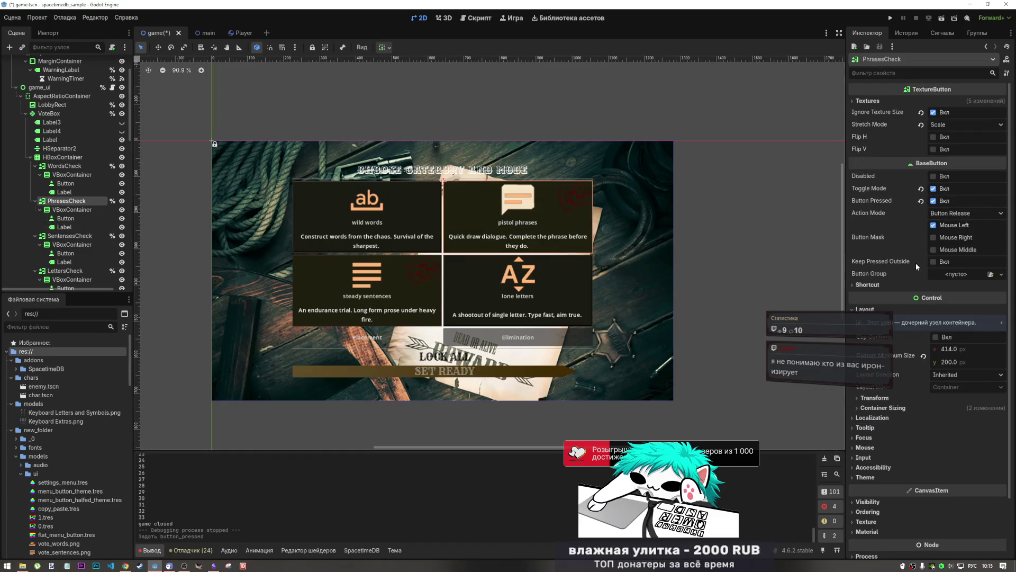
pyautogui.click(940, 203)
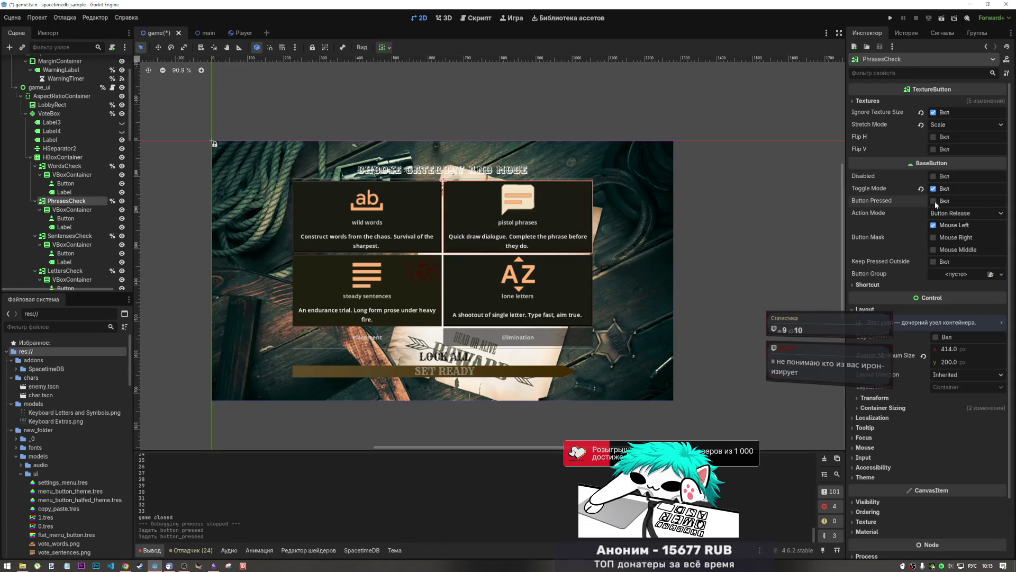
pyautogui.click(402, 281)
pyautogui.click(70, 235)
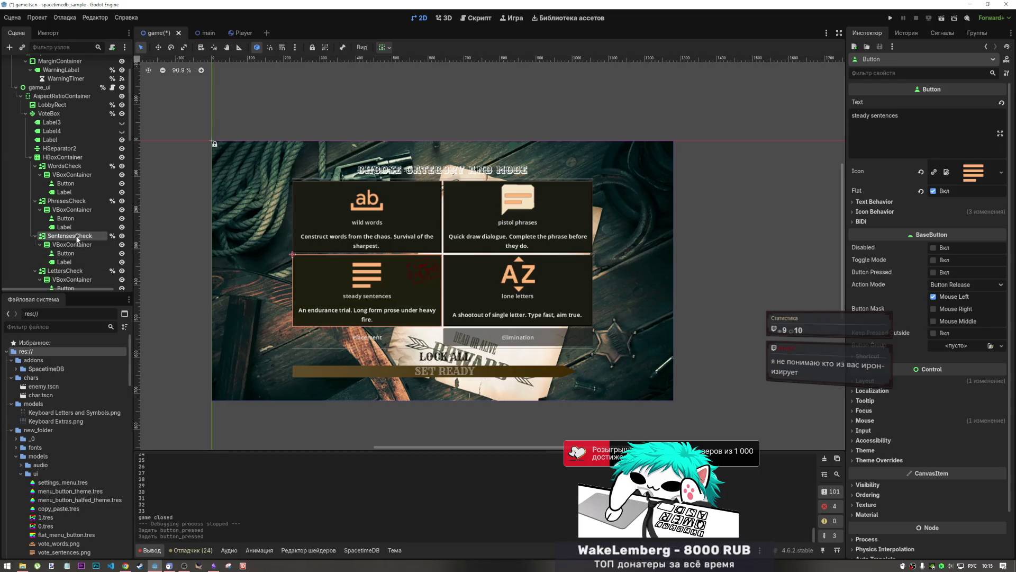
pyautogui.click(942, 204)
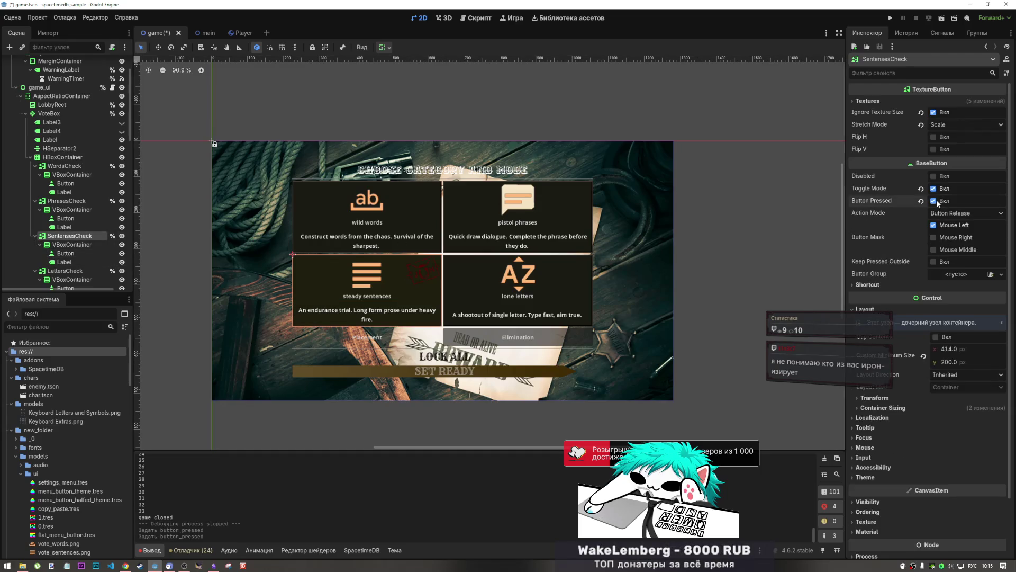
pyautogui.click(724, 127)
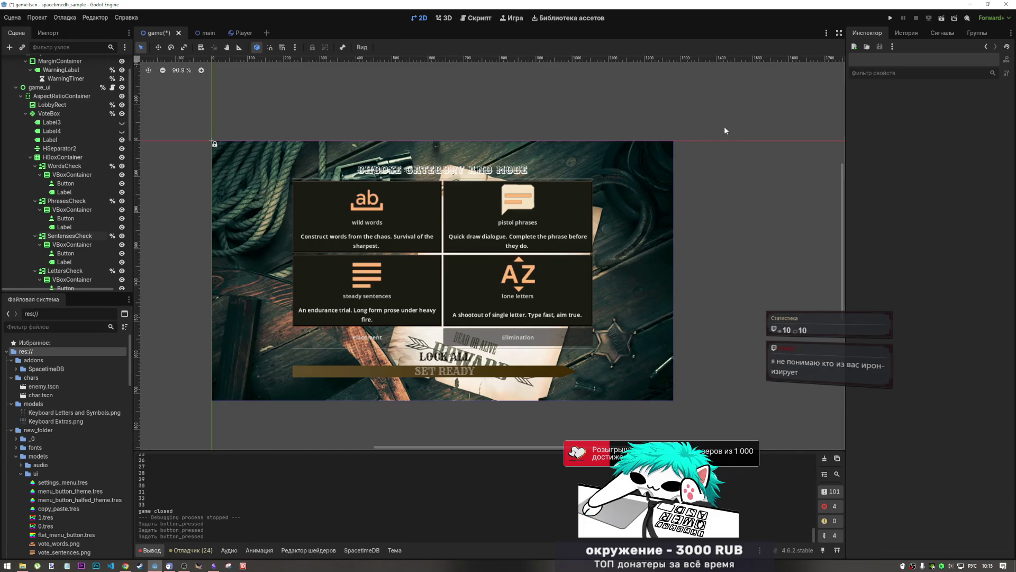
# - Centre the mode cards on the canvas and save game.tscn
pyautogui.scroll(6, 488, 221)
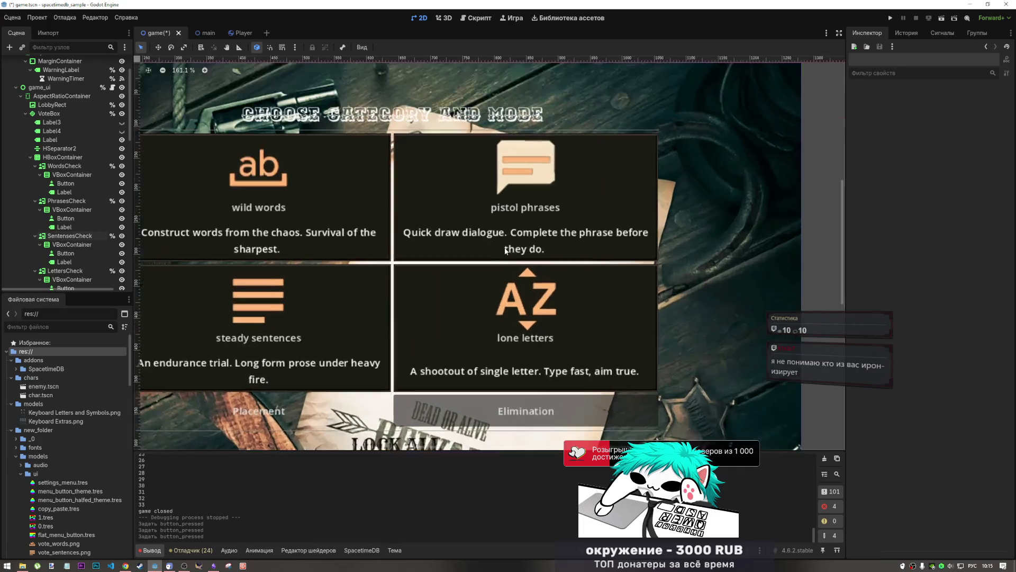
pyautogui.scroll(-3, 507, 275)
pyautogui.scroll(-4, 507, 275)
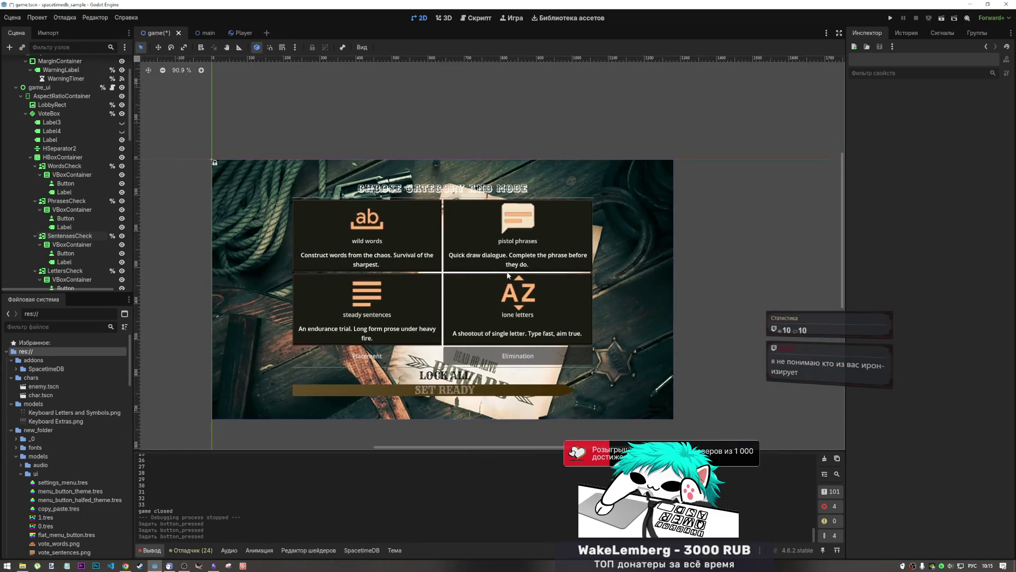
pyautogui.moveTo(536, 401)
pyautogui.mouseDown()
pyautogui.moveTo(543, 316)
pyautogui.moveTo(545, 336)
pyautogui.mouseUp()
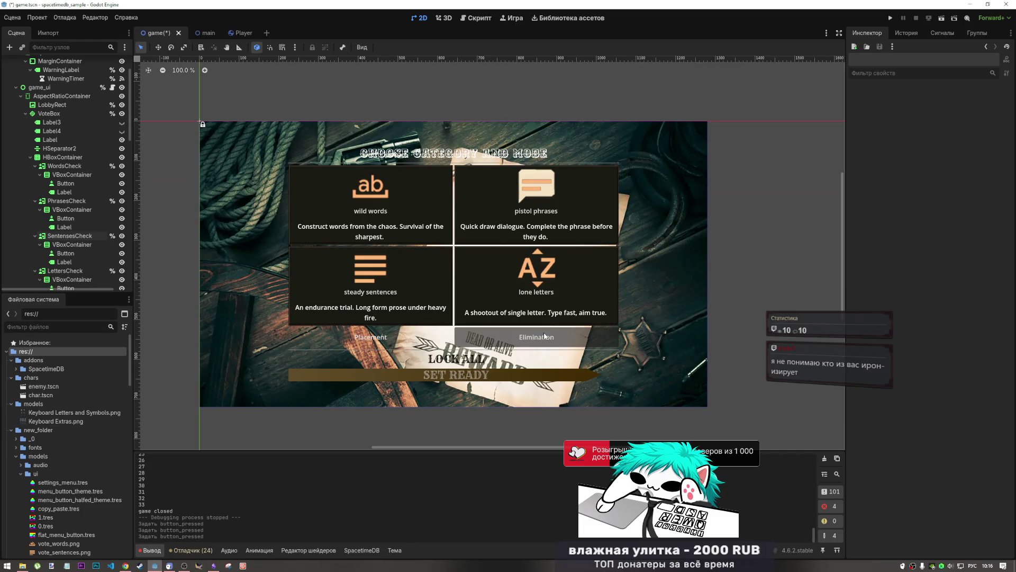
pyautogui.hotkey('ctrl', 's')
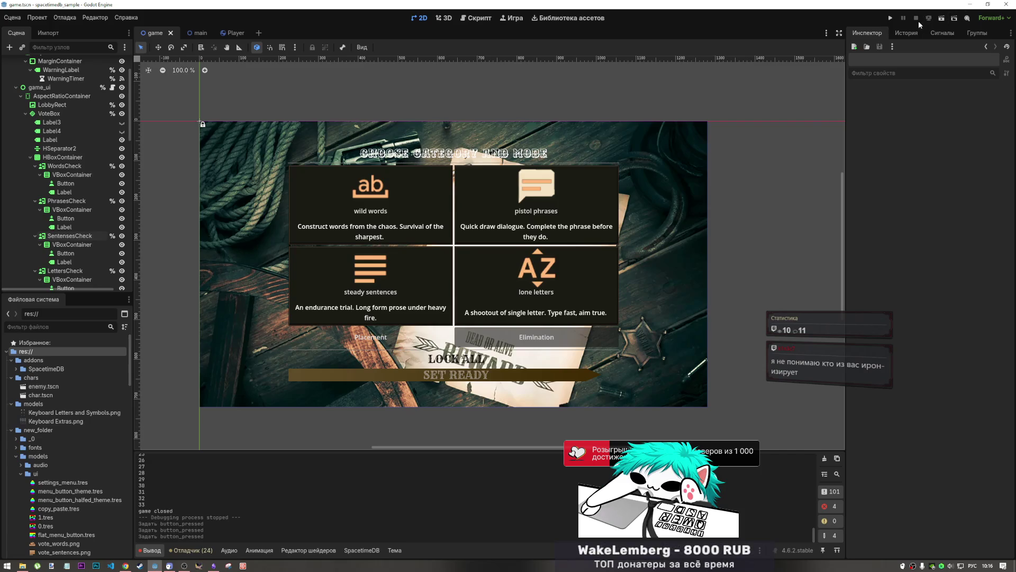
# - Check the History, Signals and Groups panels, toggle distraction-free mode, and select SentensesCheck
pyautogui.click(909, 34)
pyautogui.click(947, 36)
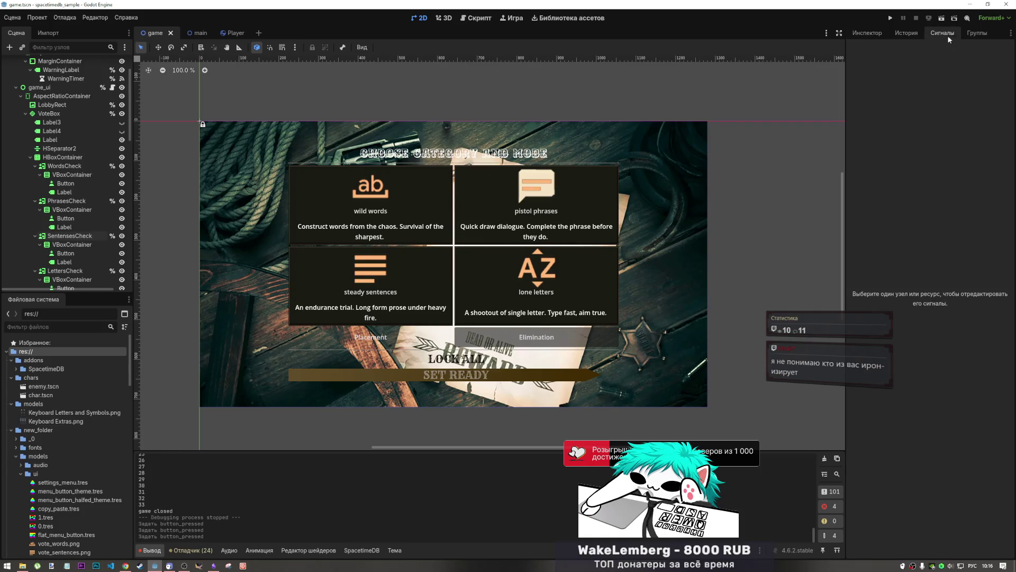
pyautogui.click(977, 33)
pyautogui.click(839, 33)
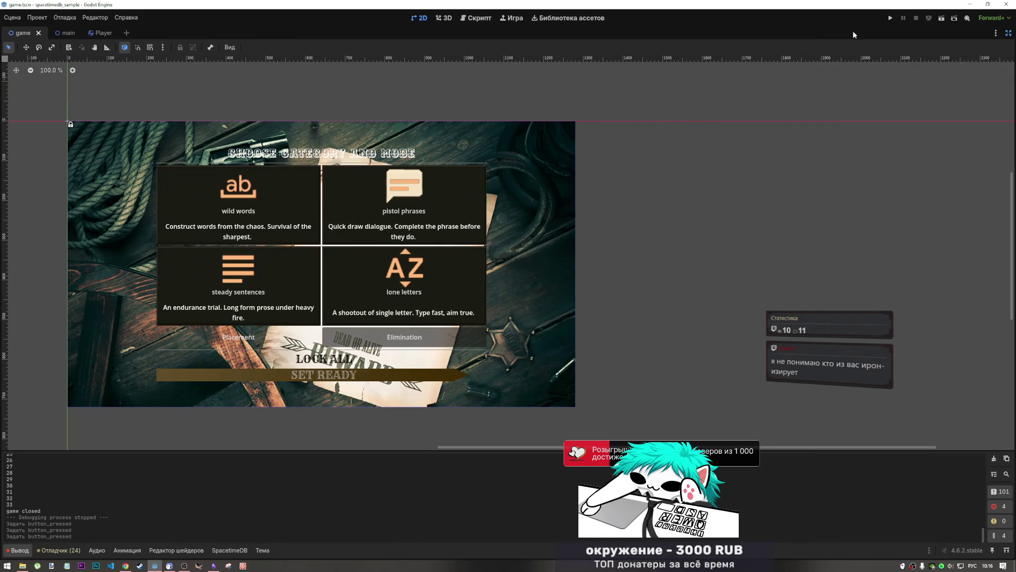
pyautogui.click(1008, 35)
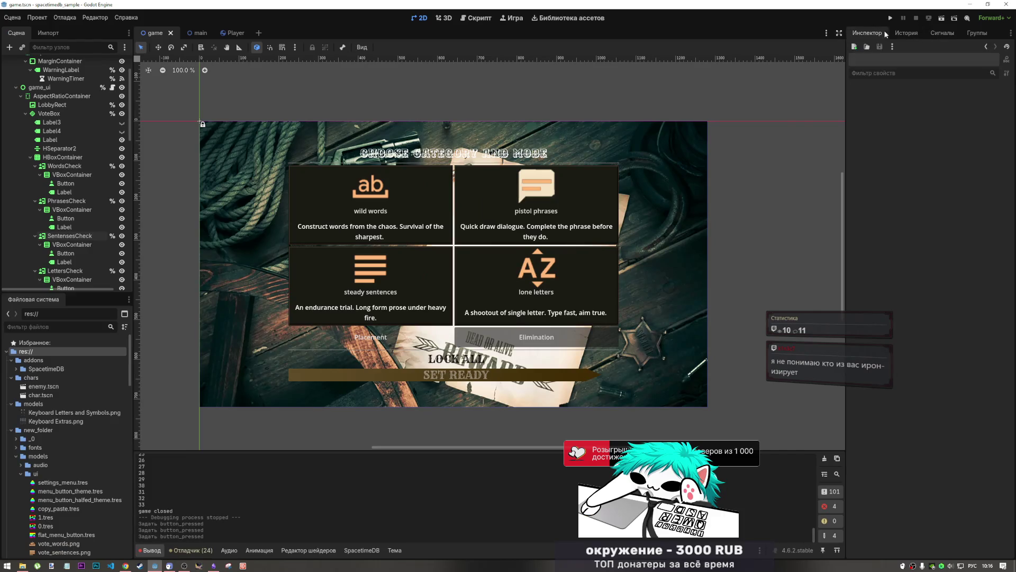
pyautogui.click(867, 33)
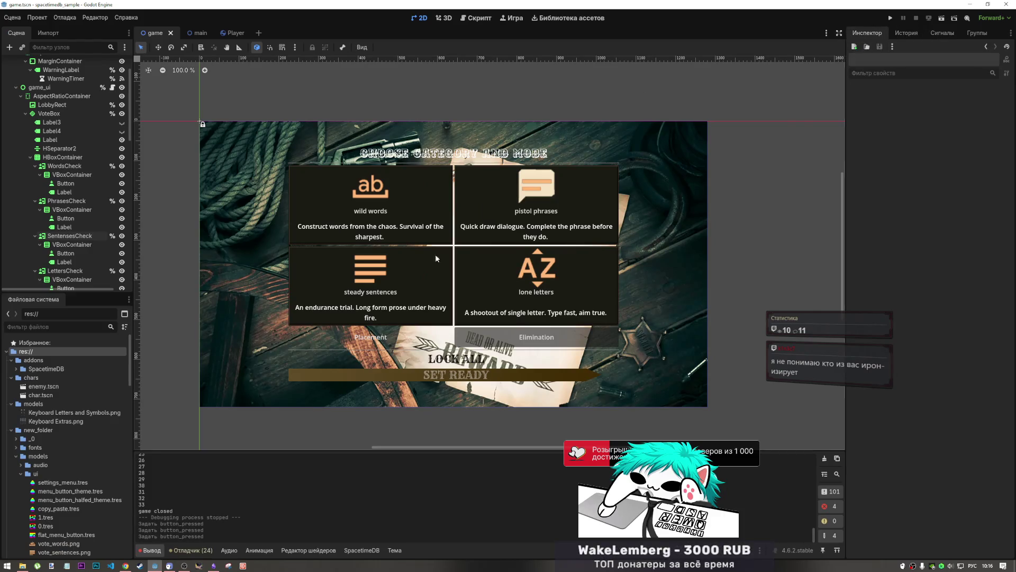
pyautogui.click(70, 236)
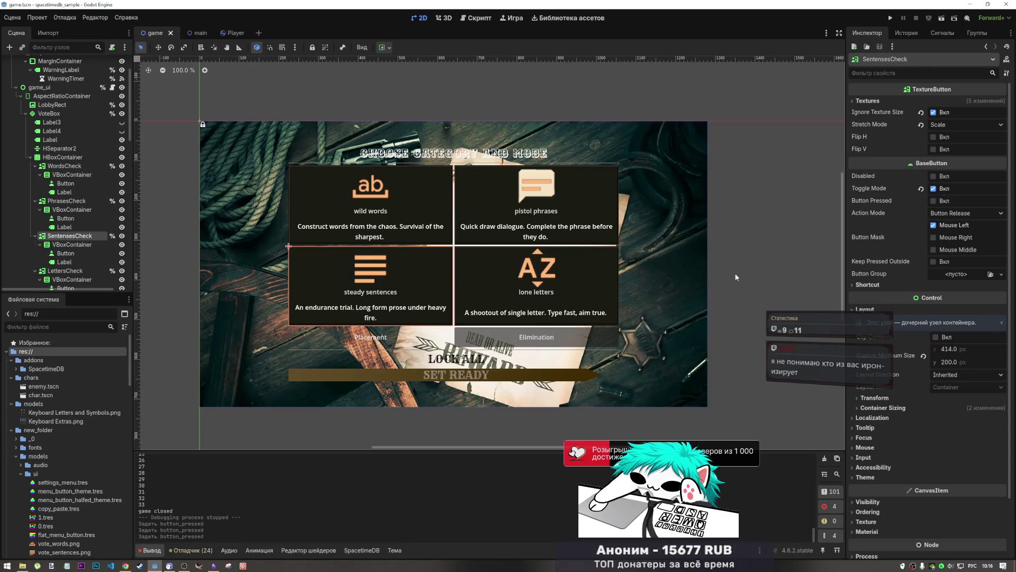
pyautogui.click(407, 339)
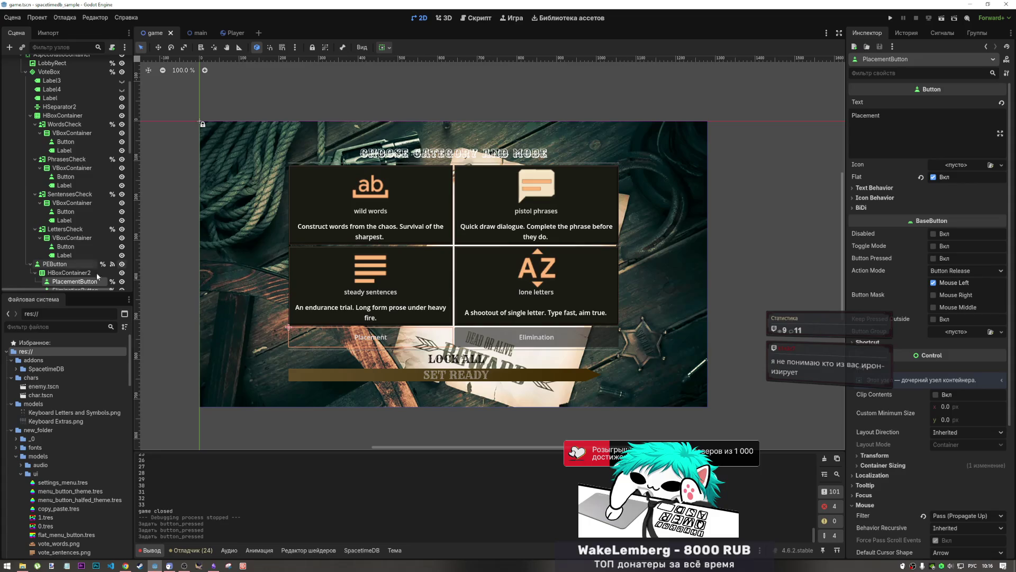
pyautogui.scroll(-1, 70, 264)
pyautogui.click(71, 236)
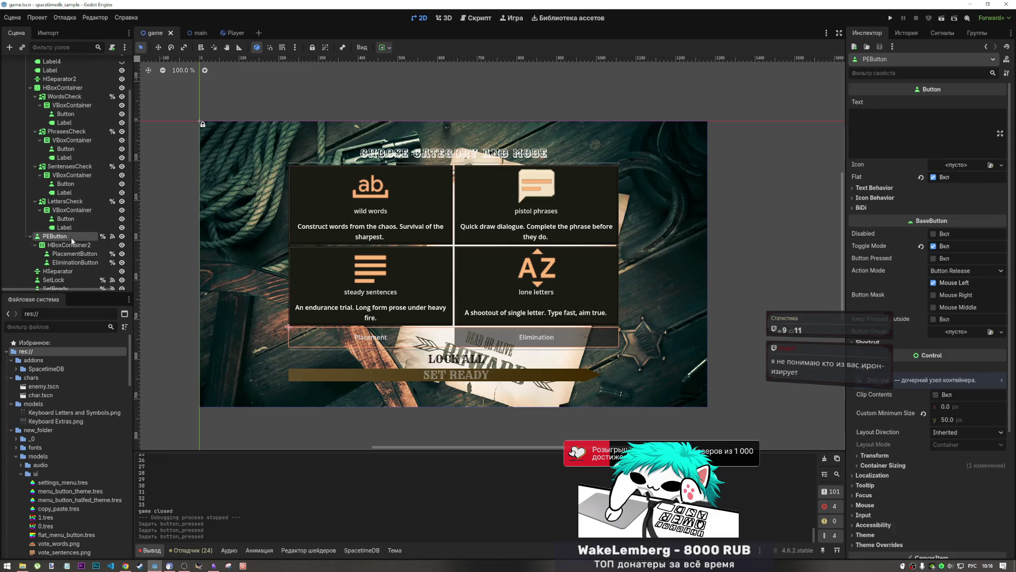
pyautogui.click(61, 246)
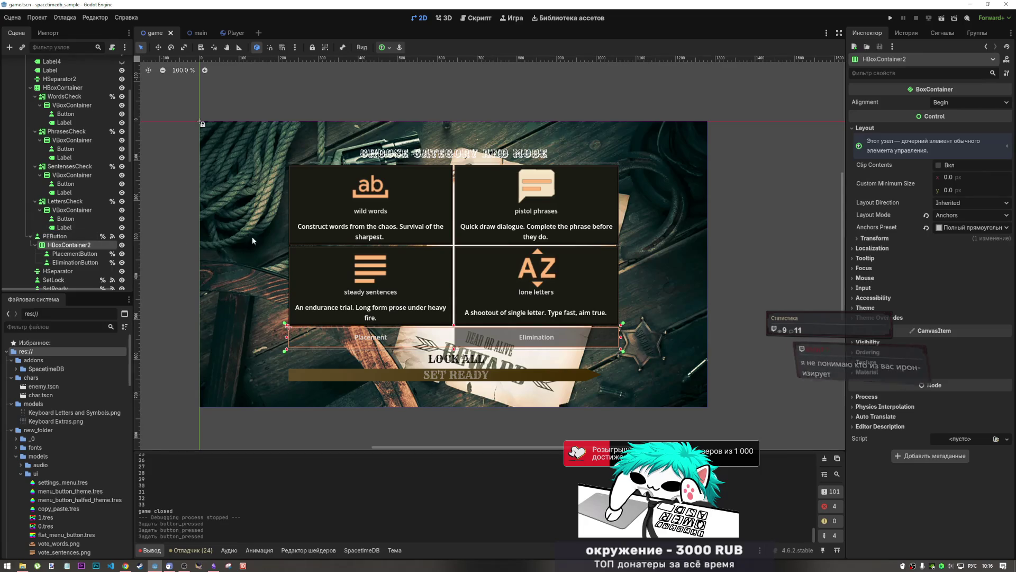
pyautogui.scroll(5, 96, 197)
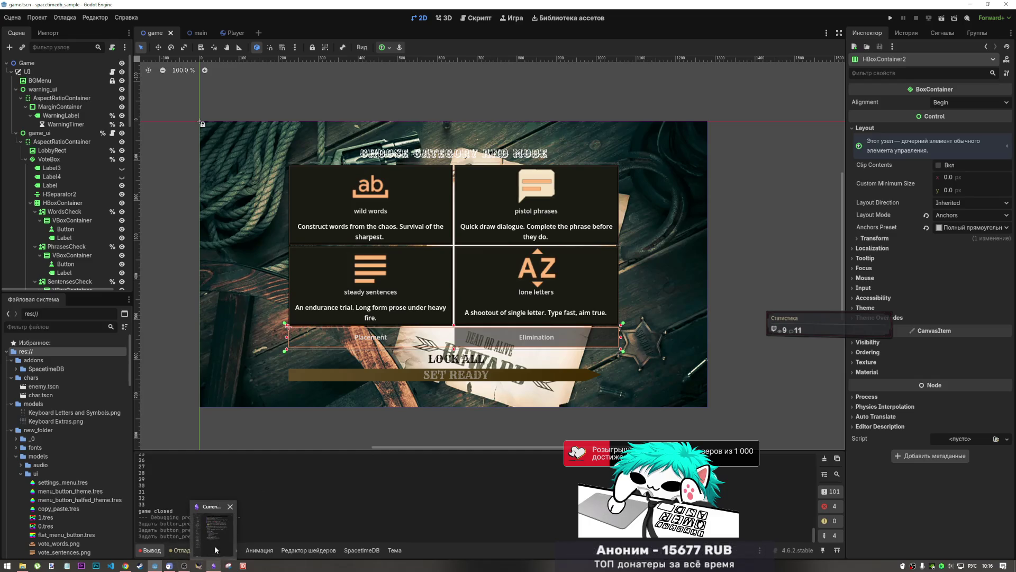
# - Open the MOODBOARD canvas in Obsidian and zoom onto the LETTERS–SENTENCES mode cards frame
pyautogui.click(216, 549)
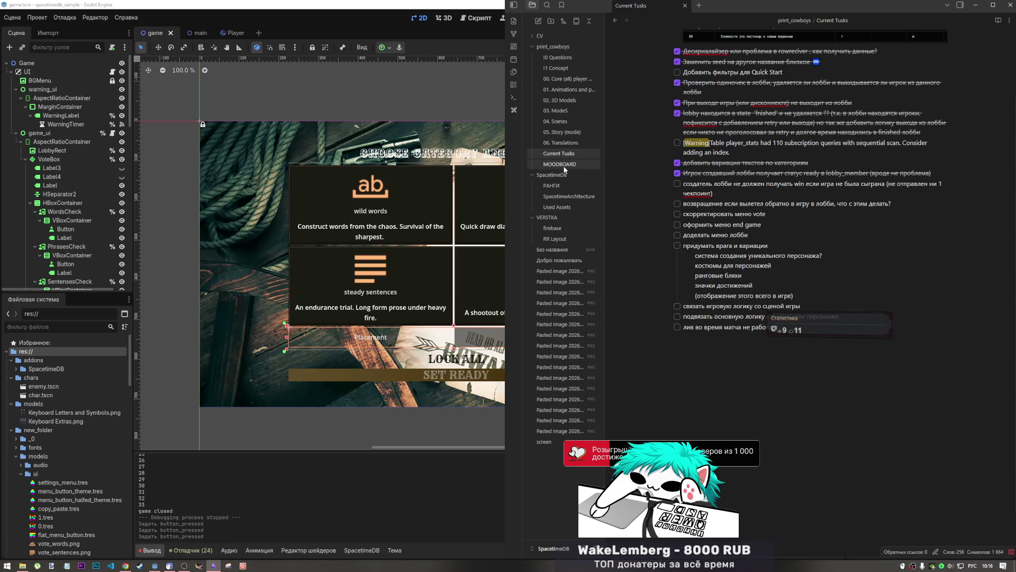
pyautogui.click(565, 167)
pyautogui.scroll(3, 735, 380)
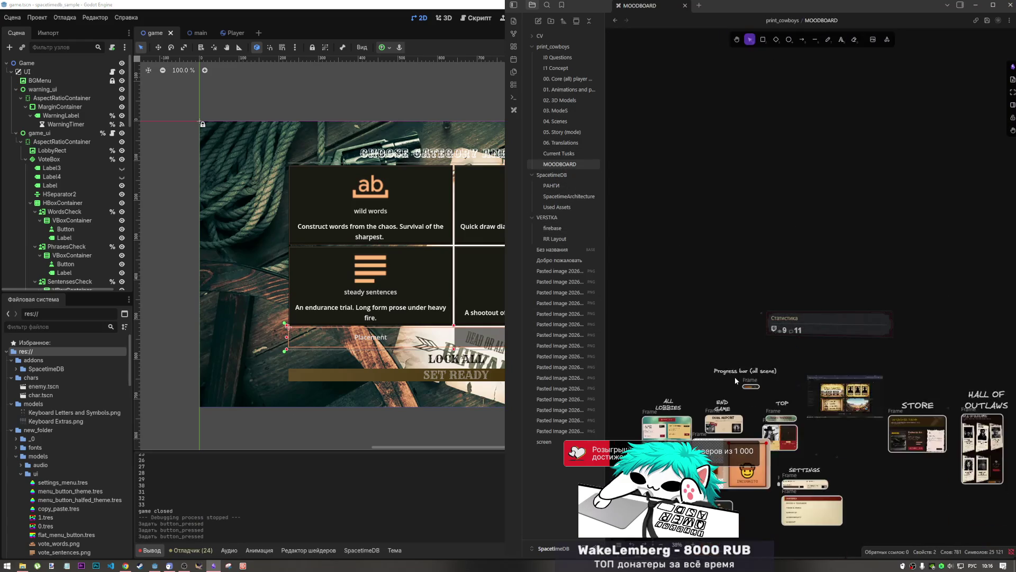
pyautogui.scroll(5, 713, 446)
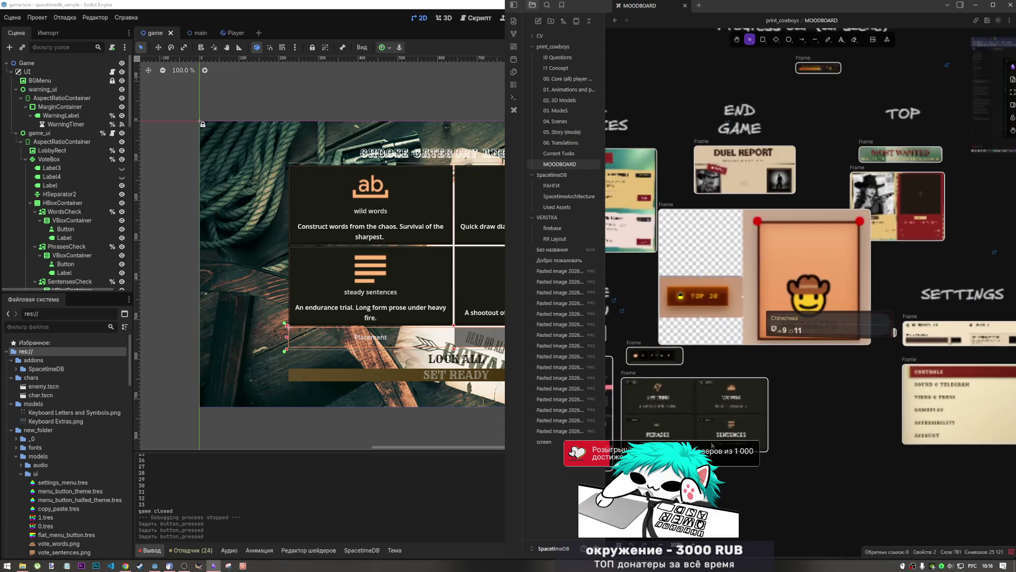
pyautogui.scroll(5, 713, 446)
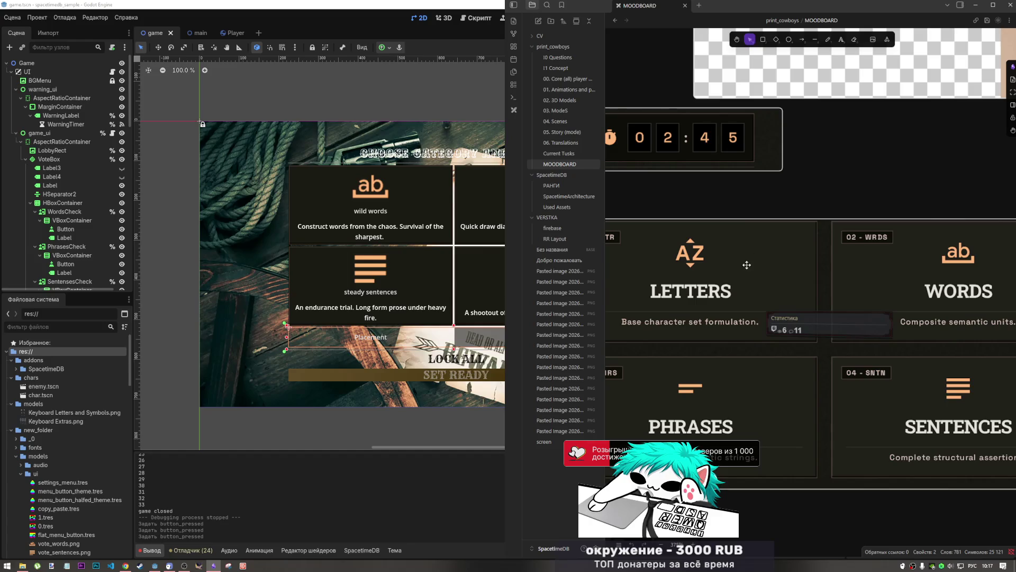
pyautogui.scroll(-5, 747, 269)
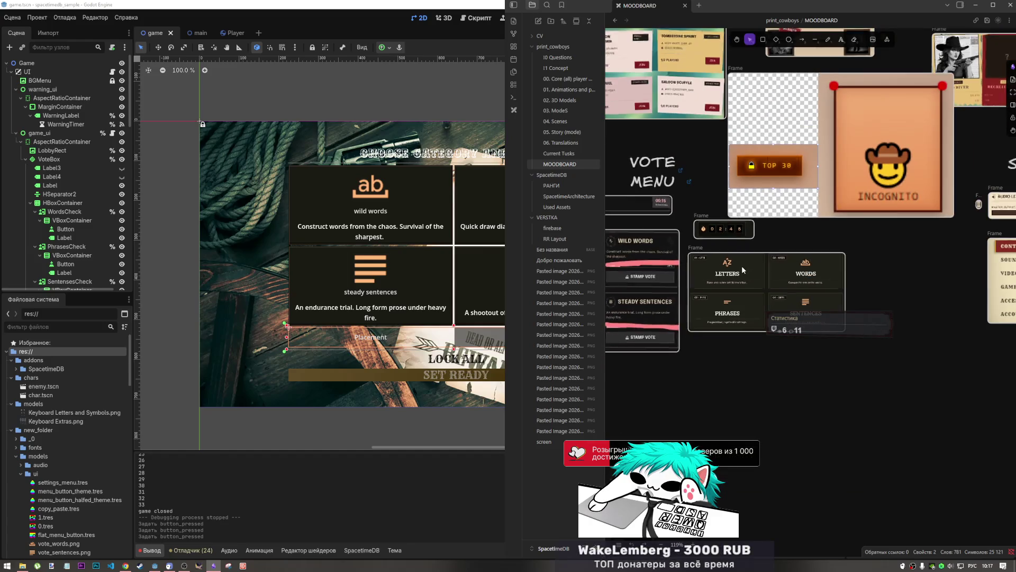
pyautogui.hscroll(5, 782, 249)
pyautogui.hscroll(-5, 778, 276)
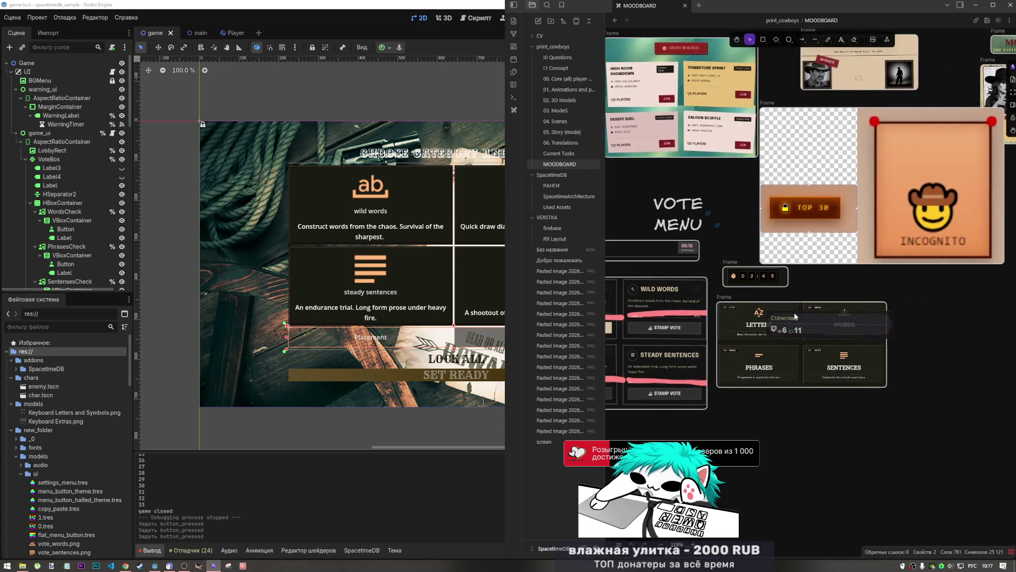
pyautogui.scroll(3, 777, 326)
pyautogui.scroll(3, 778, 323)
pyautogui.scroll(-3, 815, 243)
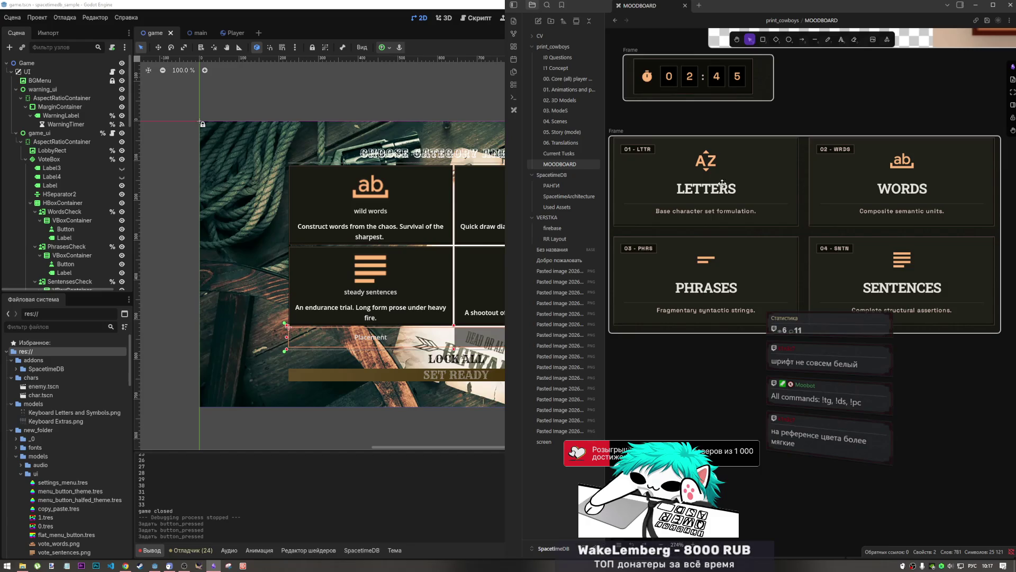
pyautogui.scroll(10, 712, 188)
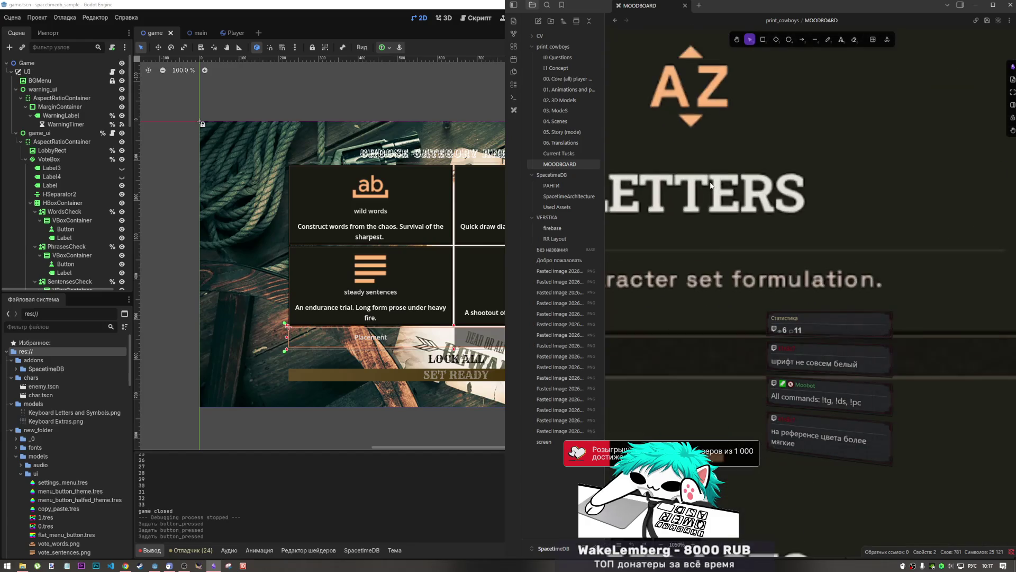
pyautogui.scroll(-3, 714, 204)
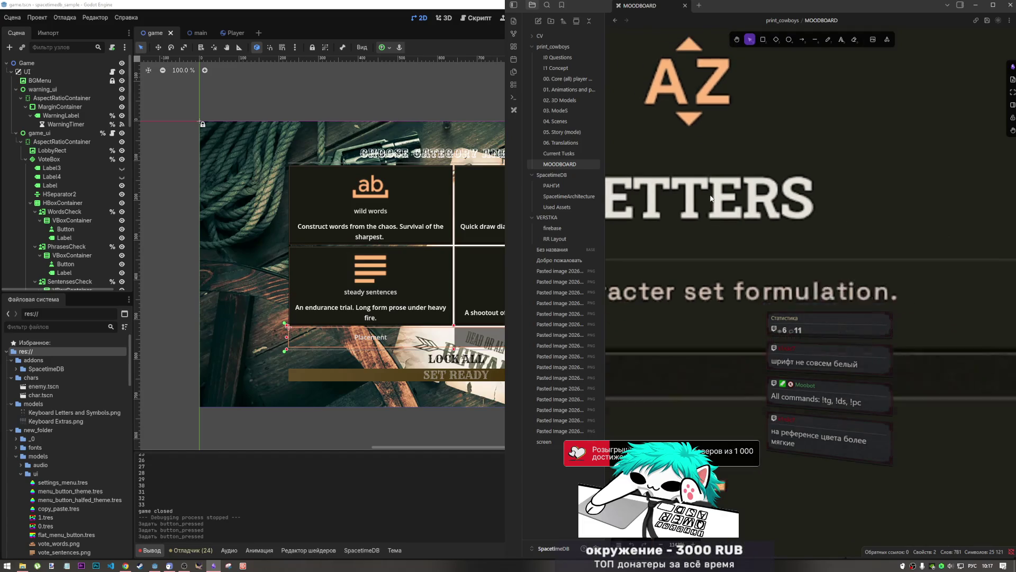
pyautogui.scroll(-4, 713, 285)
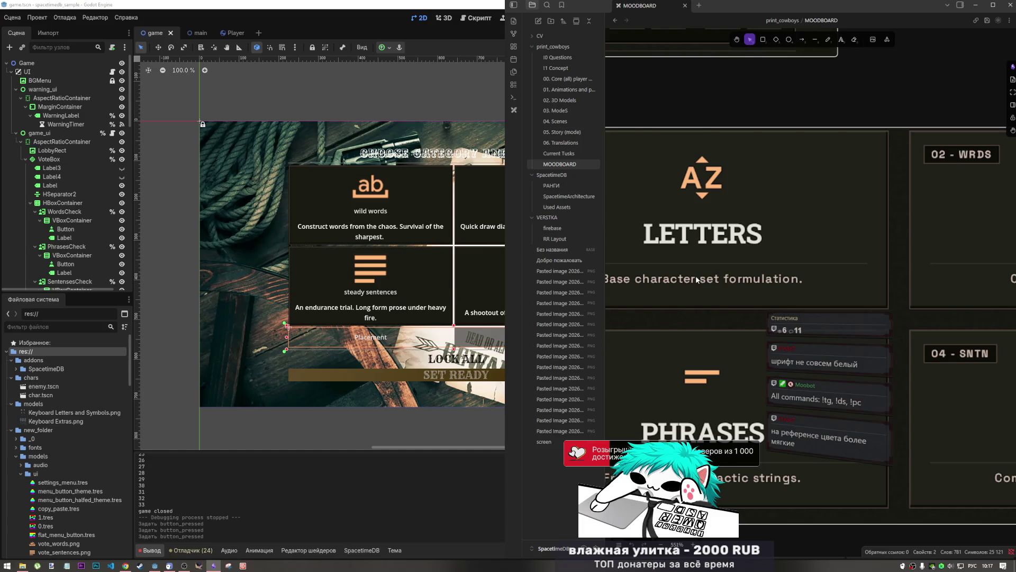
pyautogui.scroll(-5, 696, 279)
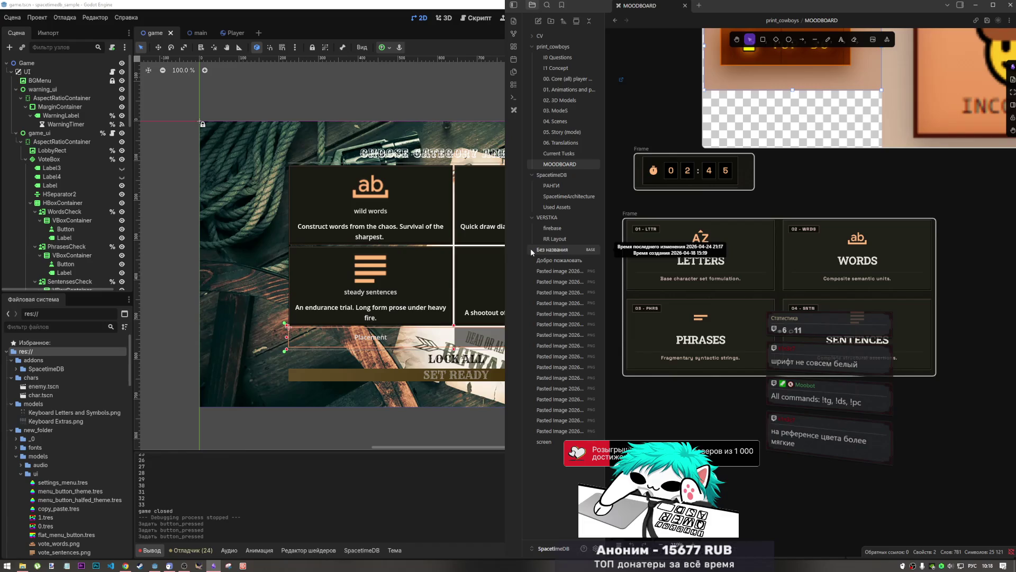
# - Select the WordsCheck card, expand and collapse its Textures section, then launch File Explorer
pyautogui.click(427, 191)
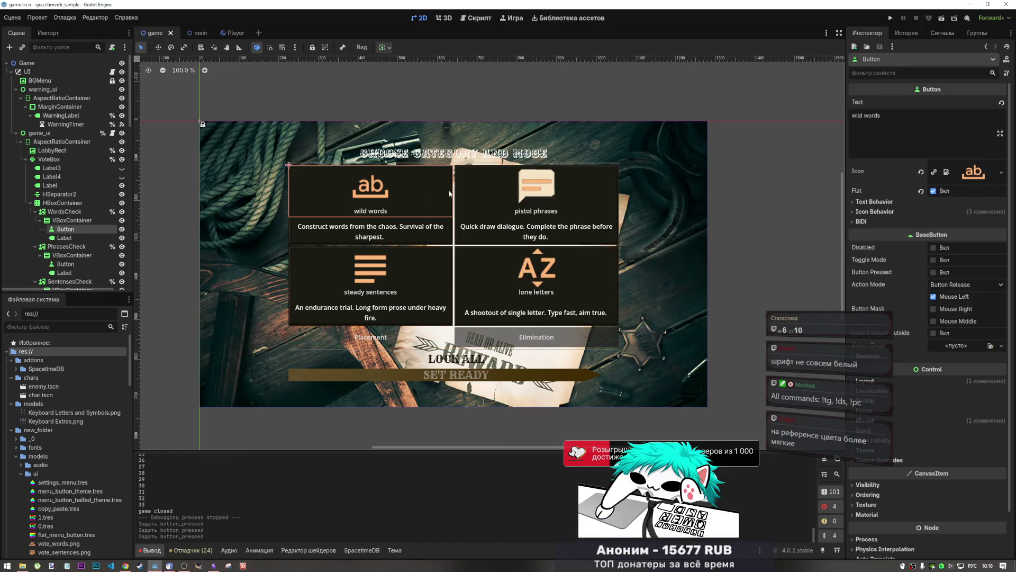
pyautogui.click(64, 211)
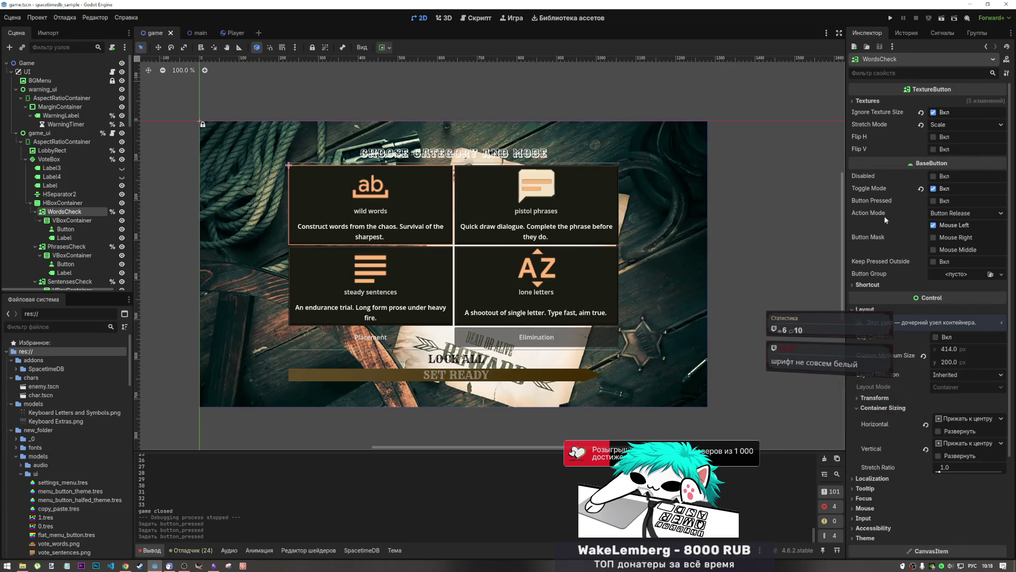
pyautogui.click(891, 101)
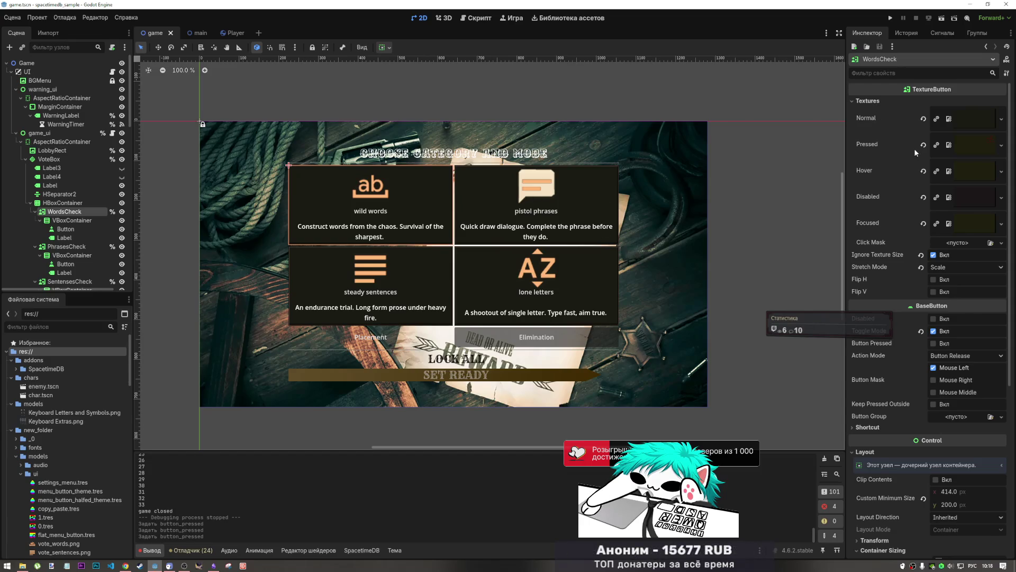
pyautogui.click(887, 101)
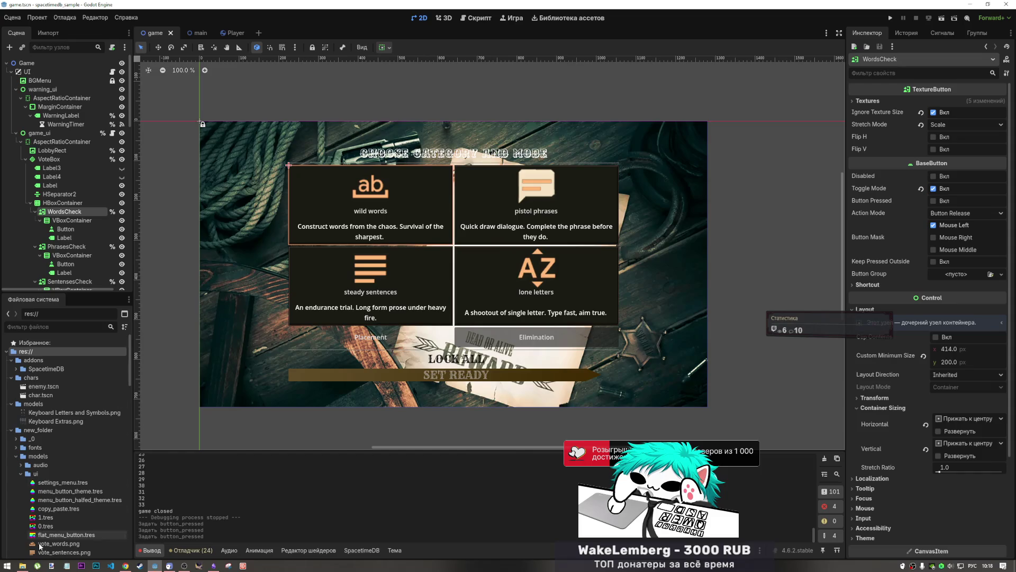
pyautogui.click(23, 567)
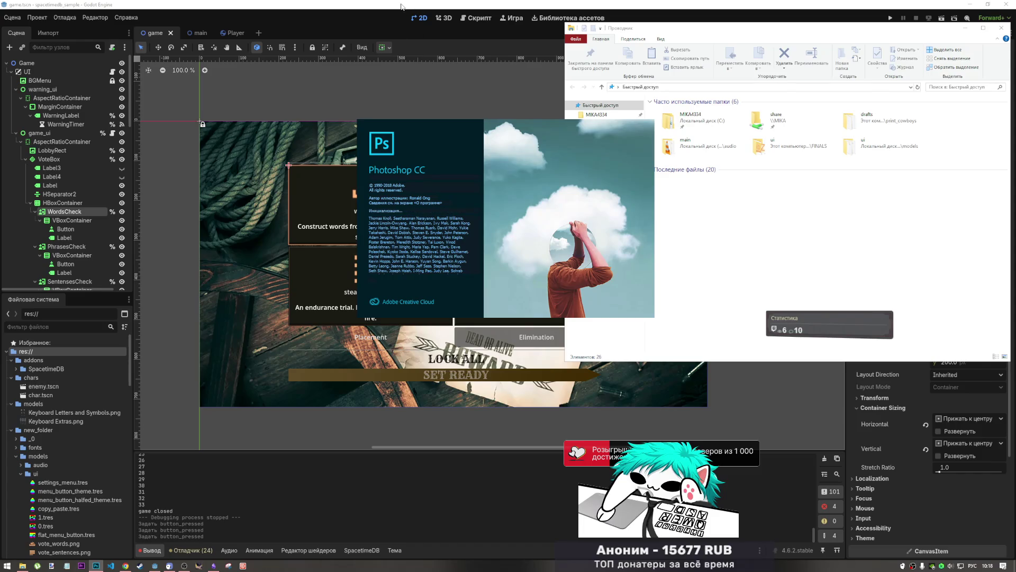
# - Switch between the Godot editor and the Obsidian moodboard window
pyautogui.click(402, 31)
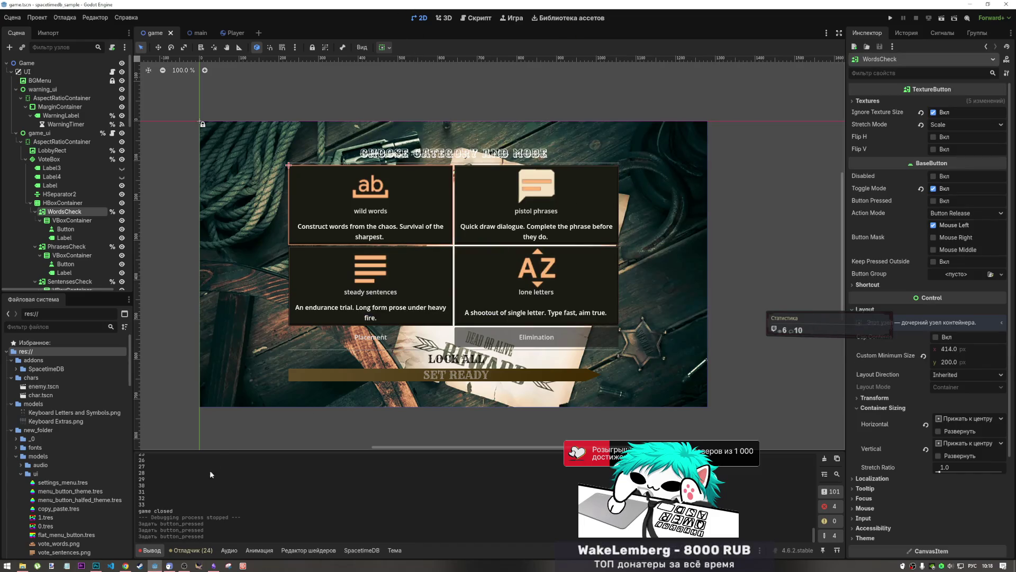
pyautogui.click(214, 565)
pyautogui.scroll(5, 766, 337)
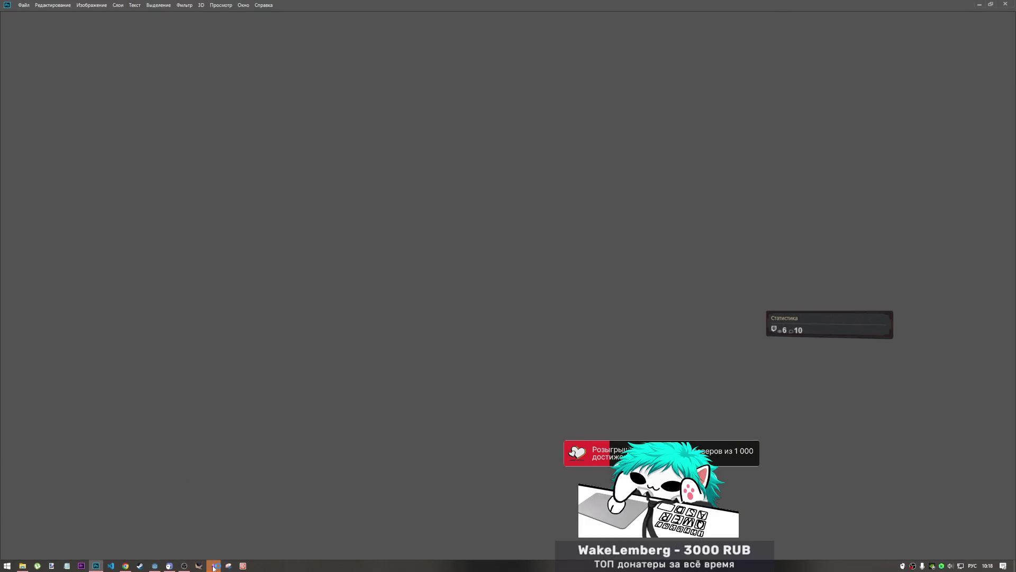
pyautogui.click(213, 565)
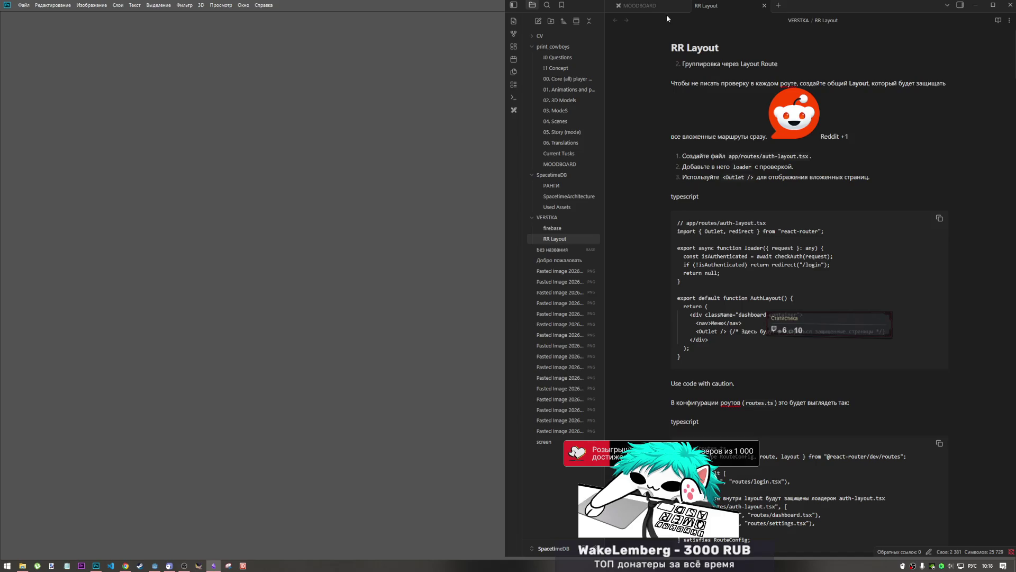
# - Close the RR Layout tab, recentre the WORDS card, and bring Photoshop up past its warning
pyautogui.click(764, 6)
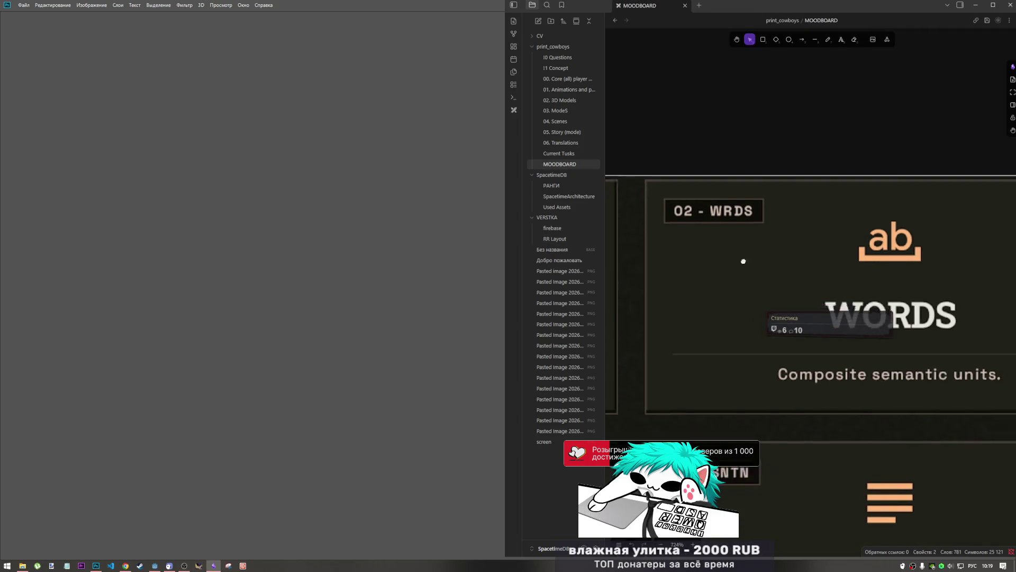
pyautogui.scroll(-3, 744, 261)
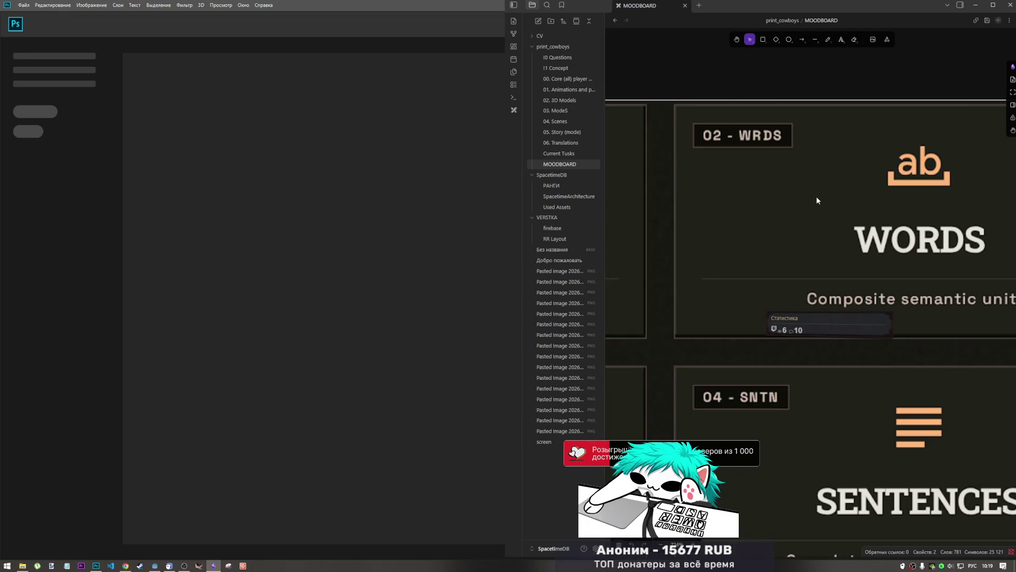
pyautogui.moveTo(817, 200)
pyautogui.mouseDown()
pyautogui.moveTo(794, 304)
pyautogui.moveTo(788, 276)
pyautogui.moveTo(770, 282)
pyautogui.mouseUp()
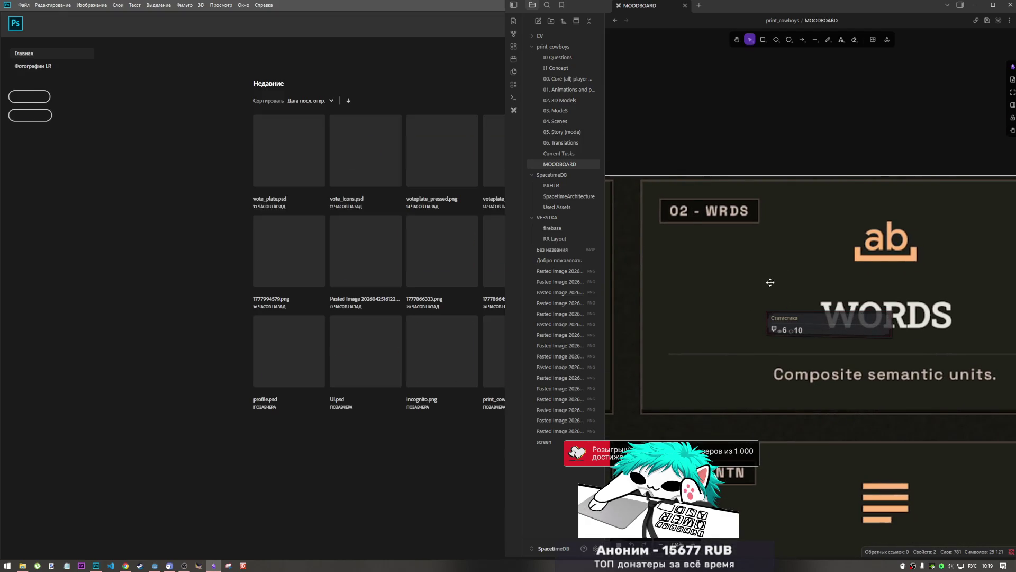
pyautogui.click(326, 182)
pyautogui.click(319, 148)
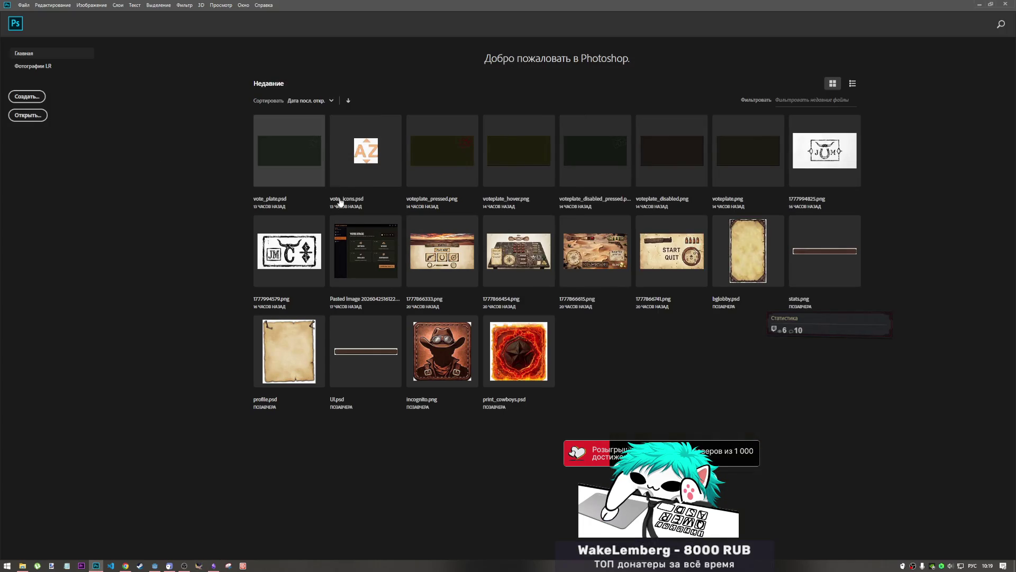
# - Open vote_plate.psd from Recent files and make Группа 2 visible and expanded
pyautogui.click(339, 234)
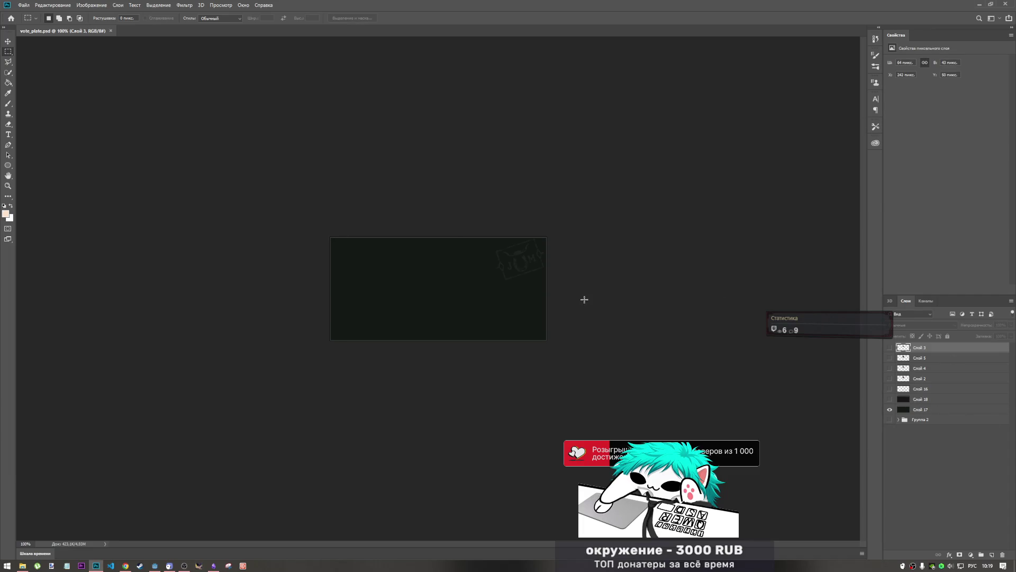
pyautogui.click(890, 409)
pyautogui.hotkey('ctrl', 'a')
pyautogui.click(890, 419)
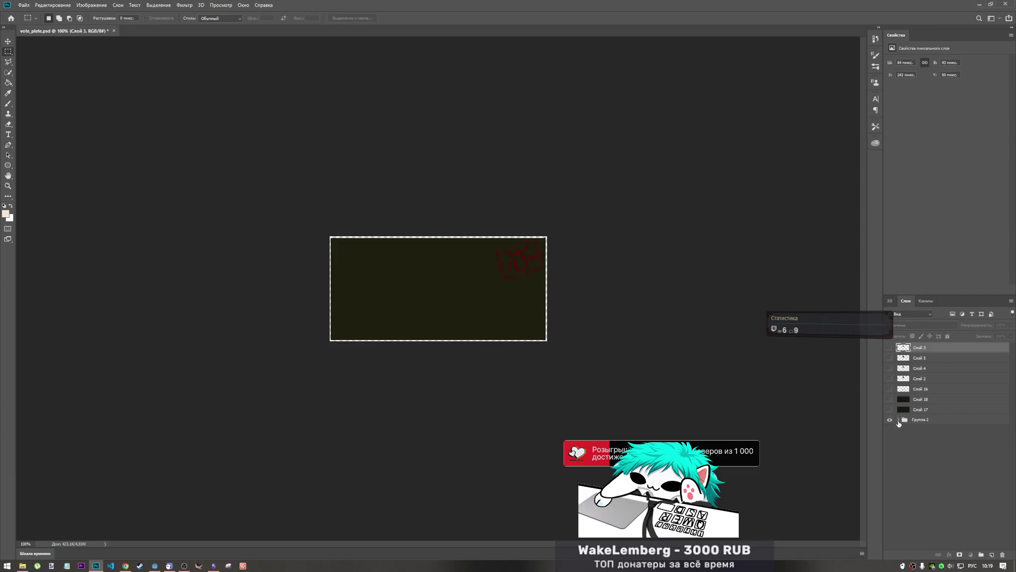
pyautogui.click(898, 420)
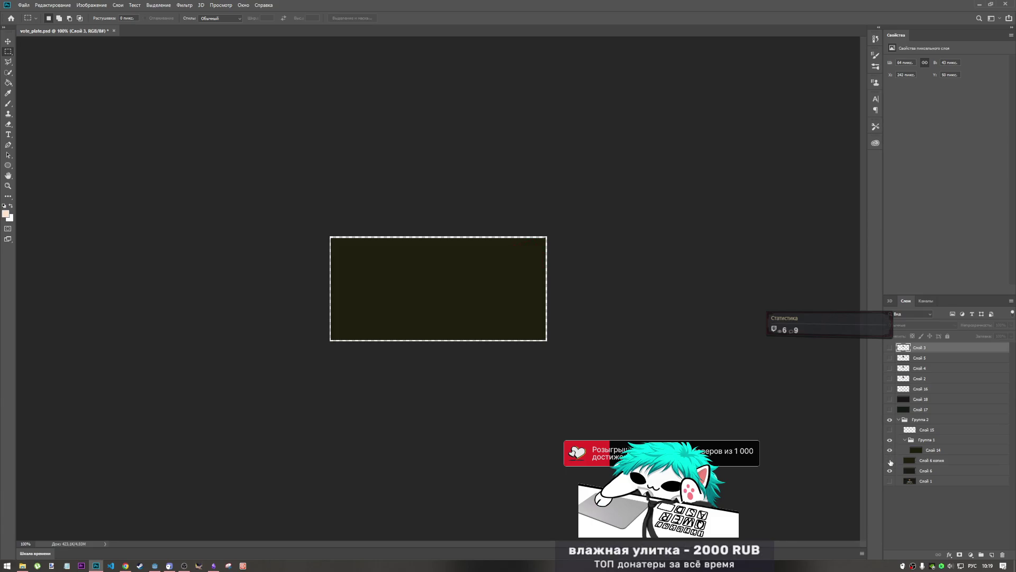
# - Show Слой 1 for the brown border, hide Группа 1, and fit the plate to the window
pyautogui.click(890, 480)
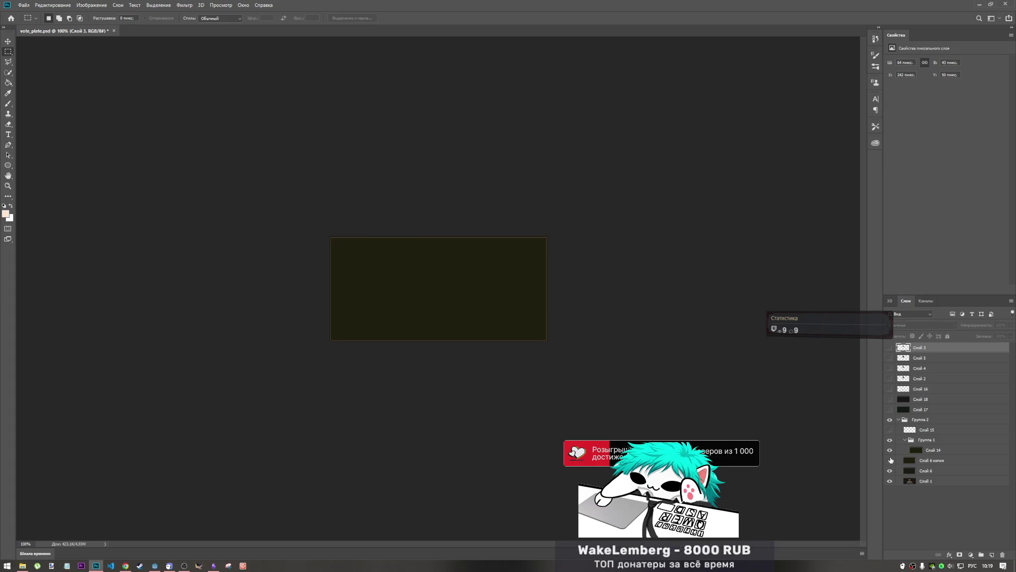
pyautogui.click(890, 440)
pyautogui.click(890, 440)
pyautogui.click(890, 441)
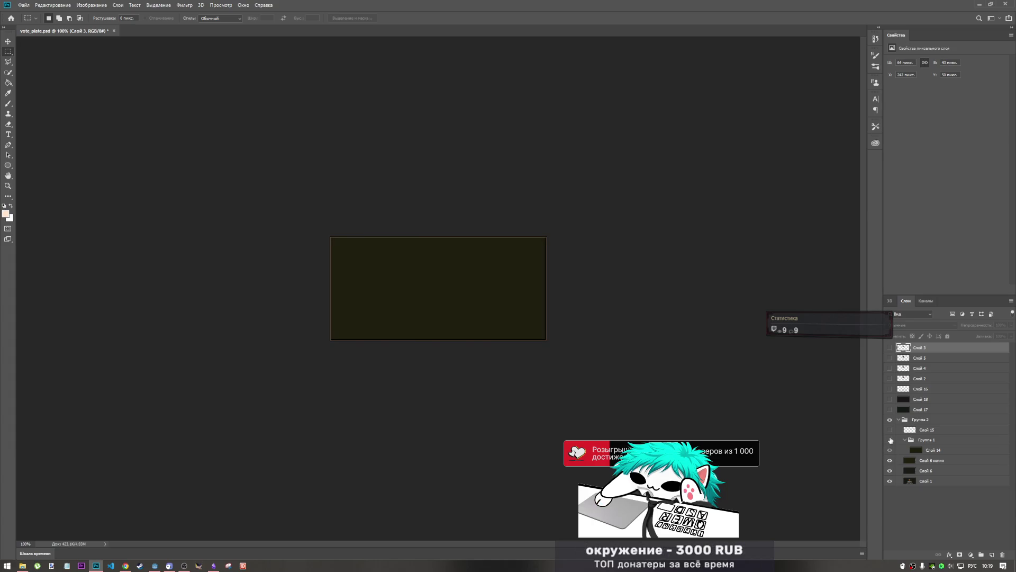
pyautogui.hotkey('ctrl', '0')
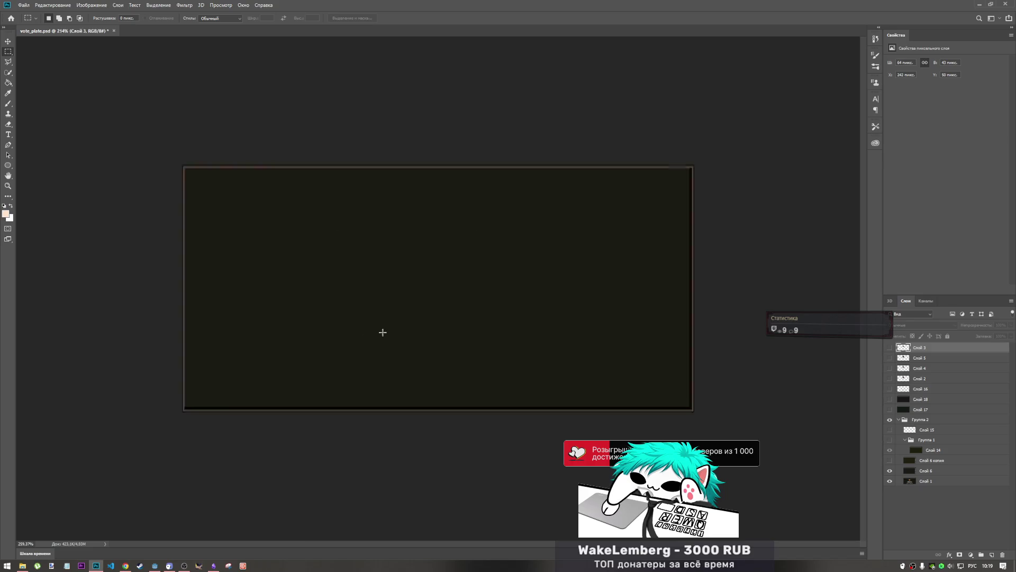
pyautogui.scroll(-3, 403, 315)
pyautogui.scroll(3, 372, 324)
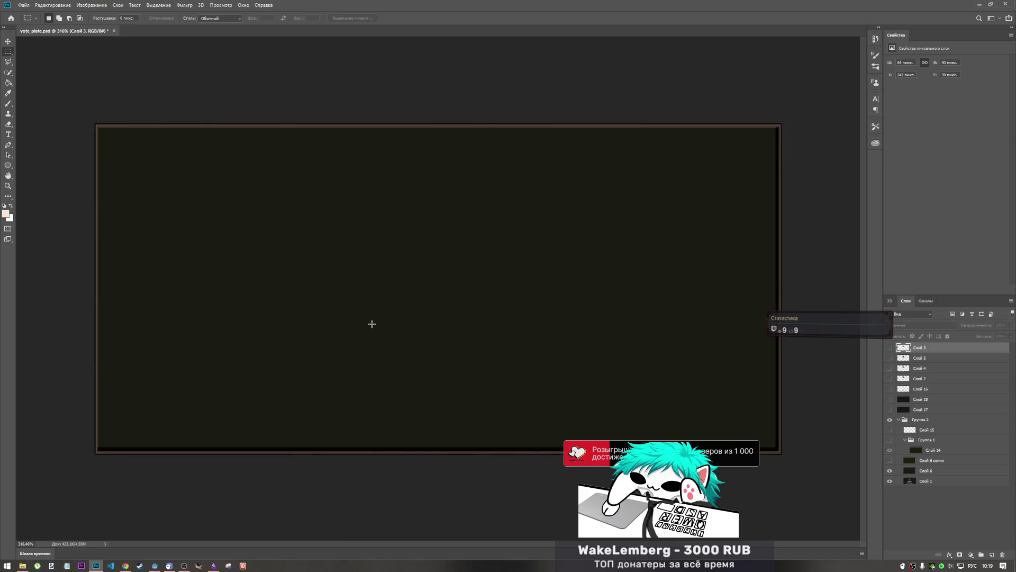
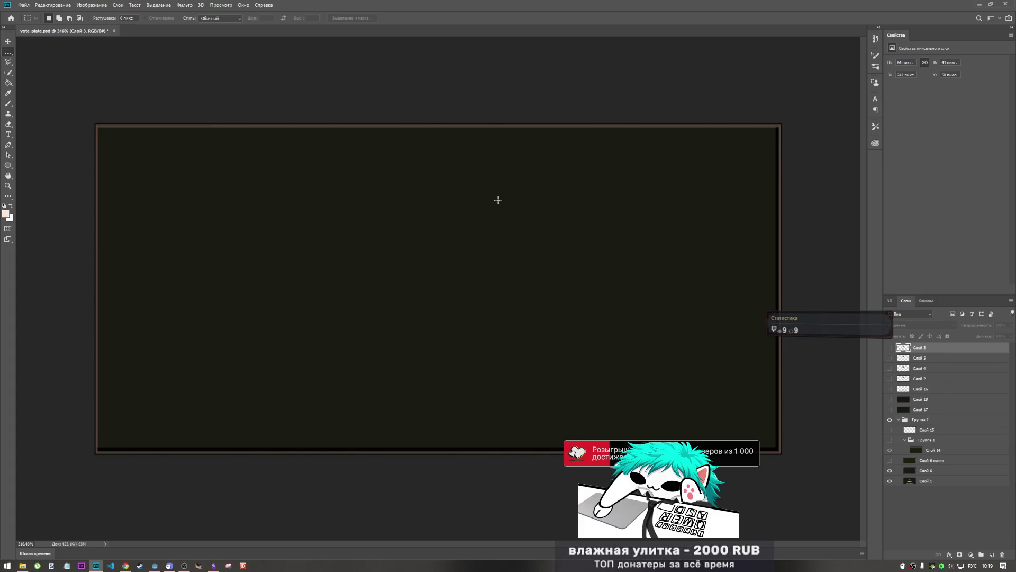
# - Snap Photoshop to one half of the screen and maximize the Godot window showing the vote menu
pyautogui.press('super+Right')
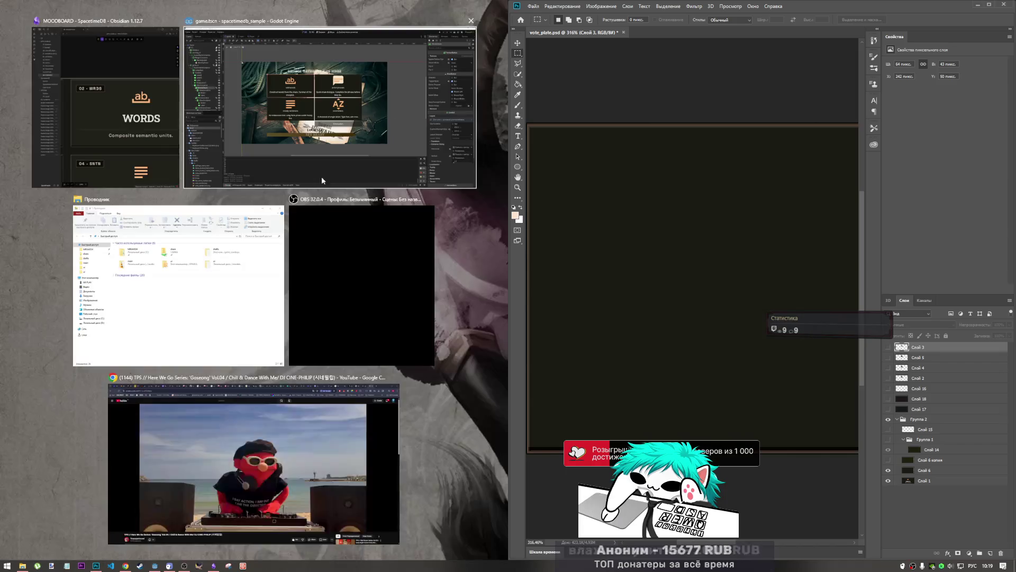
pyautogui.click(321, 179)
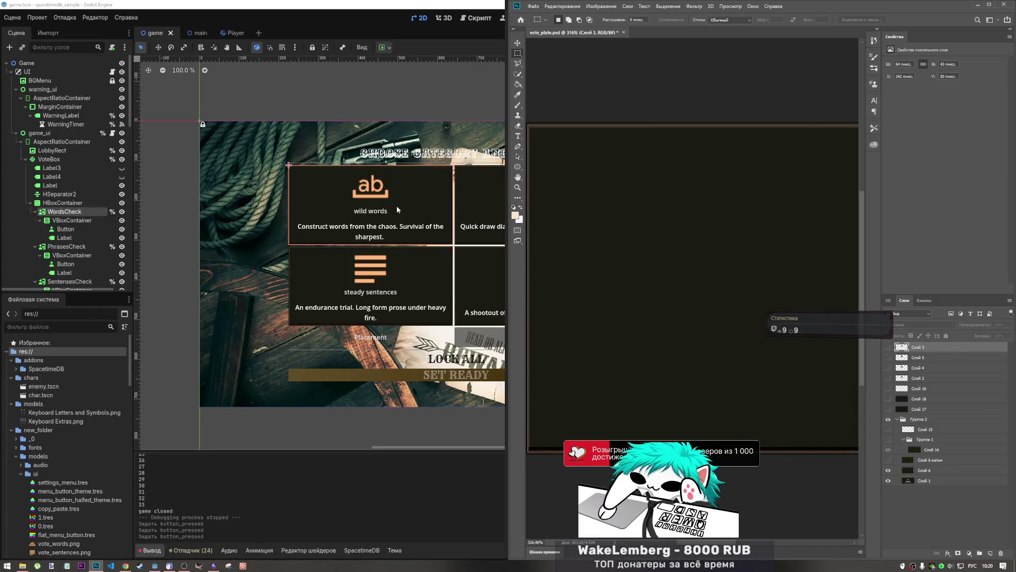
pyautogui.click(175, 398)
pyautogui.press('super+Up')
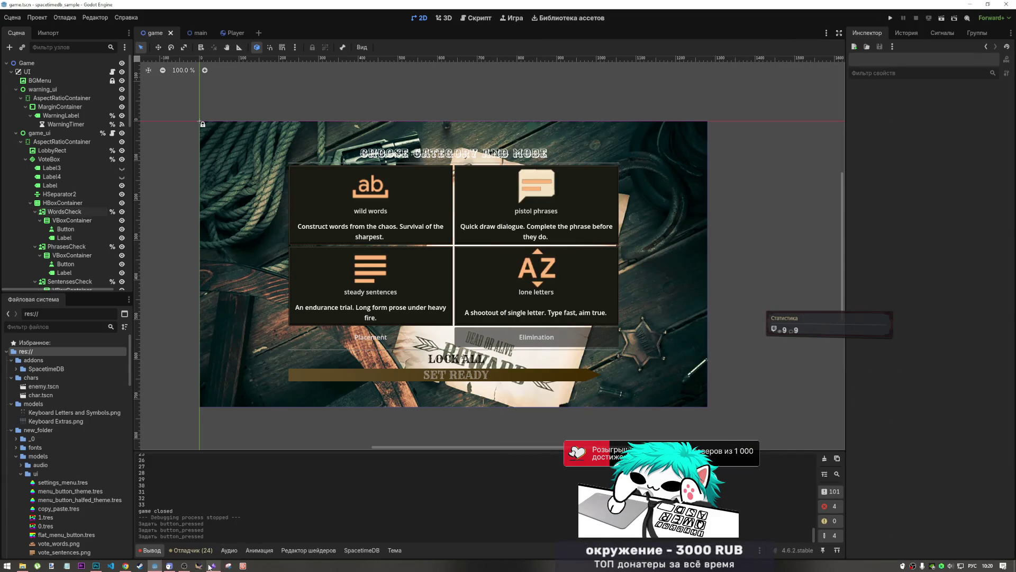
# - Return to Godot and toggle LobbyRect's visibility until it is hidden, leaving a beige backdrop
pyautogui.click(96, 565)
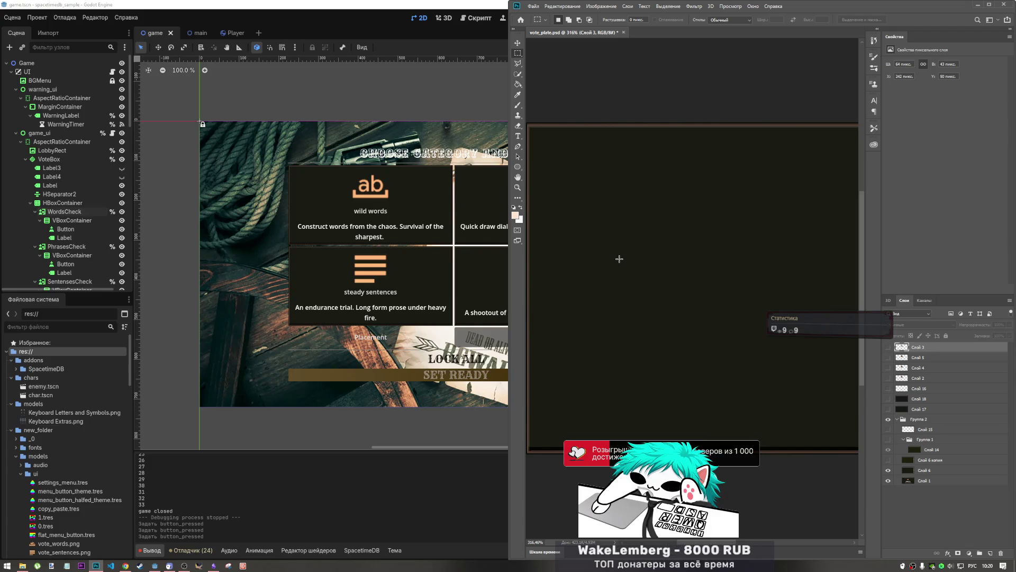
pyautogui.click(508, 73)
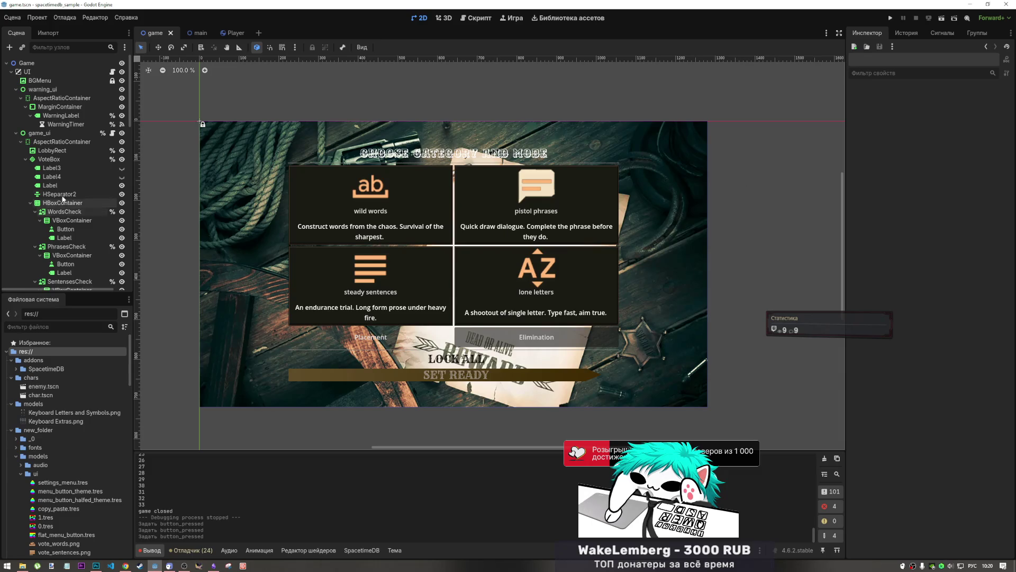
pyautogui.click(121, 151)
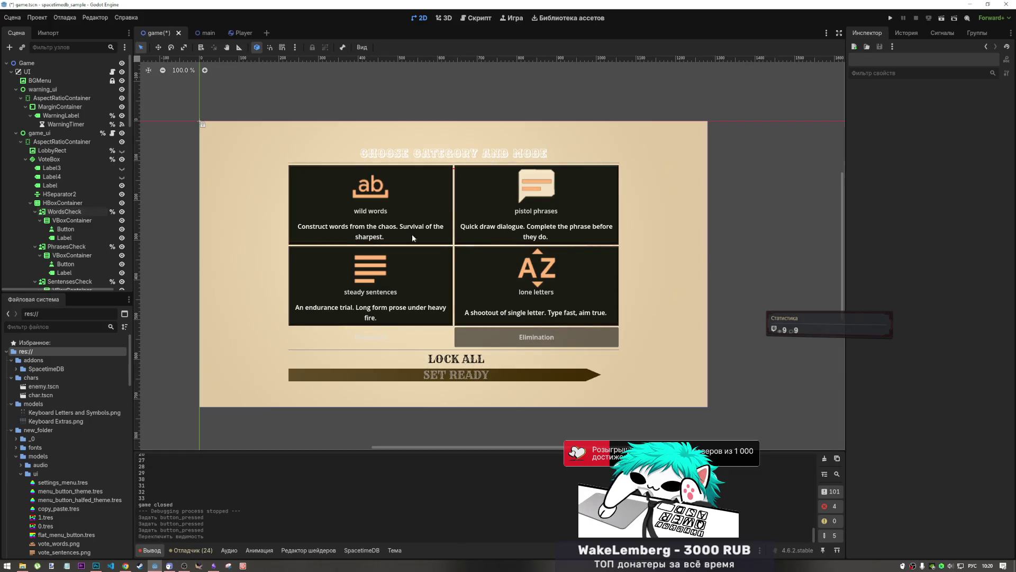
pyautogui.click(122, 150)
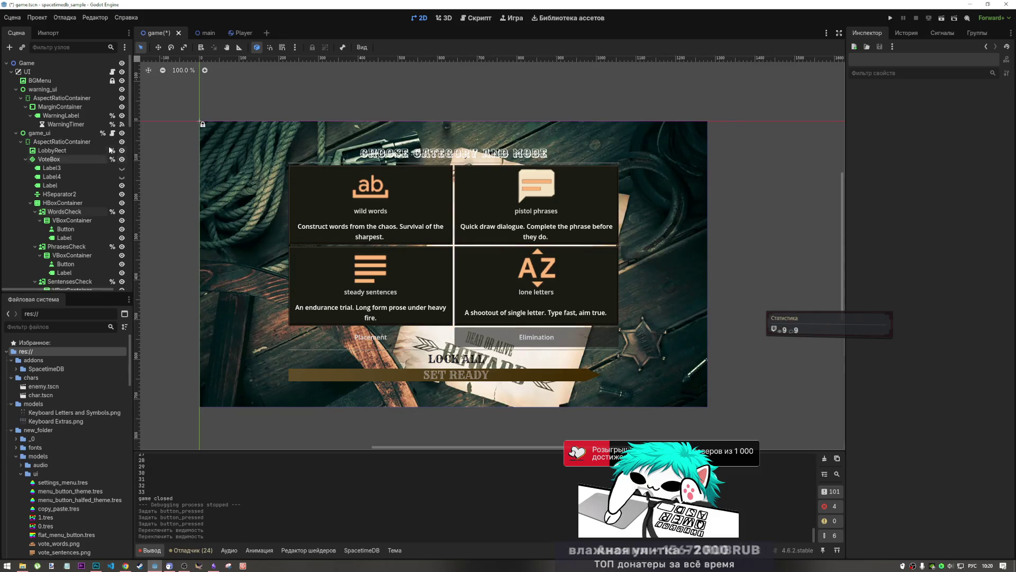
pyautogui.click(122, 150)
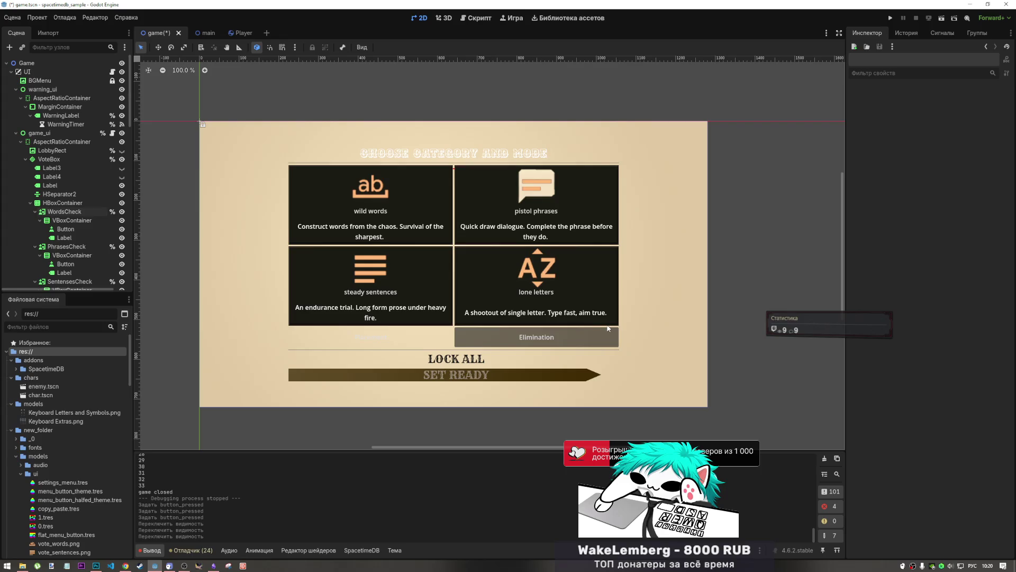
# - Select the wild words, pistol phrases, steady sentences and lone letters description labels
pyautogui.click(381, 228)
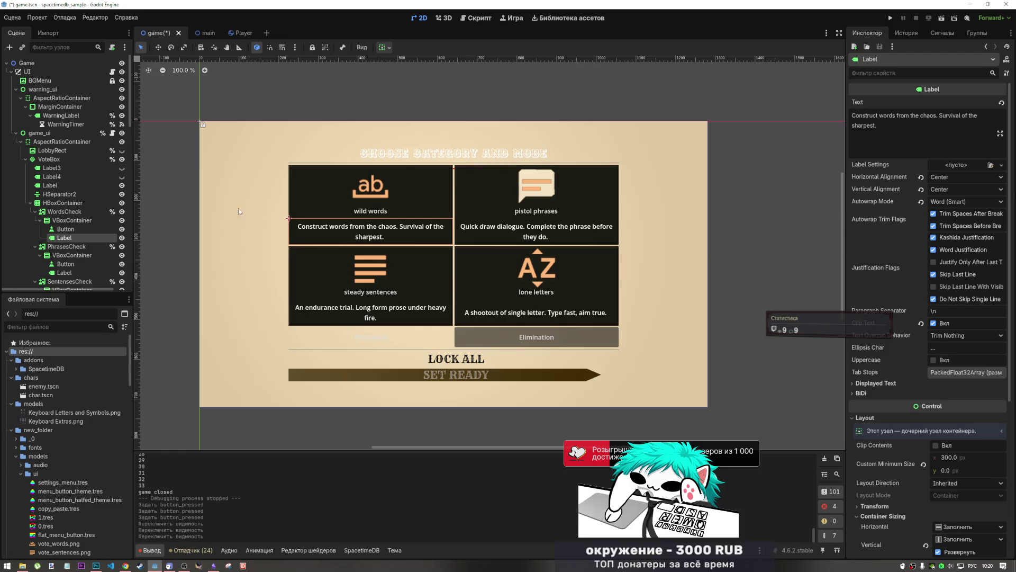
pyautogui.scroll(-3, 87, 243)
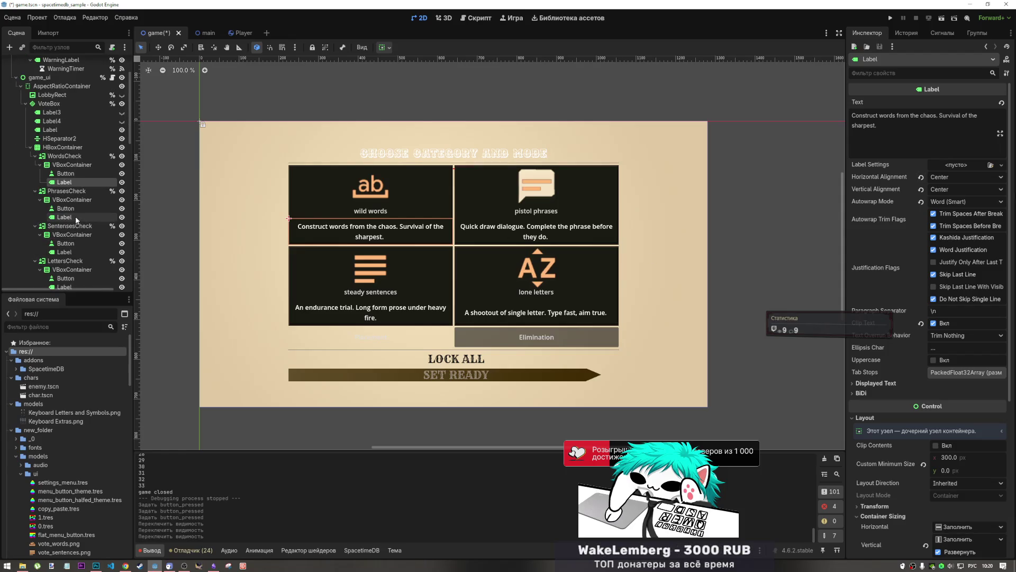
pyautogui.keyDown('ctrl'); pyautogui.click(75, 217); pyautogui.keyUp('ctrl')
pyautogui.keyDown('ctrl'); pyautogui.click(73, 251); pyautogui.keyUp('ctrl')
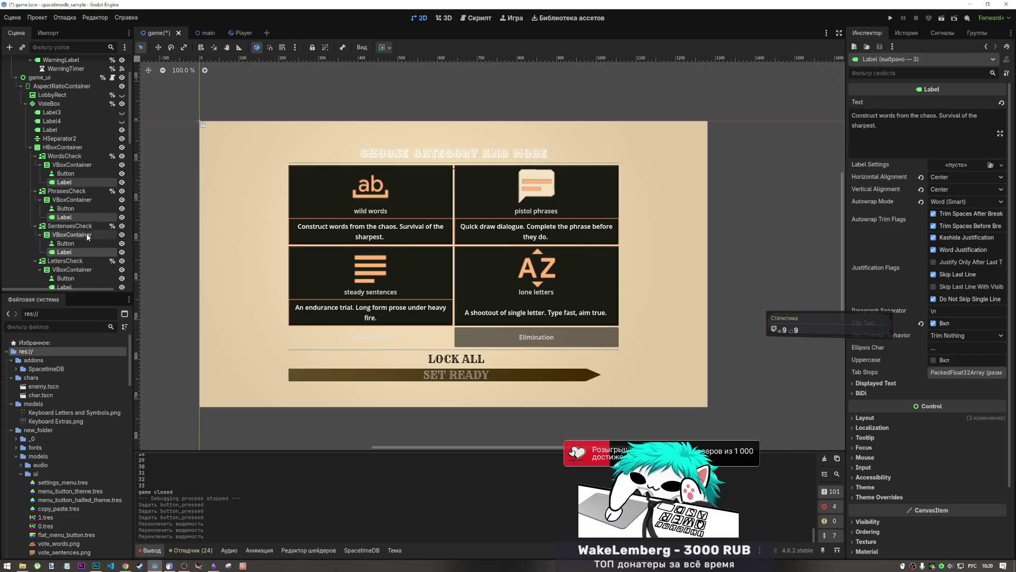
pyautogui.scroll(-5, 87, 233)
pyautogui.keyDown('ctrl'); pyautogui.click(69, 203); pyautogui.keyUp('ctrl')
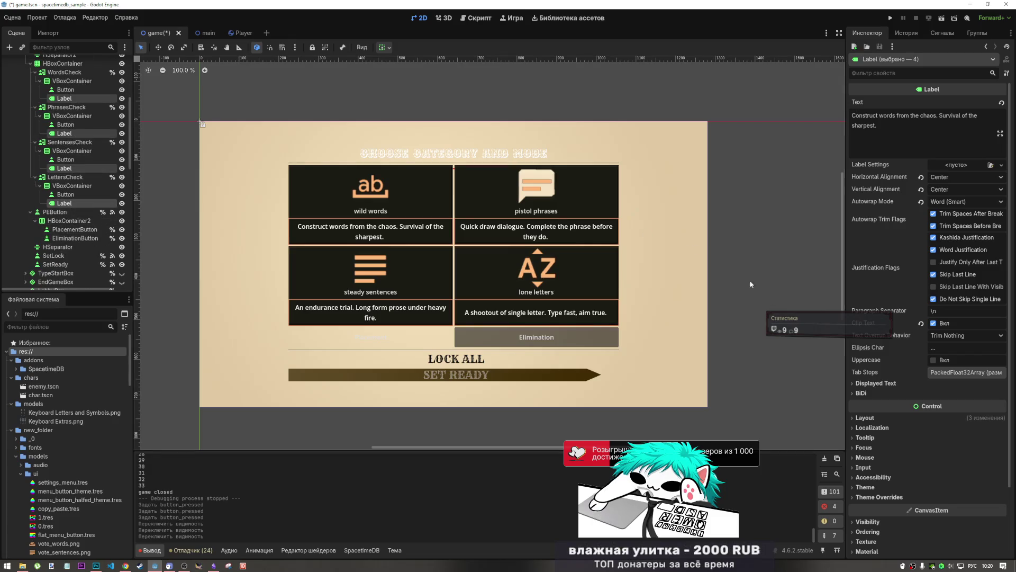
pyautogui.scroll(-3, 931, 412)
# - Give the labels a Font Color override of beige e3cda5 sampled from the canvas, then deselect
pyautogui.click(876, 415)
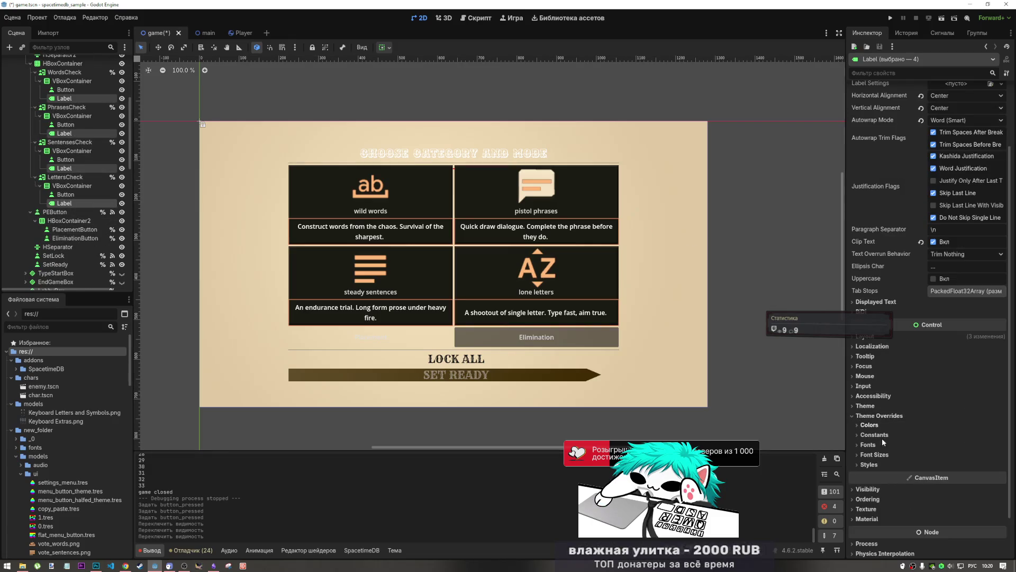
pyautogui.click(879, 425)
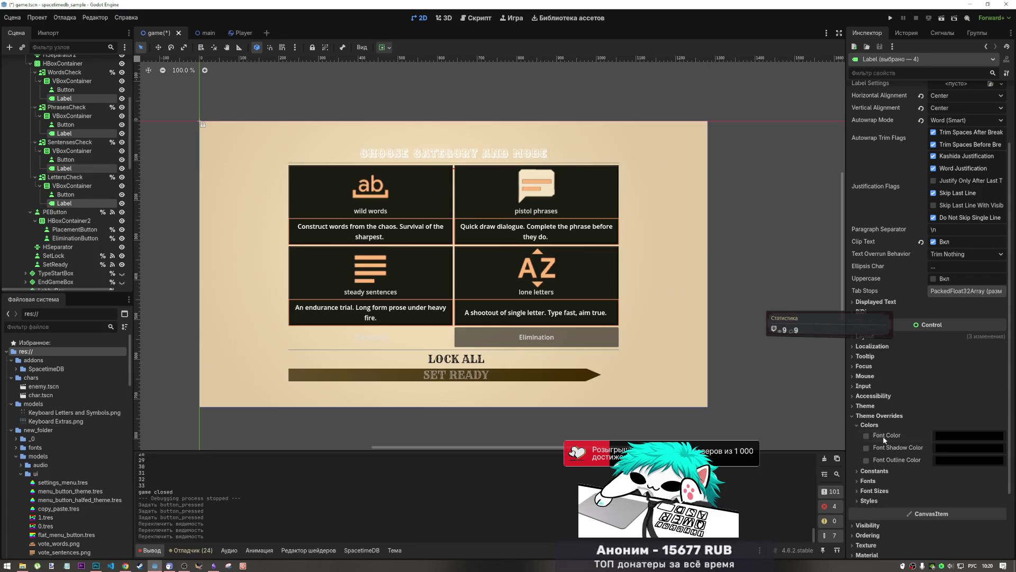
pyautogui.click(866, 435)
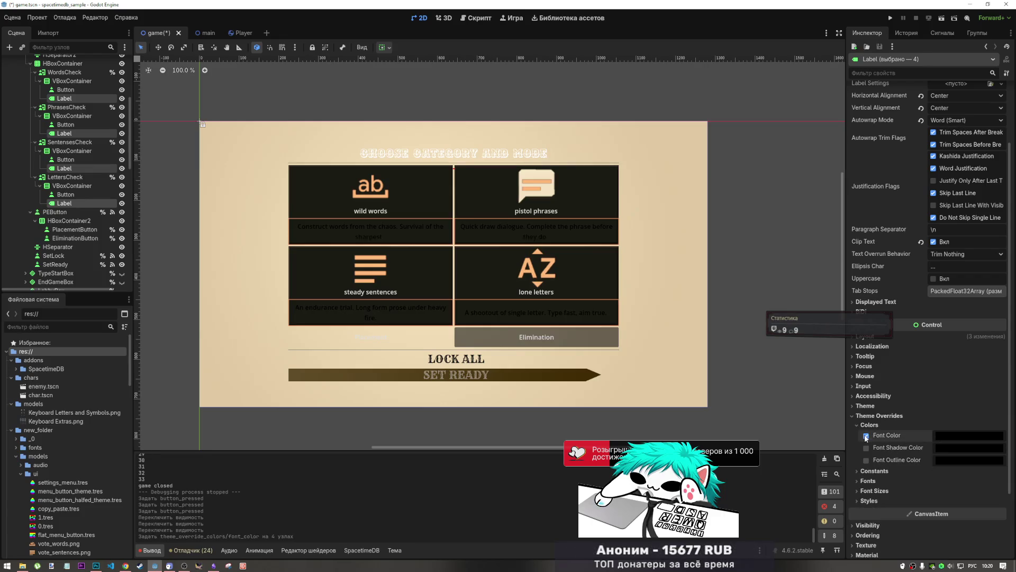
pyautogui.click(938, 434)
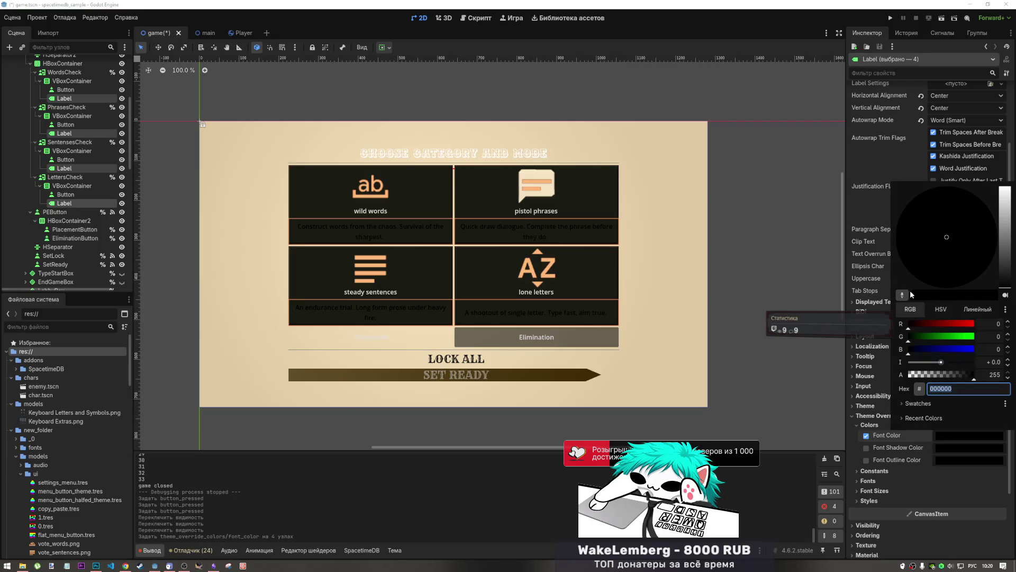
pyautogui.click(904, 295)
pyautogui.click(633, 224)
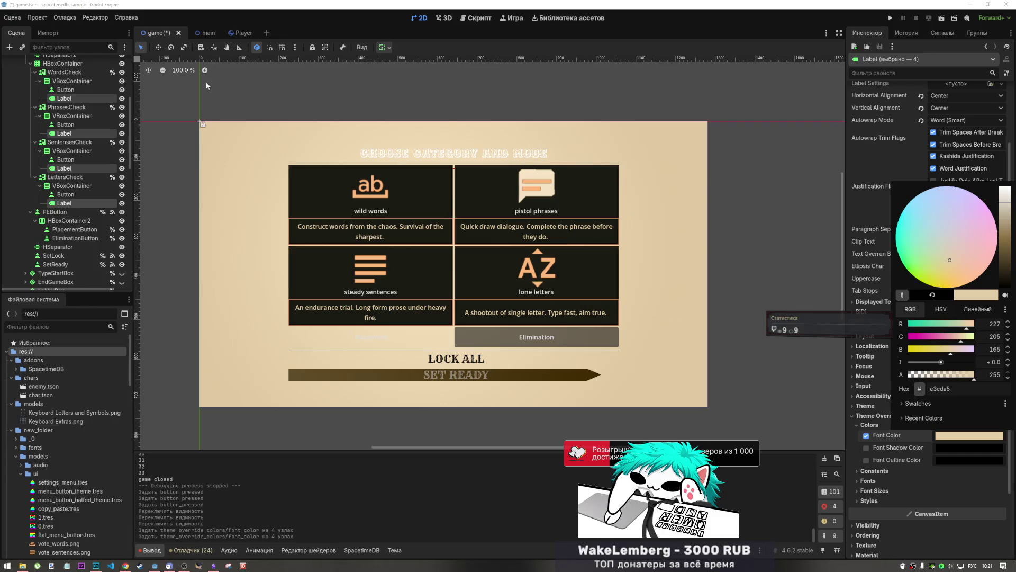
pyautogui.click(965, 441)
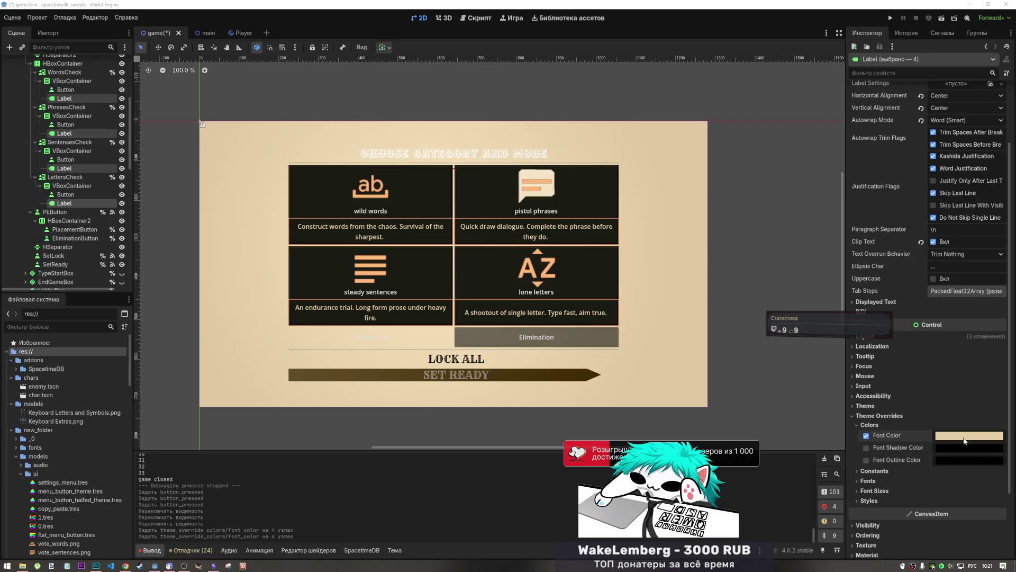
pyautogui.click(886, 418)
pyautogui.click(886, 418)
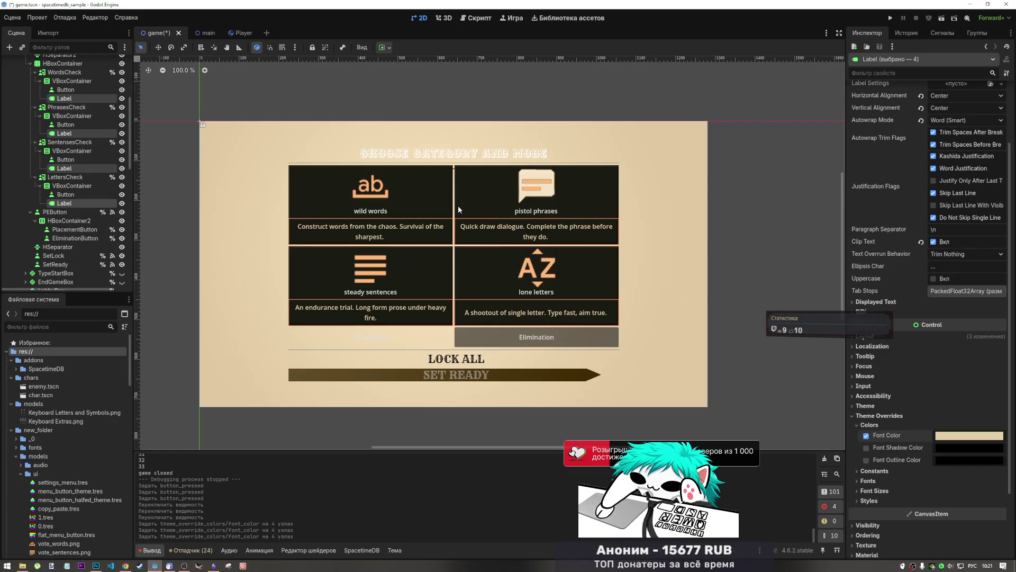
pyautogui.click(765, 226)
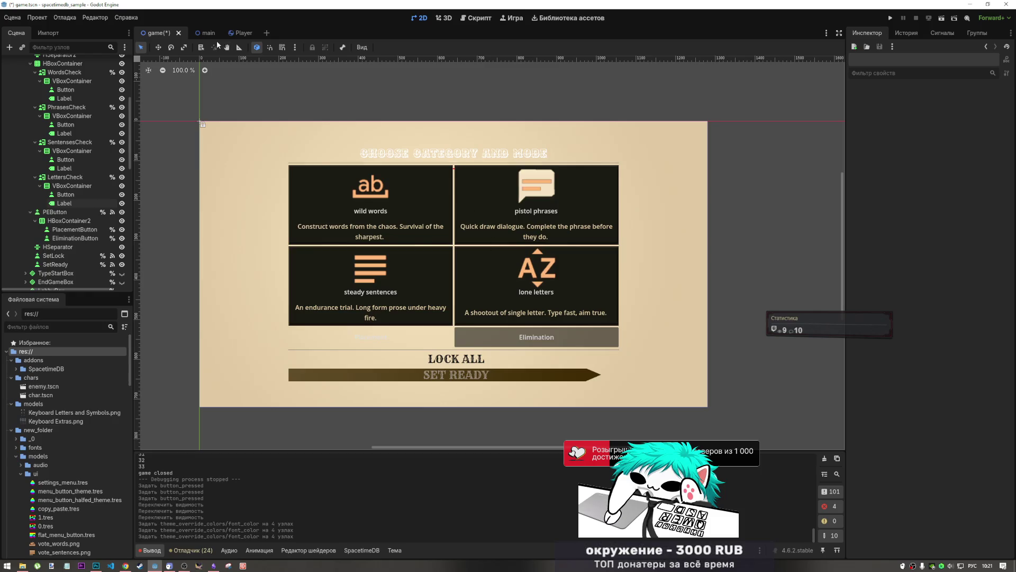
# - Hide game_ui and show menu_ui so the main menu appears on the canvas
pyautogui.scroll(5, 100, 202)
pyautogui.click(17, 133)
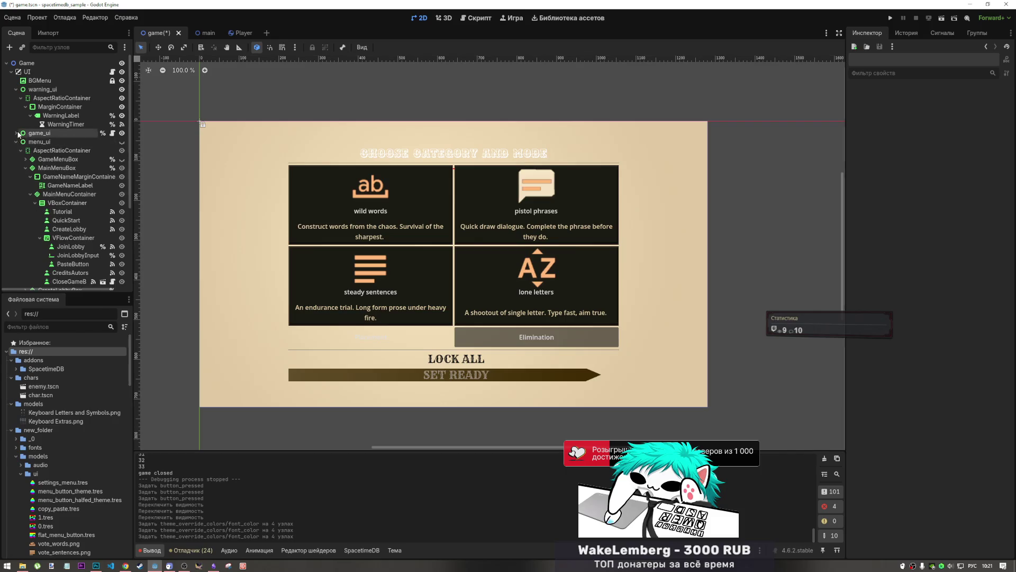
pyautogui.click(122, 133)
pyautogui.click(122, 142)
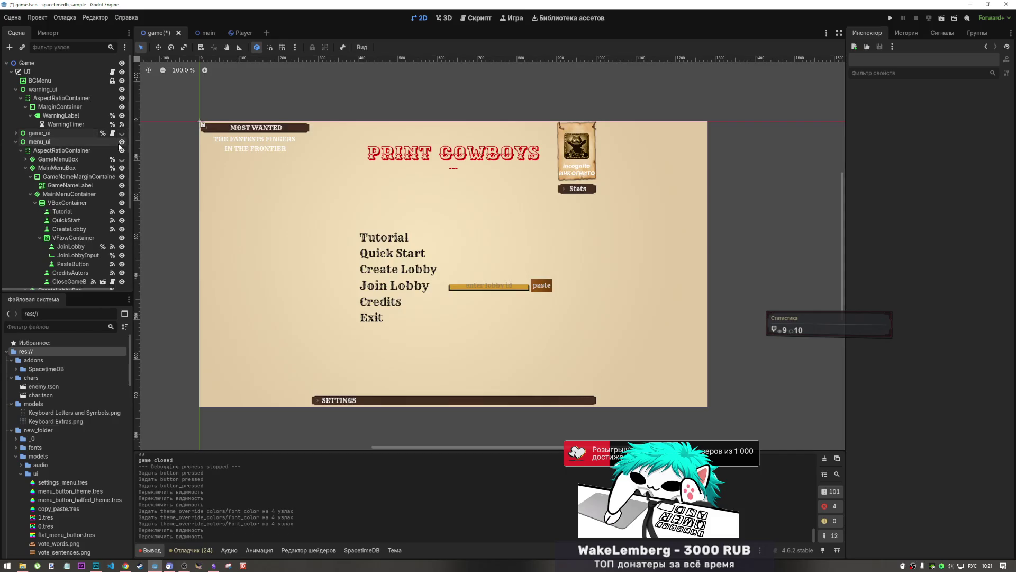
pyautogui.click(577, 194)
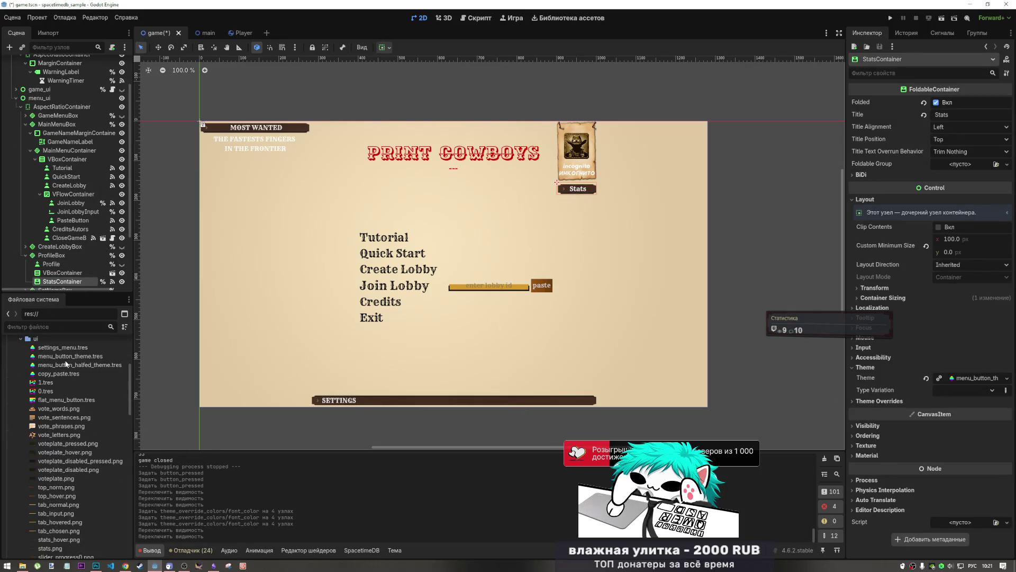
# - Open menu_button_theme.tres and check FoldableContainer's hover_font_color value fff6b7
pyautogui.scroll(-2, 52, 431)
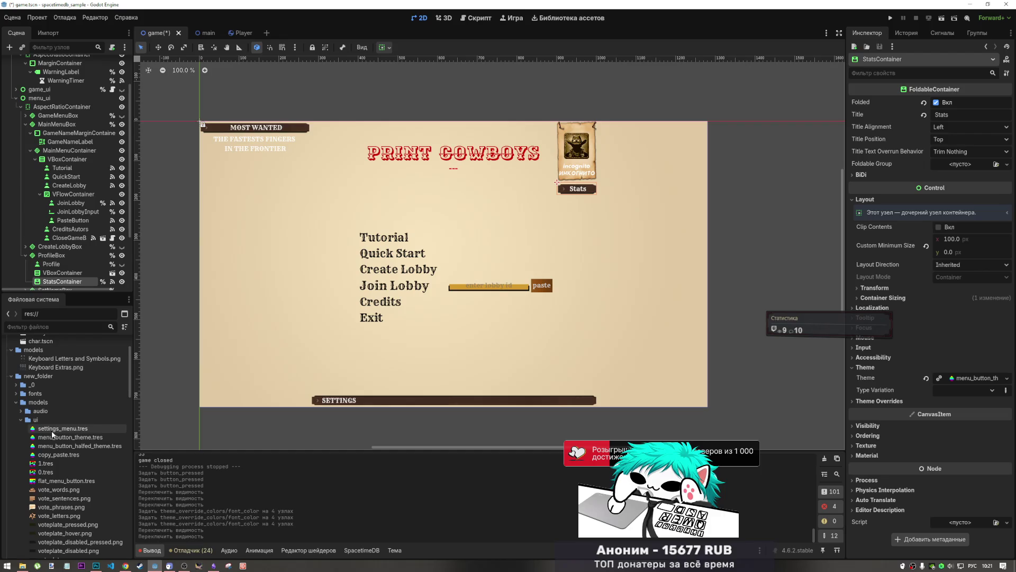
pyautogui.doubleClick(53, 437)
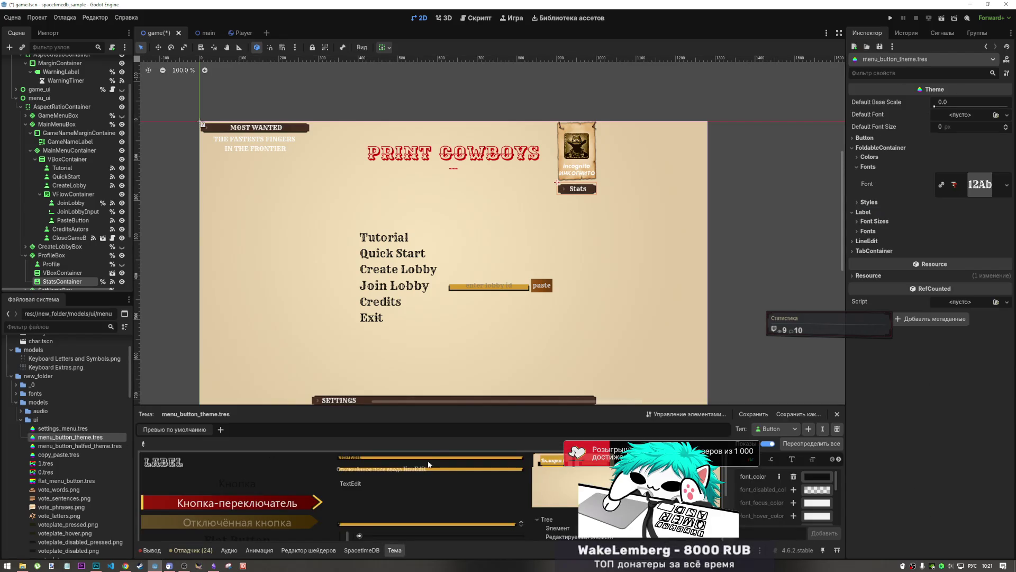
pyautogui.scroll(-2, 494, 498)
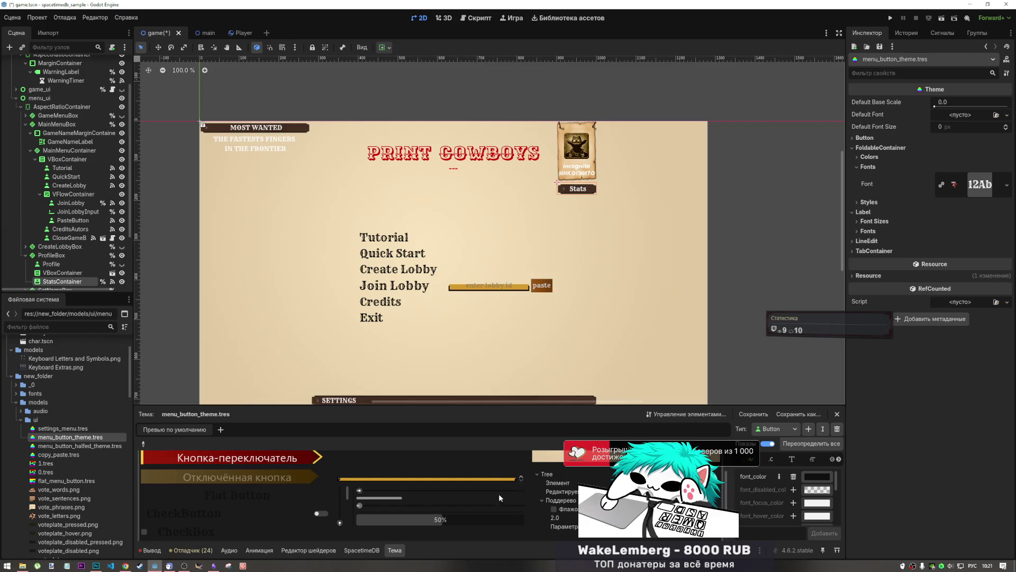
pyautogui.click(776, 429)
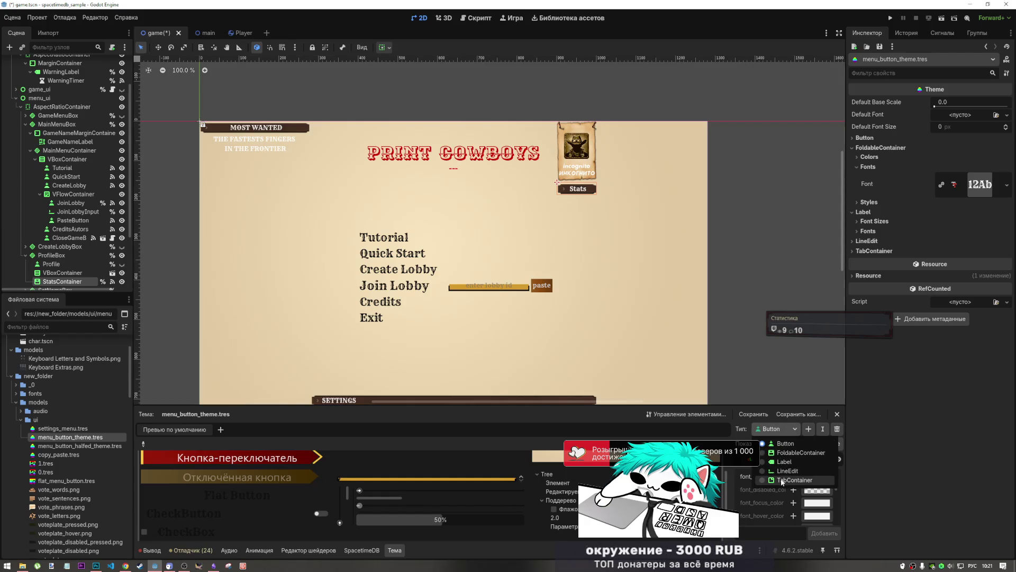
pyautogui.click(782, 481)
pyautogui.click(778, 431)
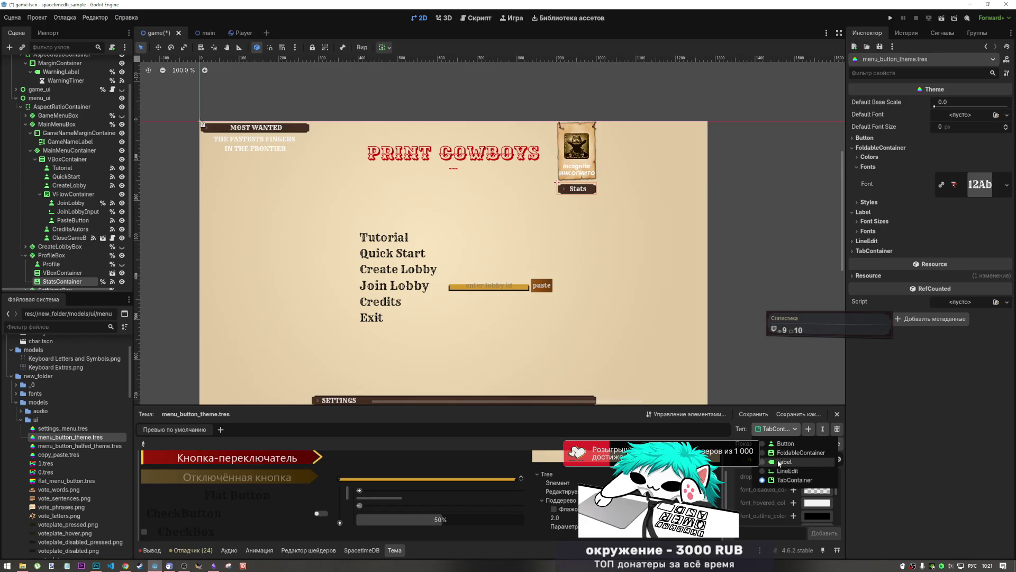
pyautogui.click(777, 453)
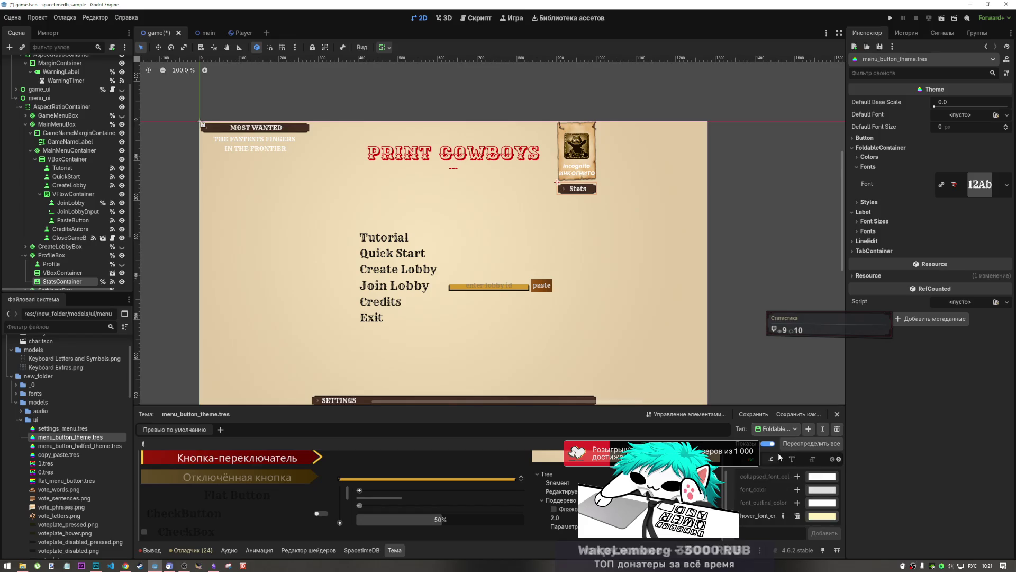
pyautogui.click(818, 516)
pyautogui.click(817, 469)
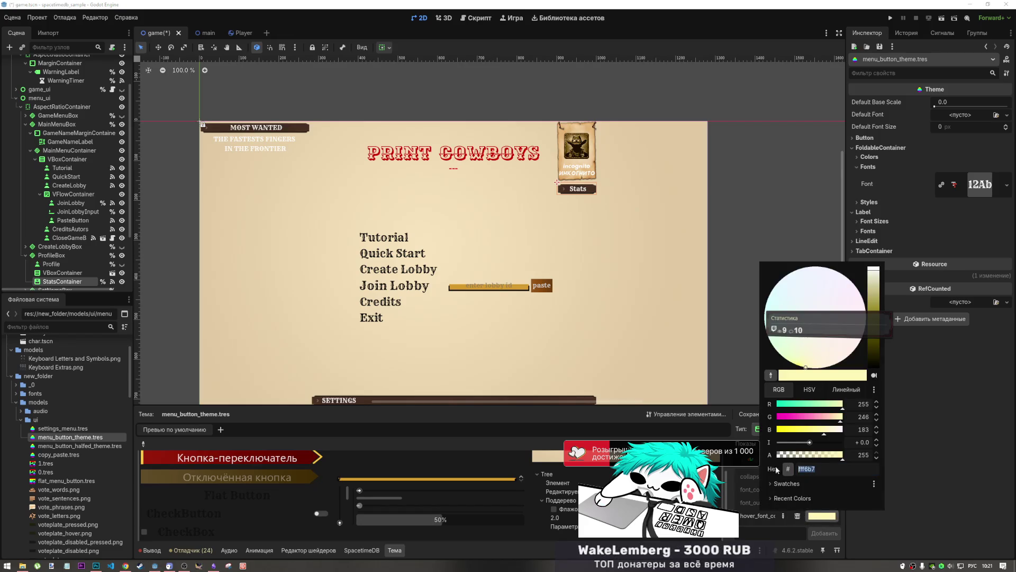
pyautogui.click(235, 34)
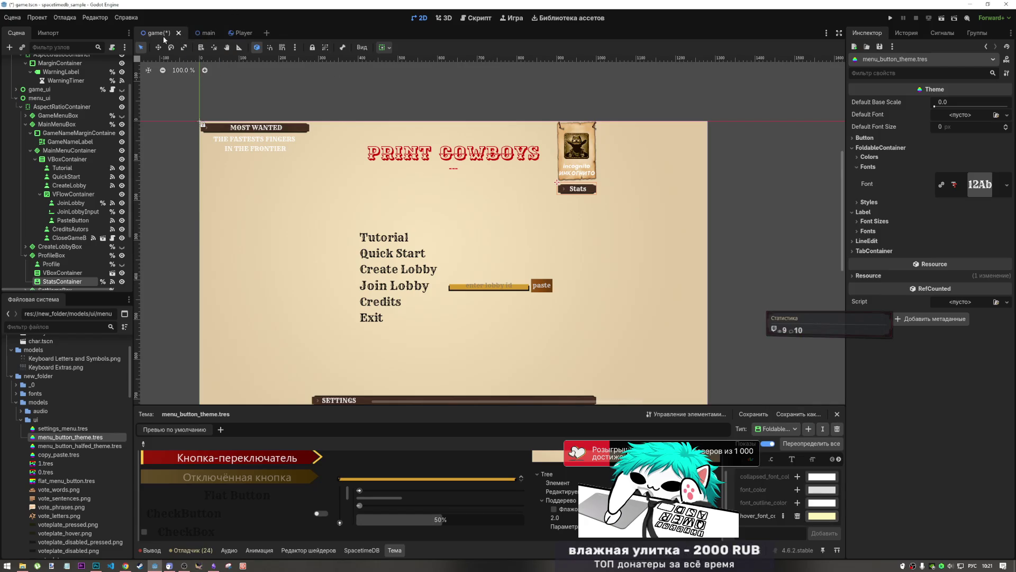
pyautogui.scroll(3, 79, 164)
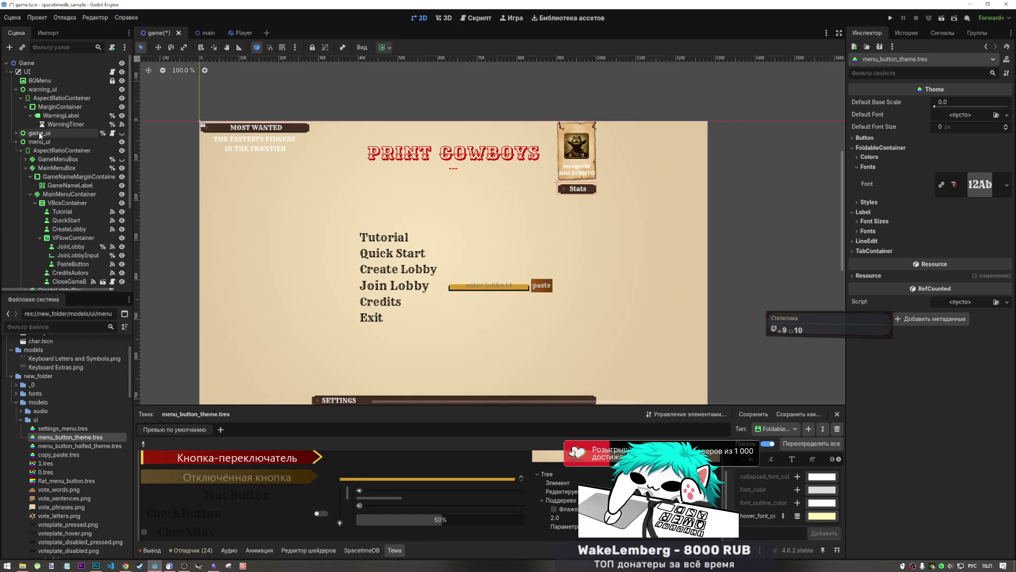
# - Hide menu_ui so only the vote screen cards show on the canvas
pyautogui.click(17, 142)
pyautogui.click(125, 133)
pyautogui.click(125, 133)
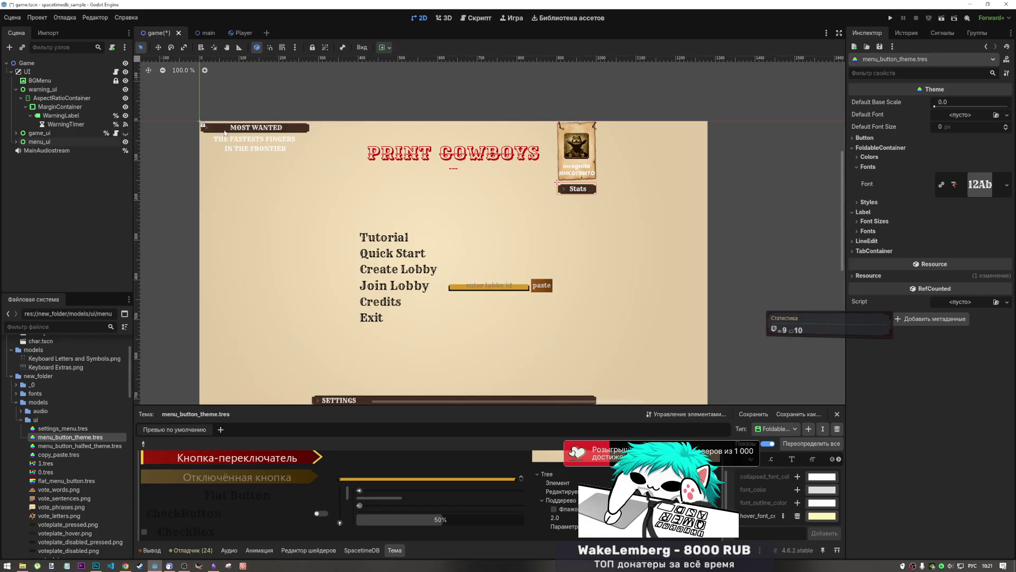
pyautogui.click(126, 142)
pyautogui.click(125, 133)
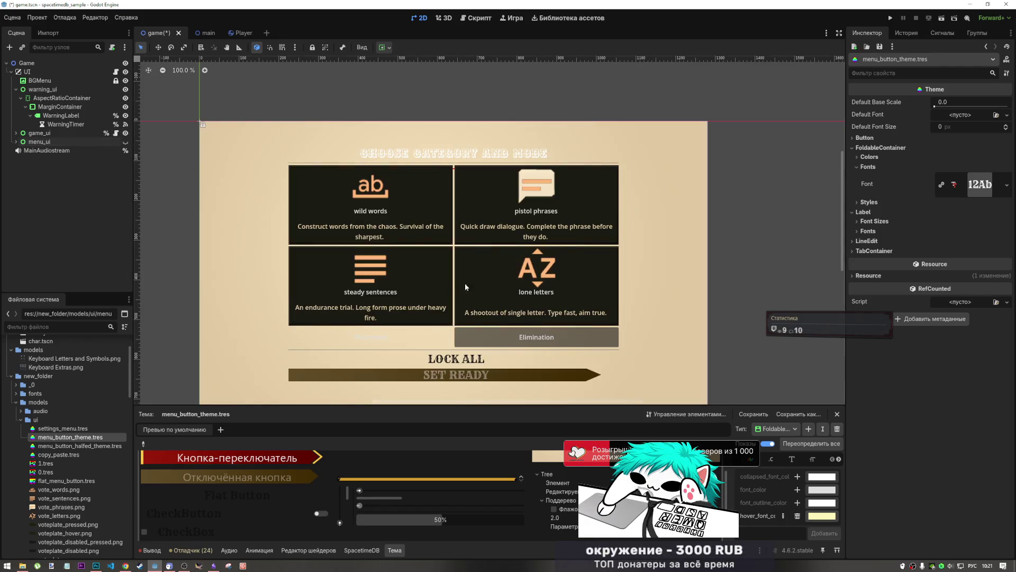
# - Select the four category description labels in the Scene tree
pyautogui.click(403, 309)
pyautogui.click(396, 229)
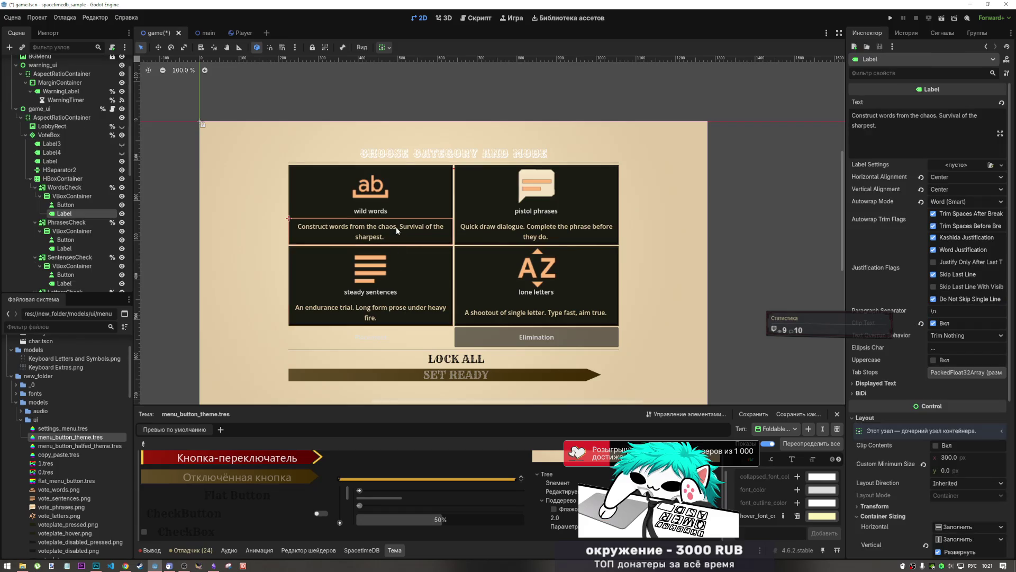
pyautogui.click(480, 229)
pyautogui.keyDown('shift'); pyautogui.click(403, 226); pyautogui.keyUp('shift')
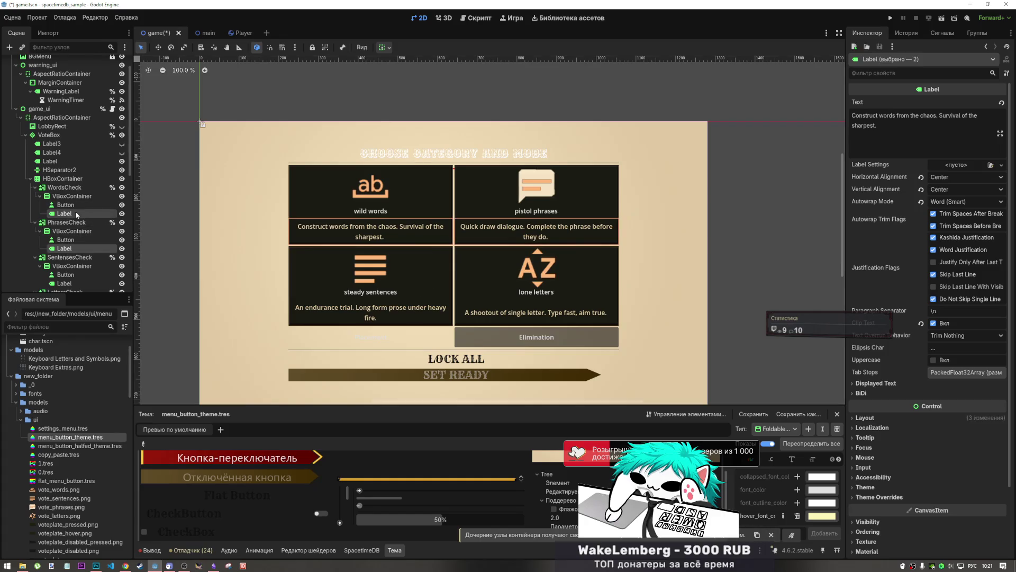
pyautogui.click(74, 188)
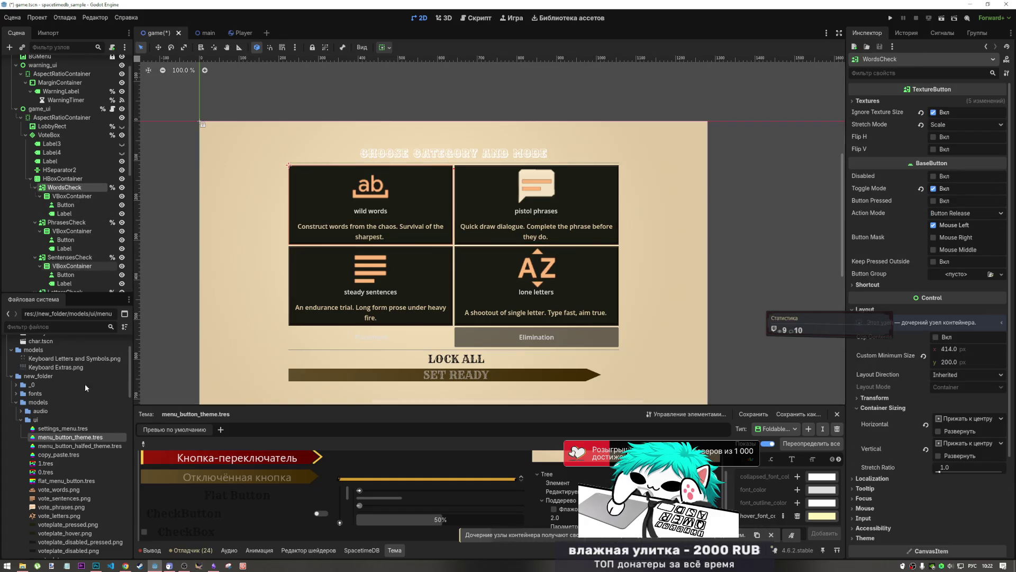
pyautogui.click(71, 214)
pyautogui.scroll(-3, 71, 217)
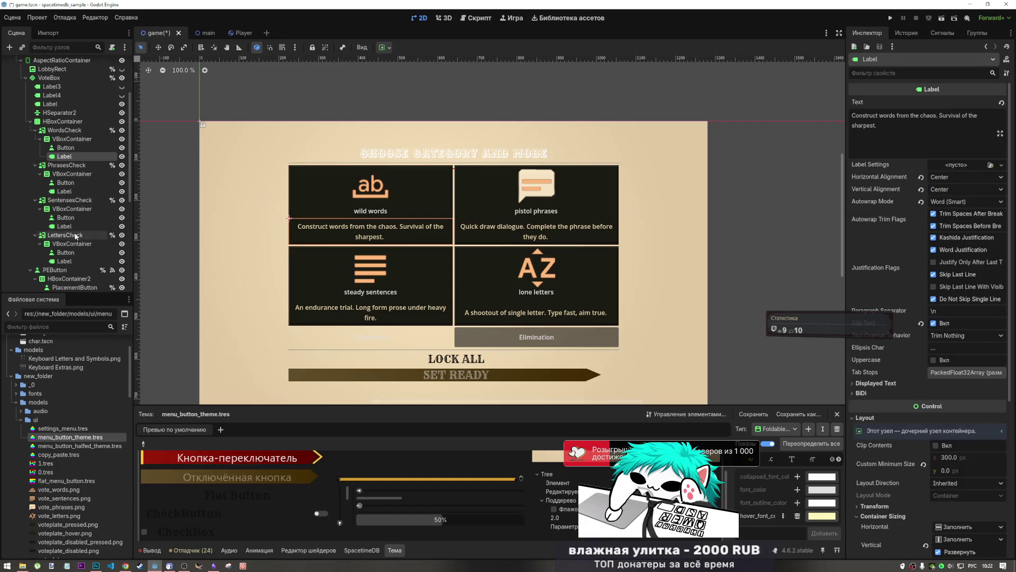
pyautogui.keyDown('ctrl'); pyautogui.click(67, 192); pyautogui.keyUp('ctrl')
pyautogui.keyDown('ctrl'); pyautogui.click(70, 226); pyautogui.keyUp('ctrl')
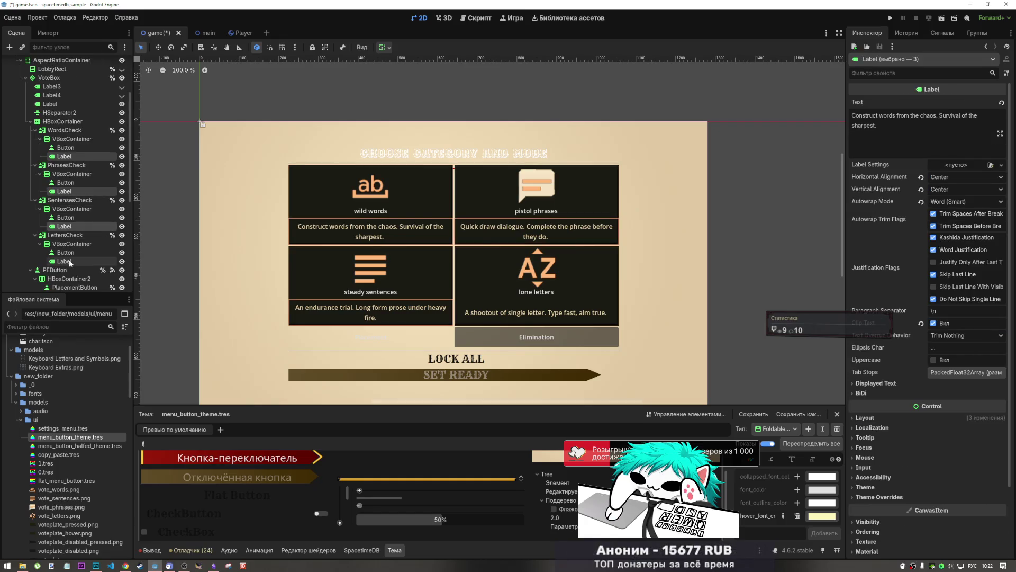
pyautogui.keyDown('ctrl'); pyautogui.click(64, 261); pyautogui.keyUp('ctrl')
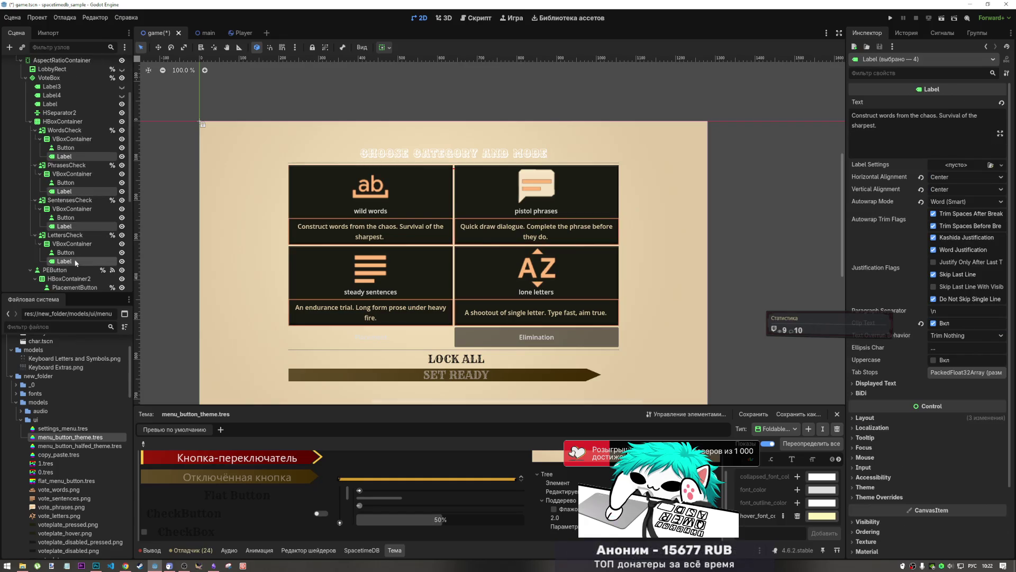
# - Set the labels' Theme Overrides Font Color to pale yellow fff6b7
pyautogui.click(875, 484)
pyautogui.click(877, 487)
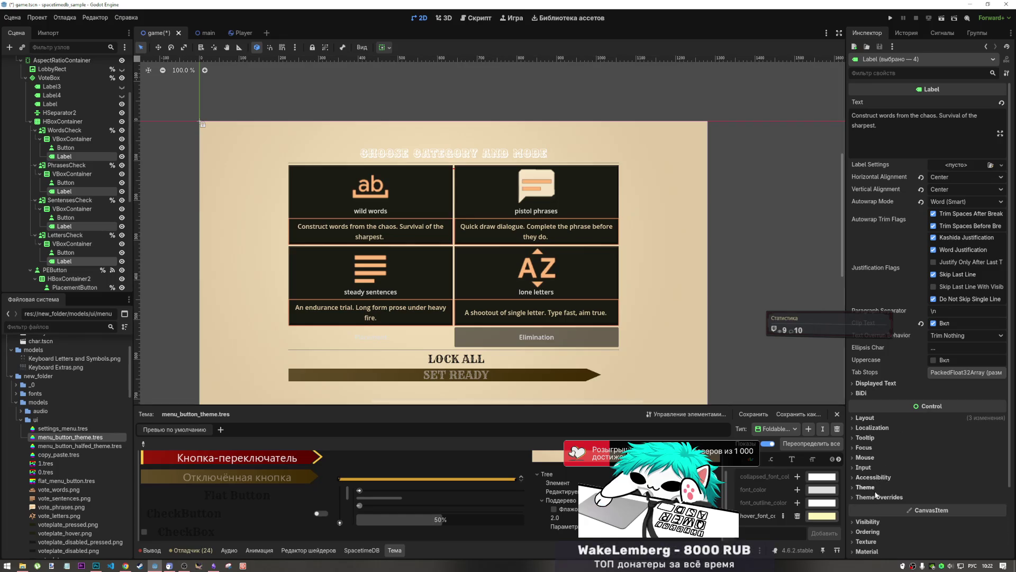
pyautogui.click(885, 497)
pyautogui.scroll(-3, 885, 473)
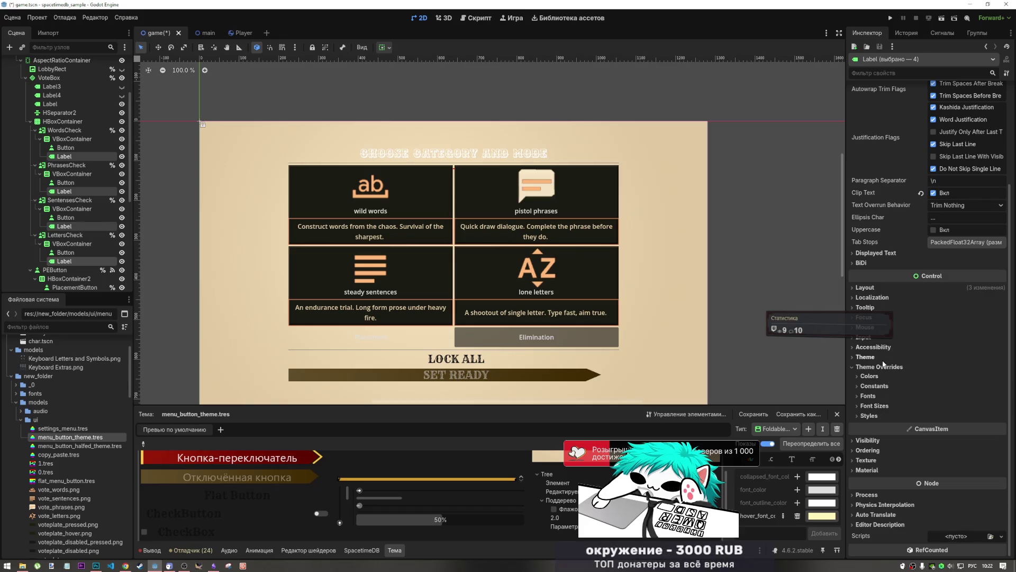
pyautogui.click(880, 375)
pyautogui.click(944, 388)
pyautogui.write('fff6b7')
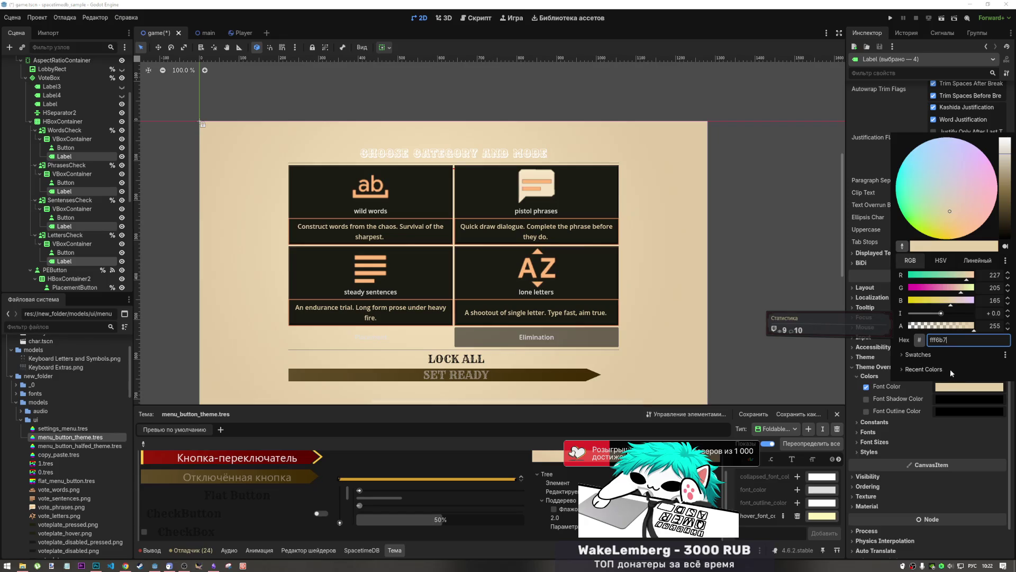
pyautogui.press('Return')
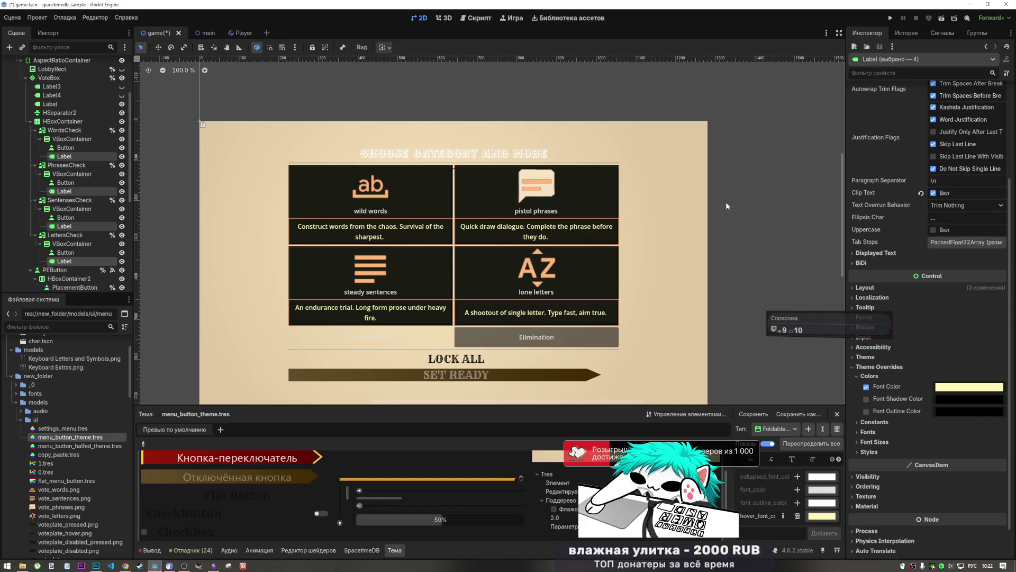
pyautogui.scroll(4, 577, 320)
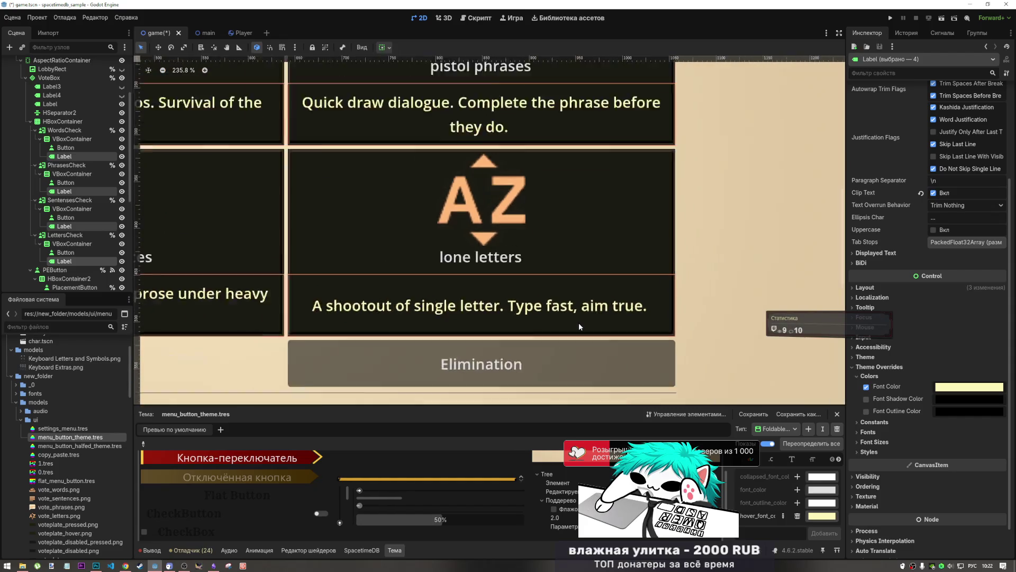
# - Reset the canvas zoom, clear the selection and select the wild words Button node
pyautogui.scroll(-4, 579, 322)
pyautogui.click(715, 258)
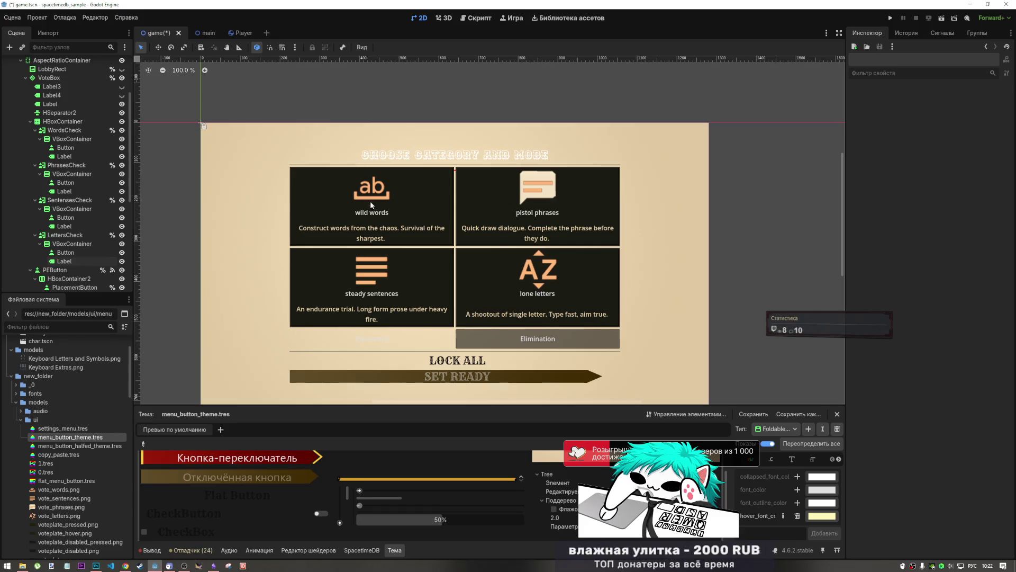
pyautogui.click(376, 213)
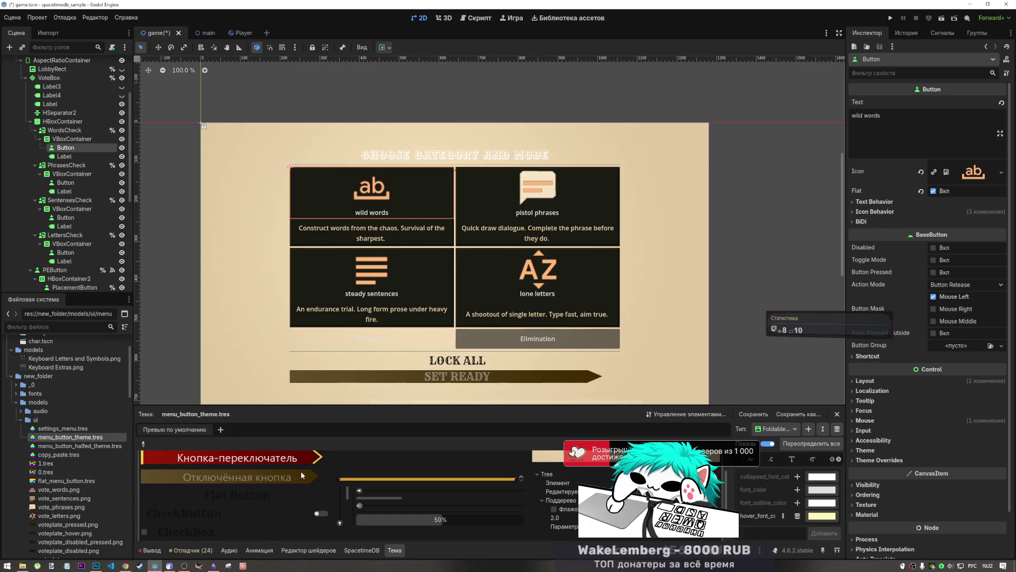
pyautogui.scroll(3, 300, 471)
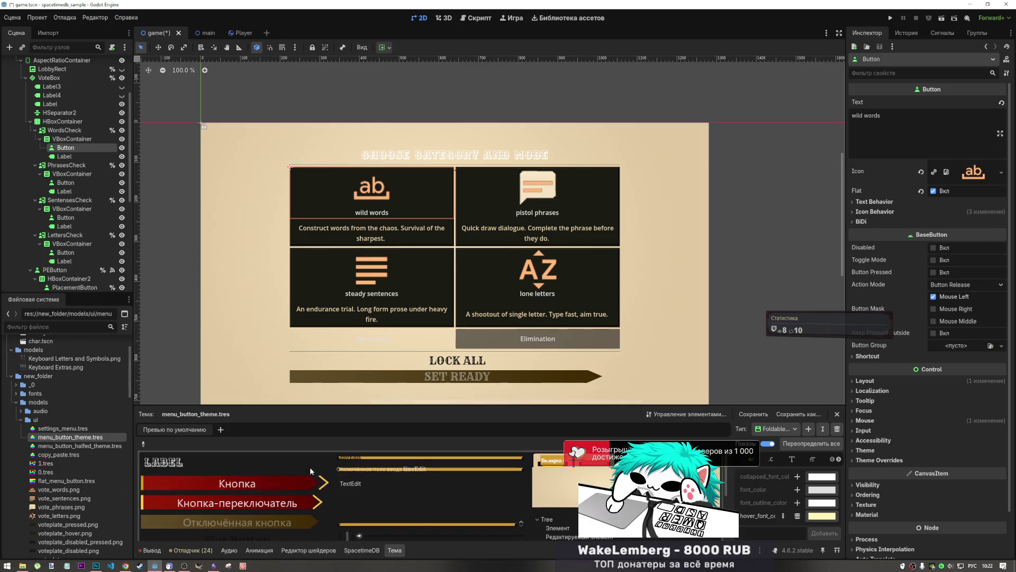
# - Preview settings_menu.tres, then select the four category Button nodes together
pyautogui.click(74, 429)
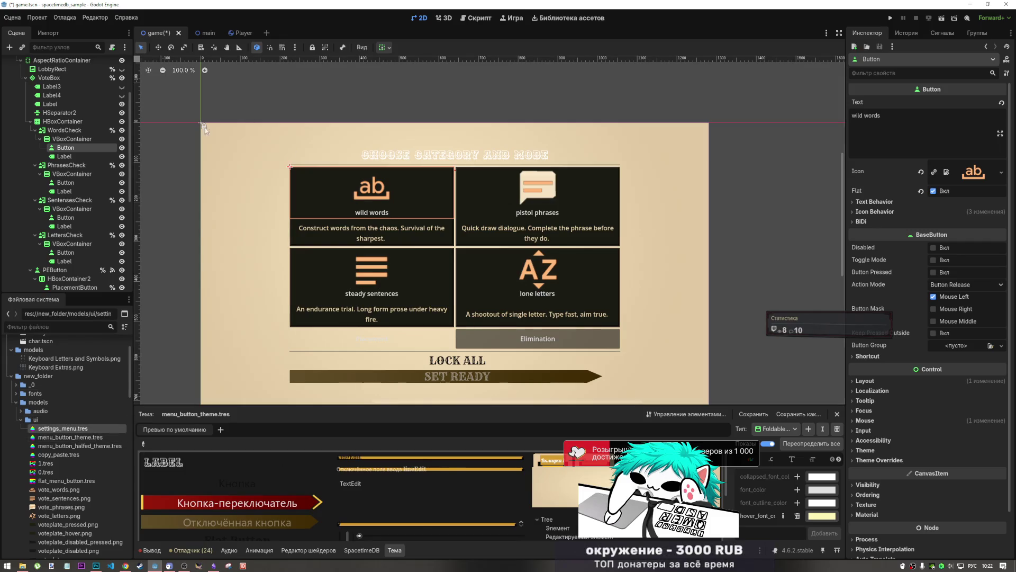
pyautogui.keyDown('ctrl'); pyautogui.click(66, 183); pyautogui.keyUp('ctrl')
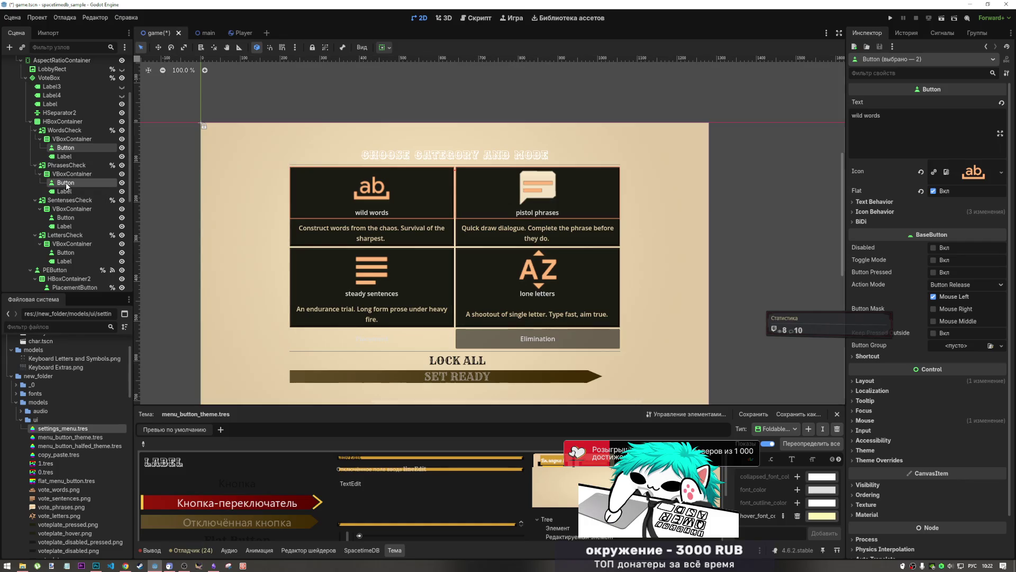
pyautogui.click(70, 155)
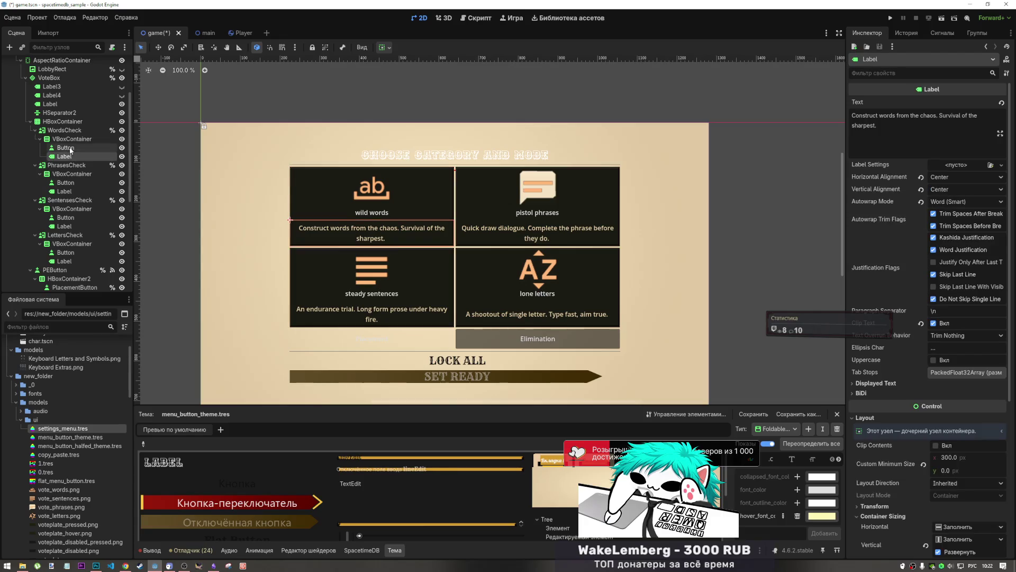
pyautogui.click(67, 148)
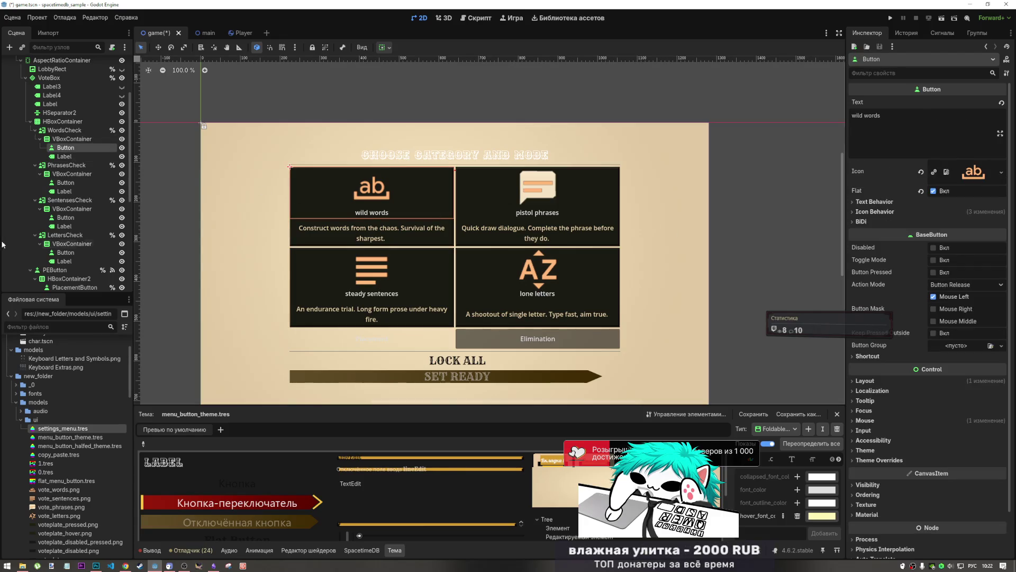
pyautogui.keyDown('ctrl'); pyautogui.click(67, 184); pyautogui.keyUp('ctrl')
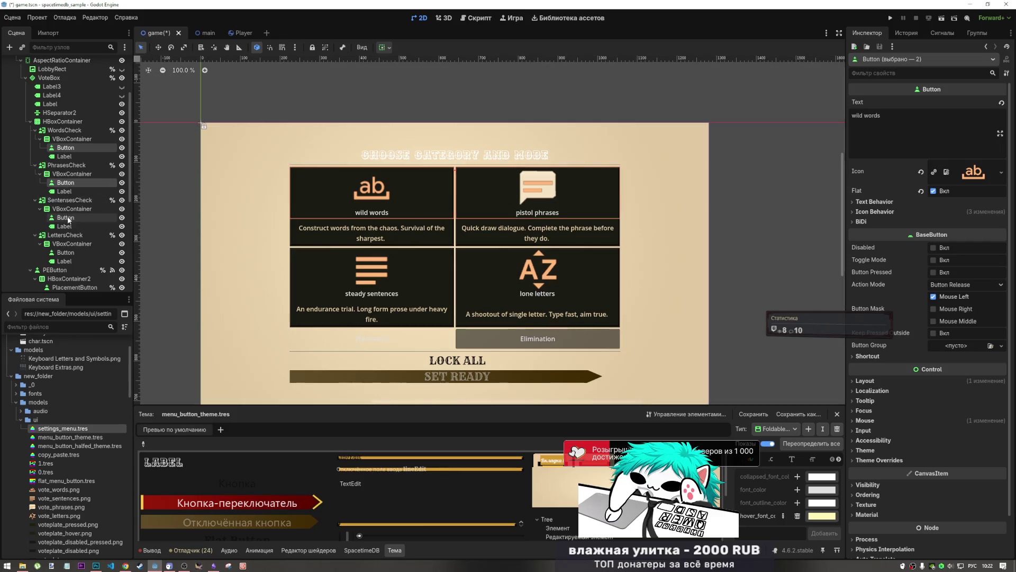
pyautogui.keyDown('ctrl'); pyautogui.click(67, 219); pyautogui.keyUp('ctrl')
pyautogui.keyDown('ctrl'); pyautogui.click(68, 252); pyautogui.keyUp('ctrl')
pyautogui.scroll(2, 72, 243)
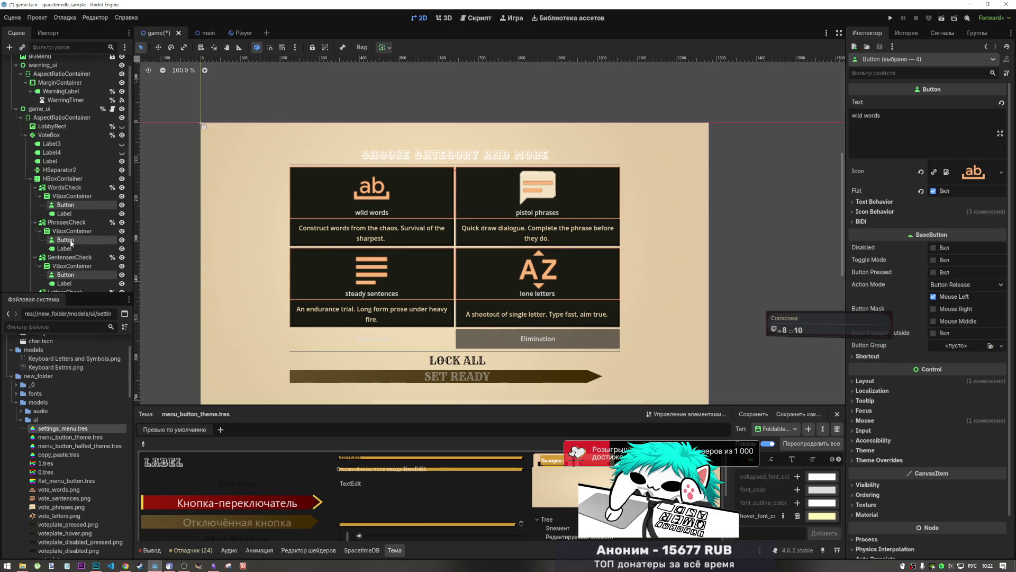
pyautogui.scroll(-2, 72, 243)
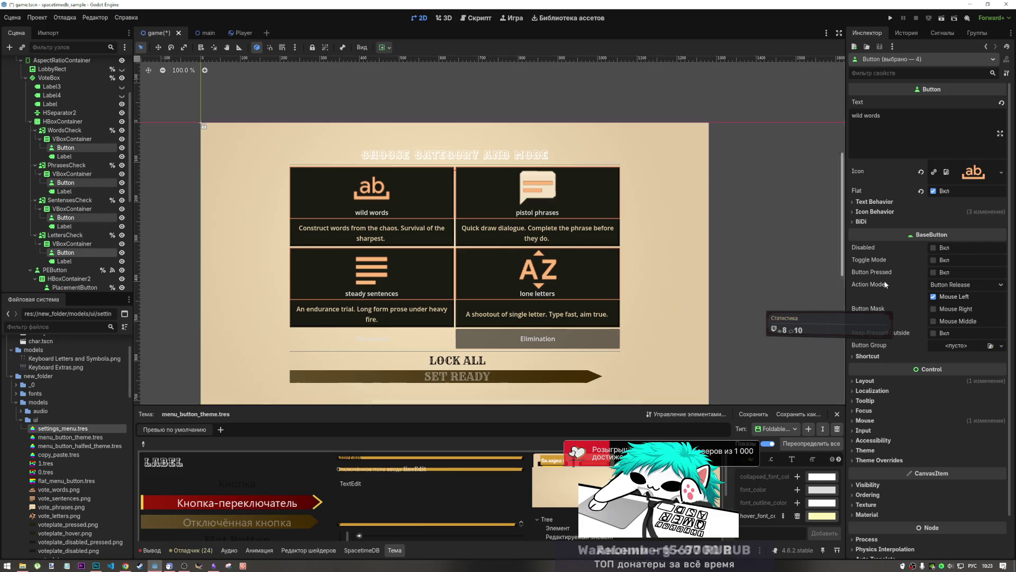
# - Expose the buttons' empty Theme Overrides font slot and collapse the ui folder in FileSystem
pyautogui.click(879, 460)
pyautogui.click(868, 489)
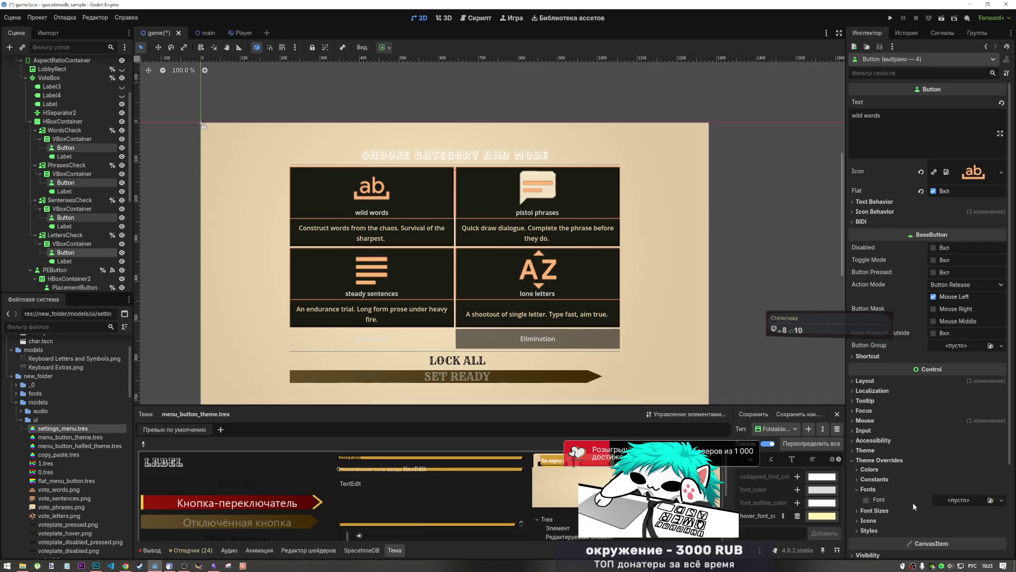
pyautogui.scroll(-2, 42, 446)
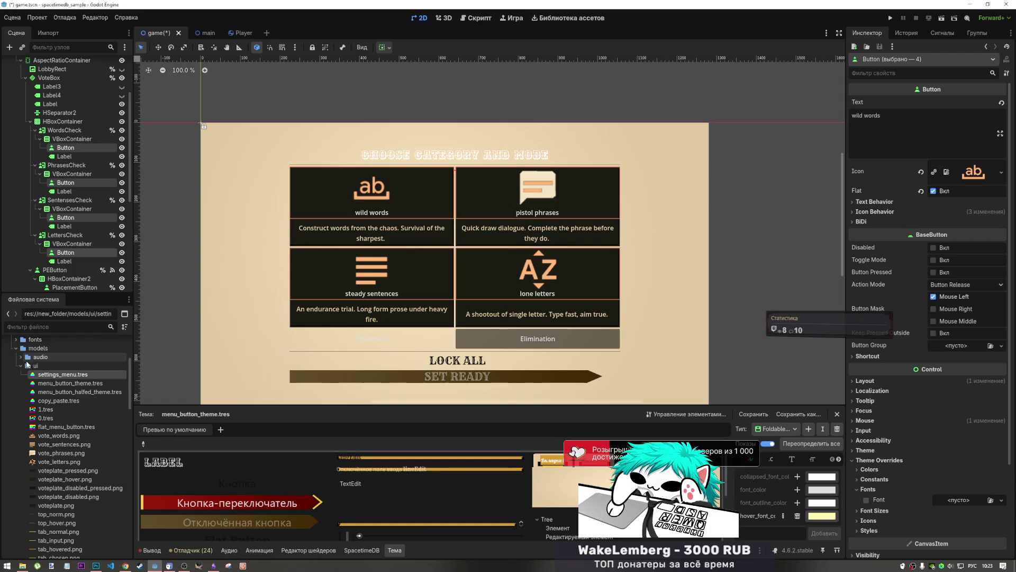
pyautogui.click(22, 365)
pyautogui.scroll(2, 13, 407)
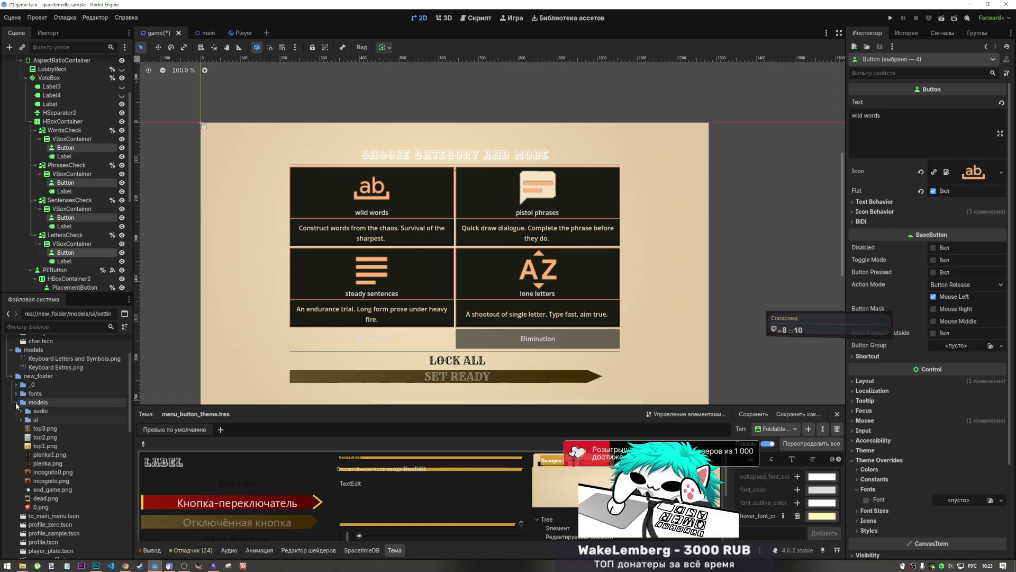
# - Assign Rye-Regular.ttf, replacing a trial of Ewert-Regular.ttf, as the four buttons' font override
pyautogui.click(16, 394)
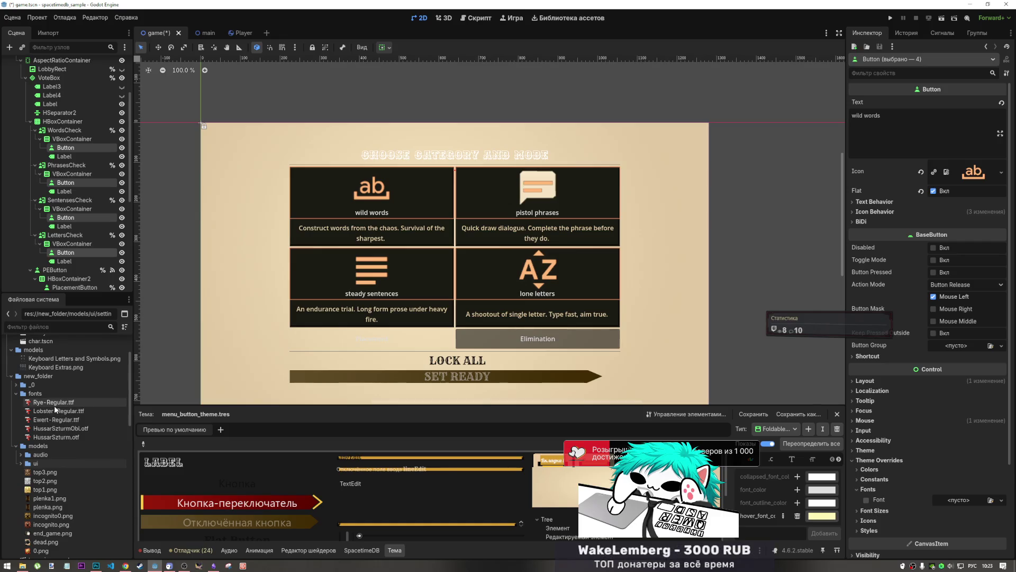
pyautogui.moveTo(53, 423)
pyautogui.mouseDown()
pyautogui.moveTo(175, 423)
pyautogui.moveTo(954, 503)
pyautogui.mouseUp()
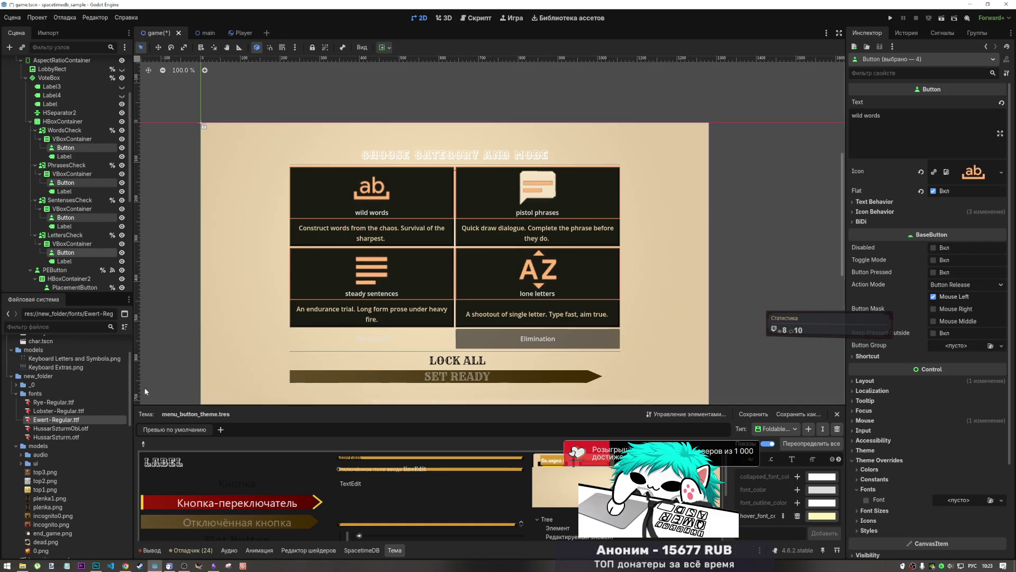
pyautogui.moveTo(63, 405)
pyautogui.mouseDown()
pyautogui.moveTo(614, 492)
pyautogui.moveTo(953, 501)
pyautogui.moveTo(944, 503)
pyautogui.mouseUp()
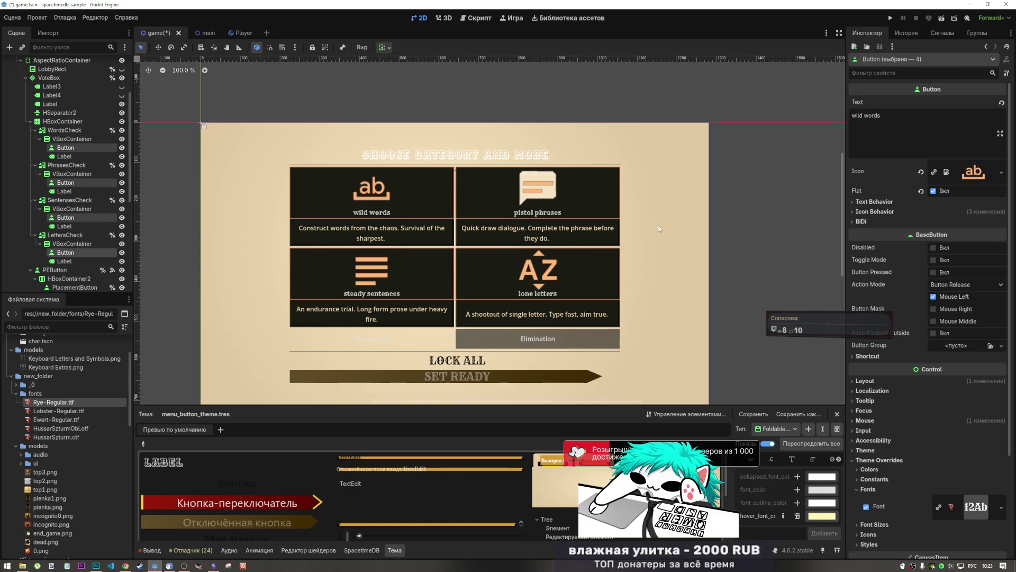
pyautogui.click(728, 224)
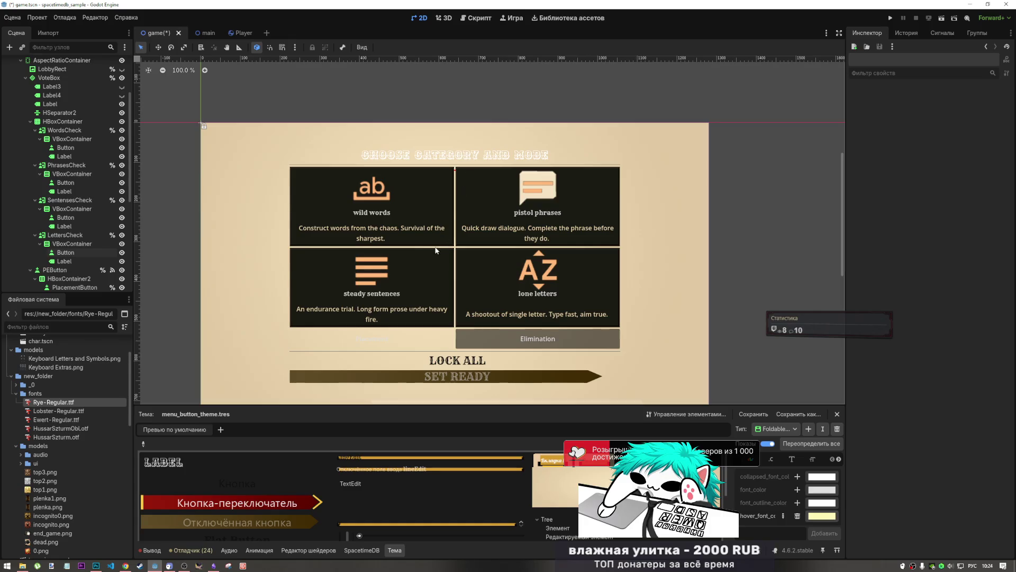
# - Select the Placement and Elimination mode button nodes, then bring up File Explorer
pyautogui.click(408, 339)
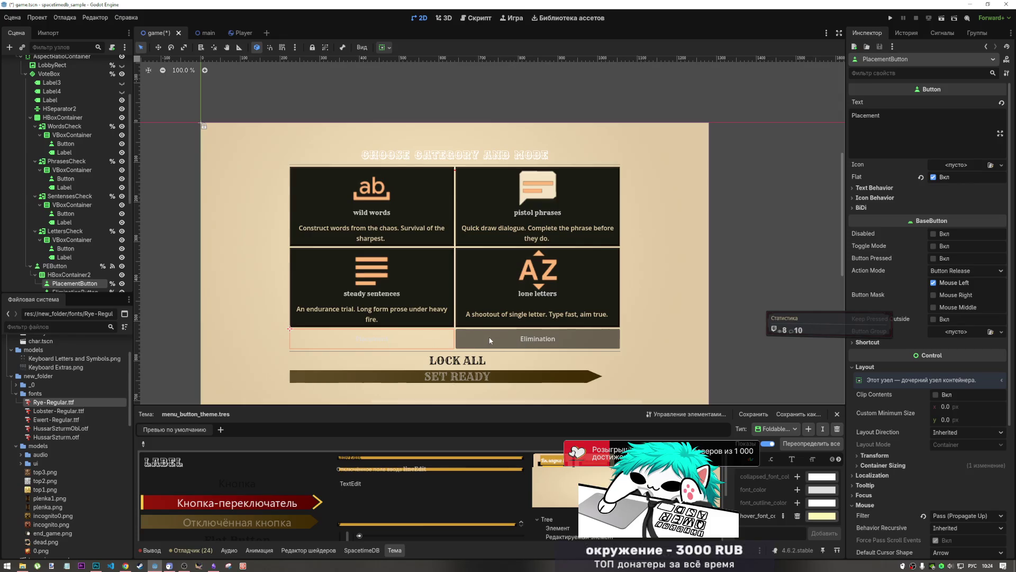
pyautogui.click(428, 343)
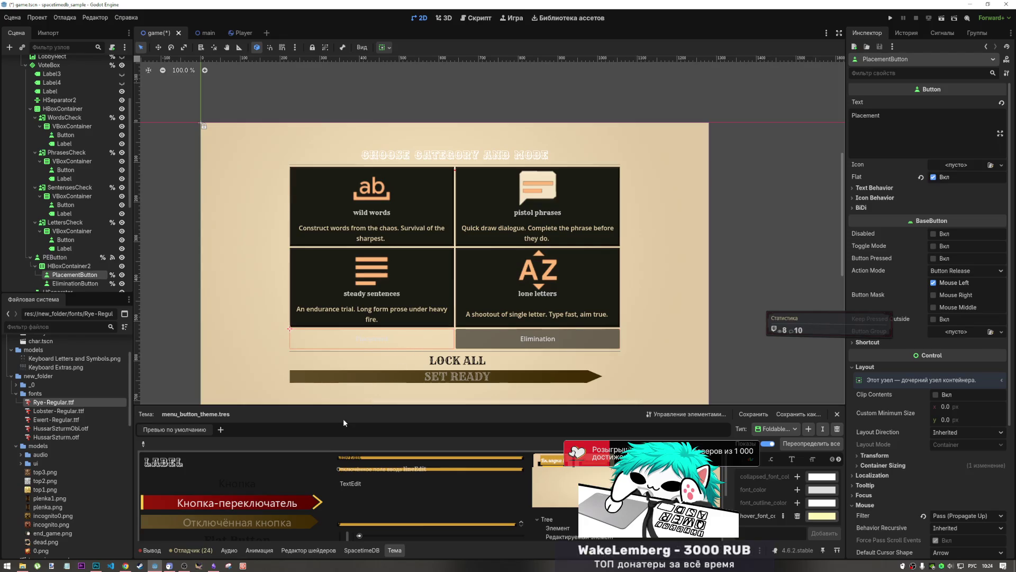
pyautogui.click(24, 566)
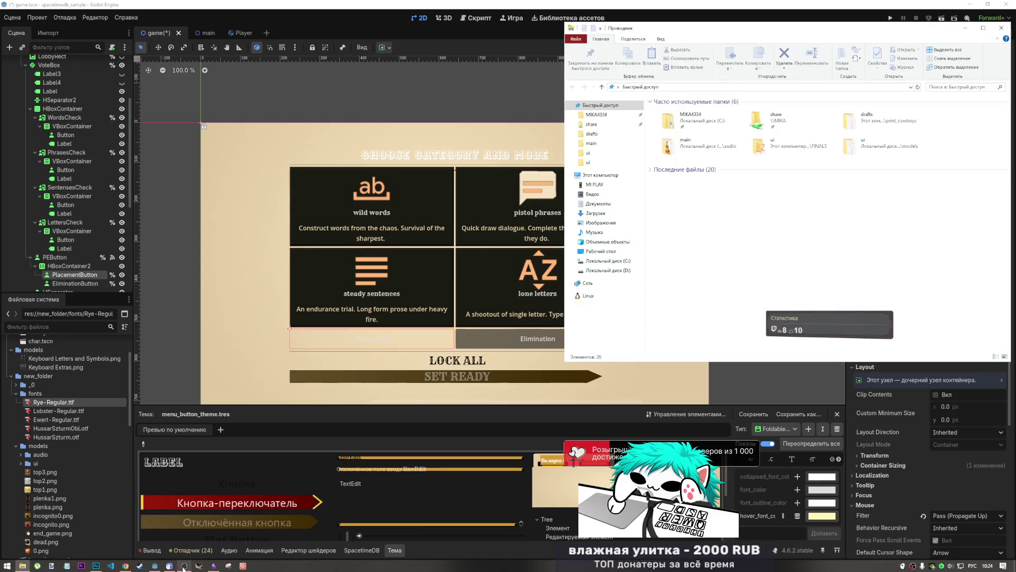
# - Bring up Obsidian's MOODBOARD canvas and pan through the references to the General Store frame
pyautogui.click(215, 565)
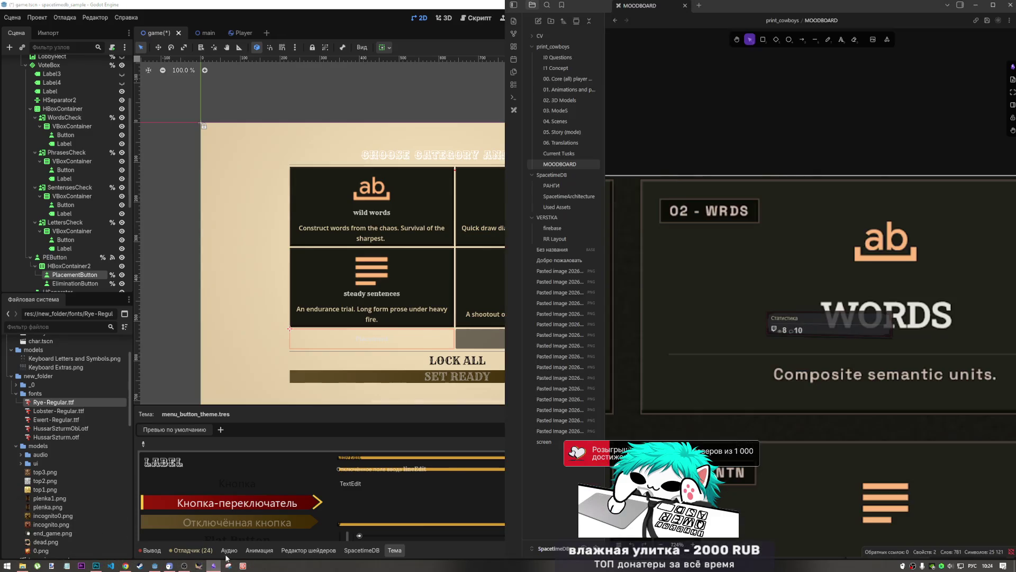
pyautogui.scroll(-5, 699, 311)
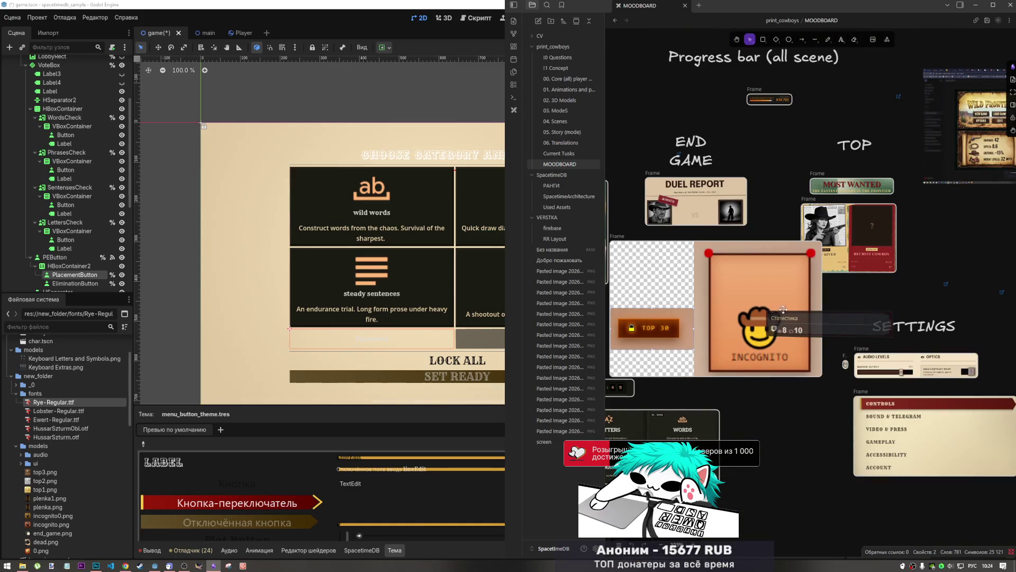
pyautogui.hscroll(5, 736, 382)
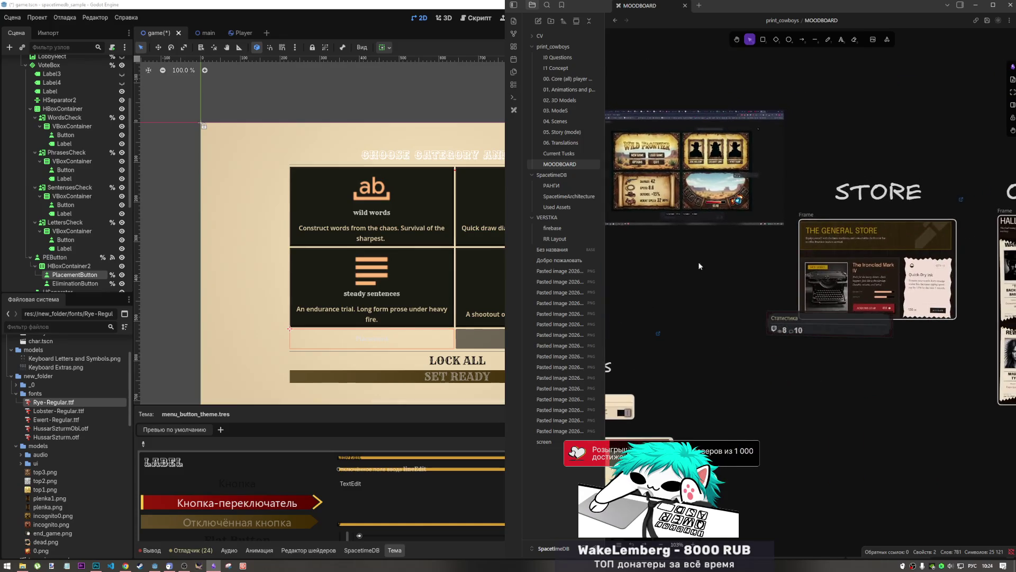
pyautogui.scroll(5, 698, 262)
pyautogui.moveTo(680, 296); pyautogui.dragTo(835, 363)
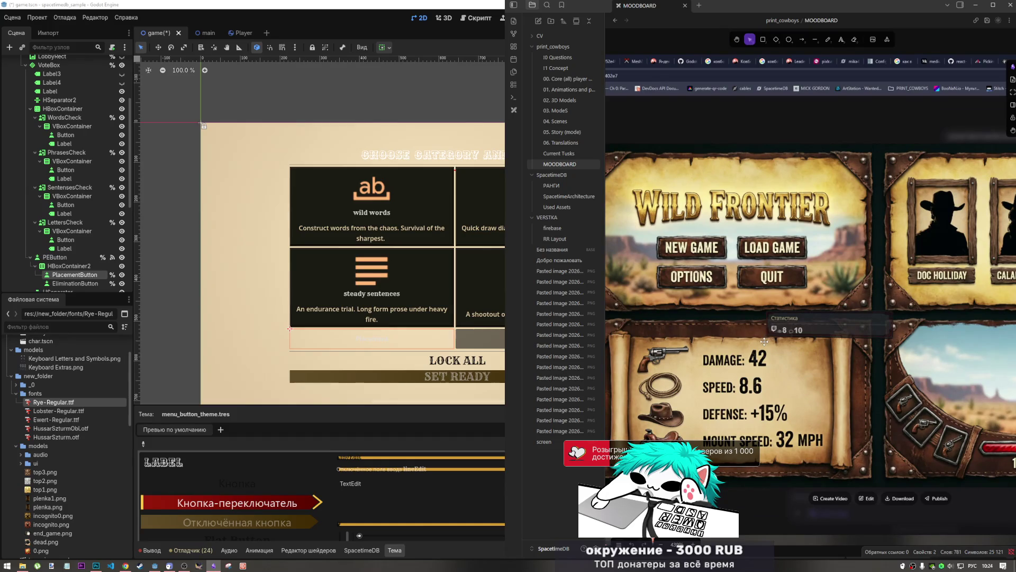
pyautogui.scroll(-5, 760, 343)
pyautogui.hscroll(5, 688, 338)
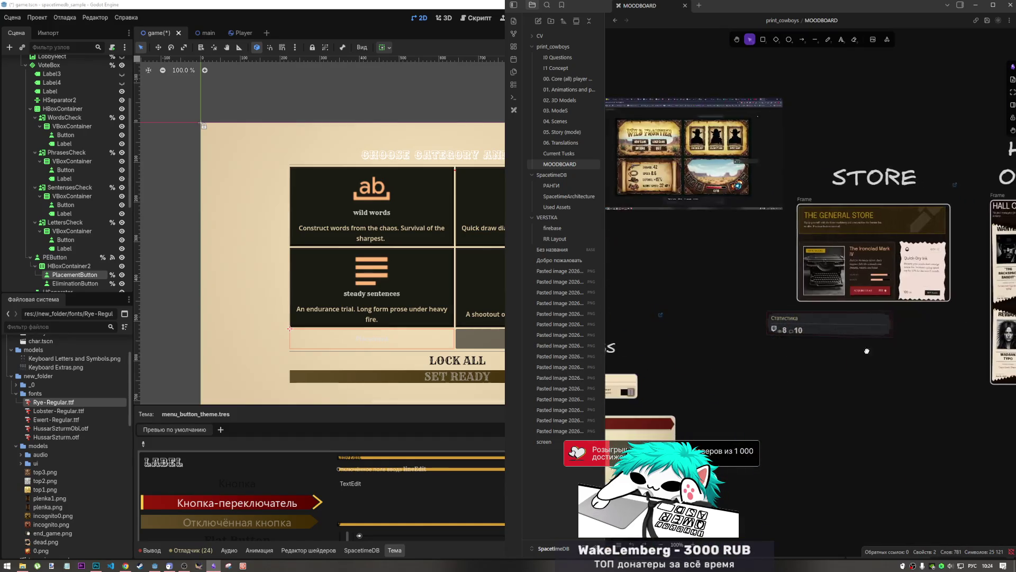
pyautogui.scroll(3, 644, 334)
pyautogui.hscroll(-10, 644, 334)
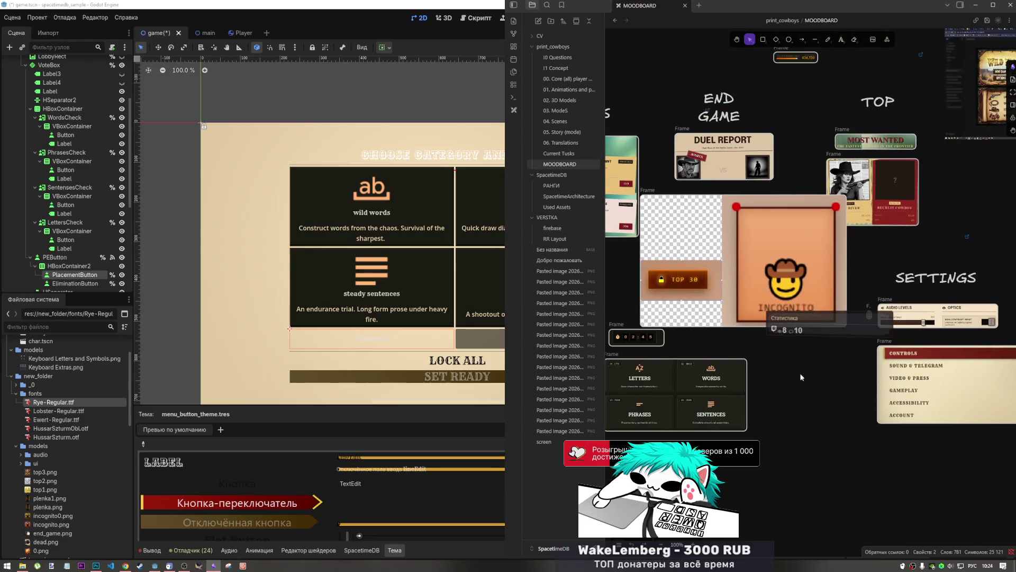
pyautogui.scroll(5, 723, 395)
pyautogui.hscroll(5, 723, 396)
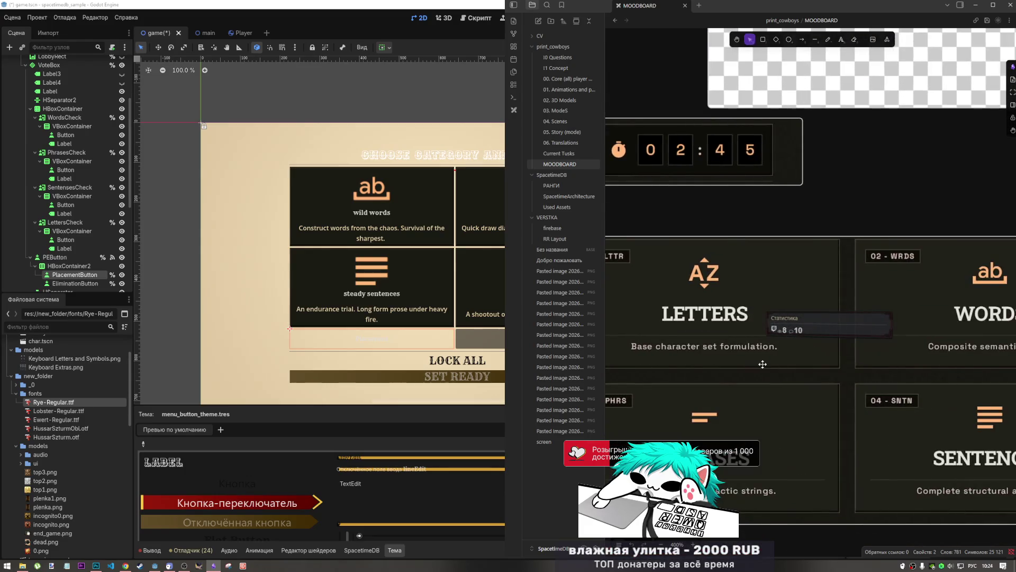
pyautogui.scroll(-3, 762, 368)
pyautogui.scroll(5, 763, 369)
pyautogui.scroll(-2, 762, 369)
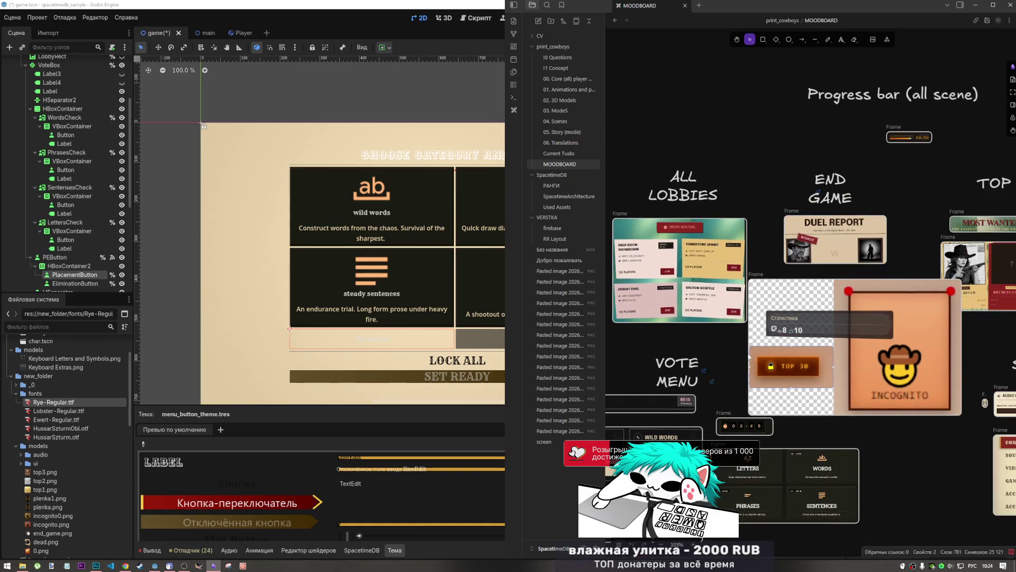
pyautogui.hscroll(5, 899, 253)
pyautogui.scroll(-4, 847, 254)
pyautogui.scroll(3, 793, 255)
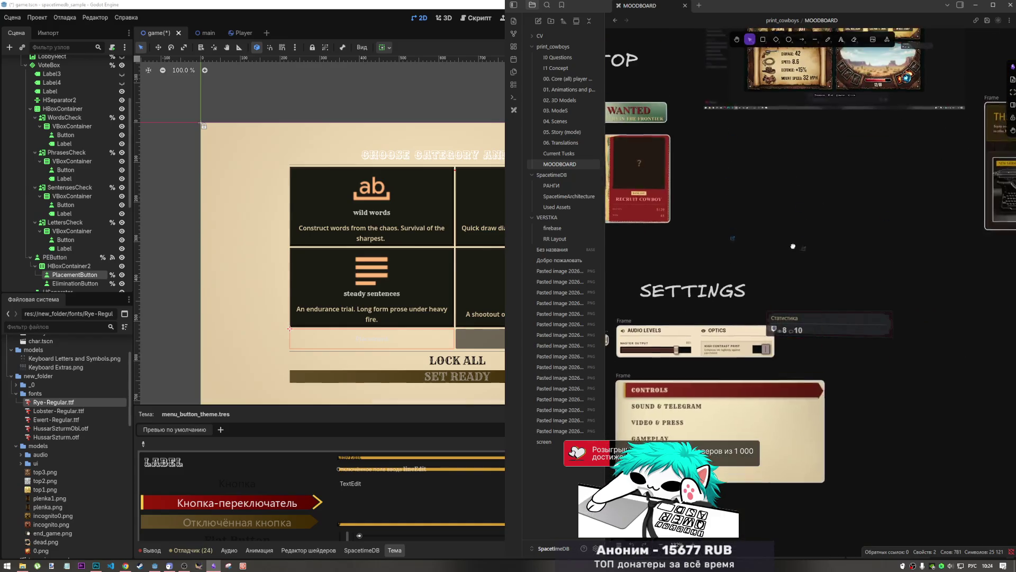
pyautogui.scroll(-5, 771, 201)
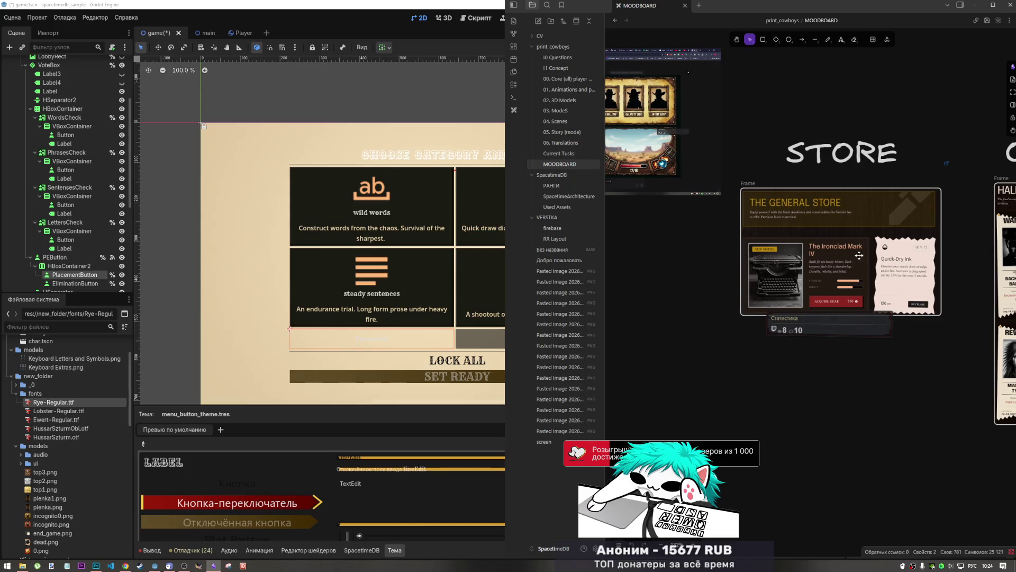
pyautogui.hscroll(3, 741, 254)
pyautogui.scroll(4, 701, 304)
pyautogui.moveTo(701, 304)
pyautogui.mouseDown()
pyautogui.moveTo(826, 261)
pyautogui.moveTo(818, 241)
pyautogui.mouseUp()
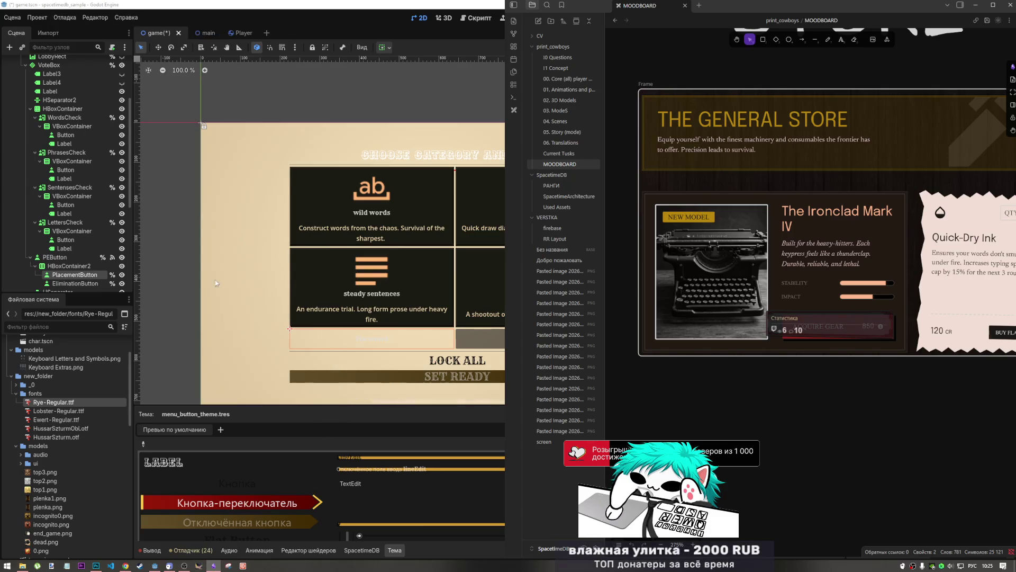
# - Return to Godot and browse the ui theme files to open copy_paste.tres in the theme editor
pyautogui.click(275, 414)
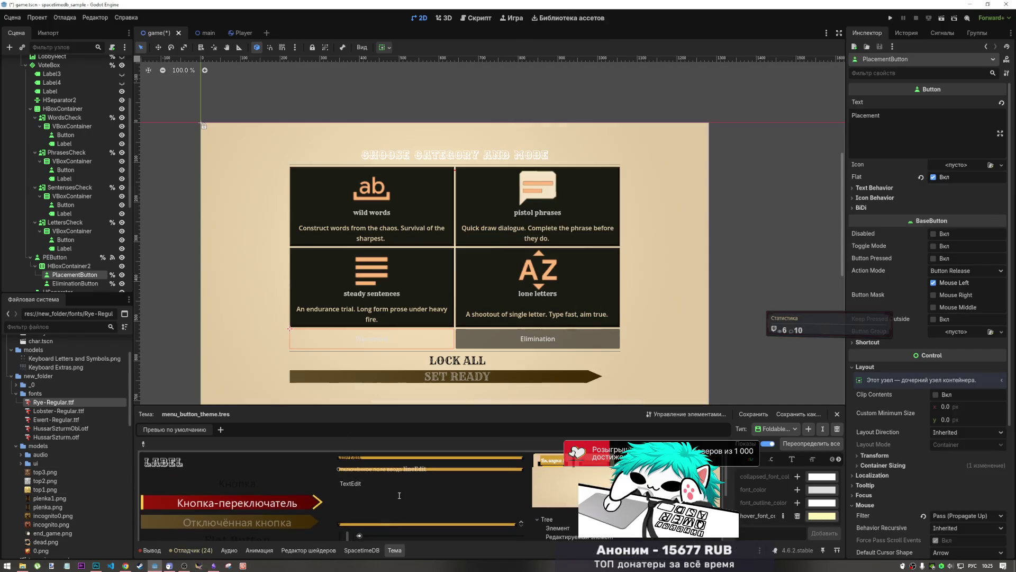
pyautogui.scroll(-5, 46, 436)
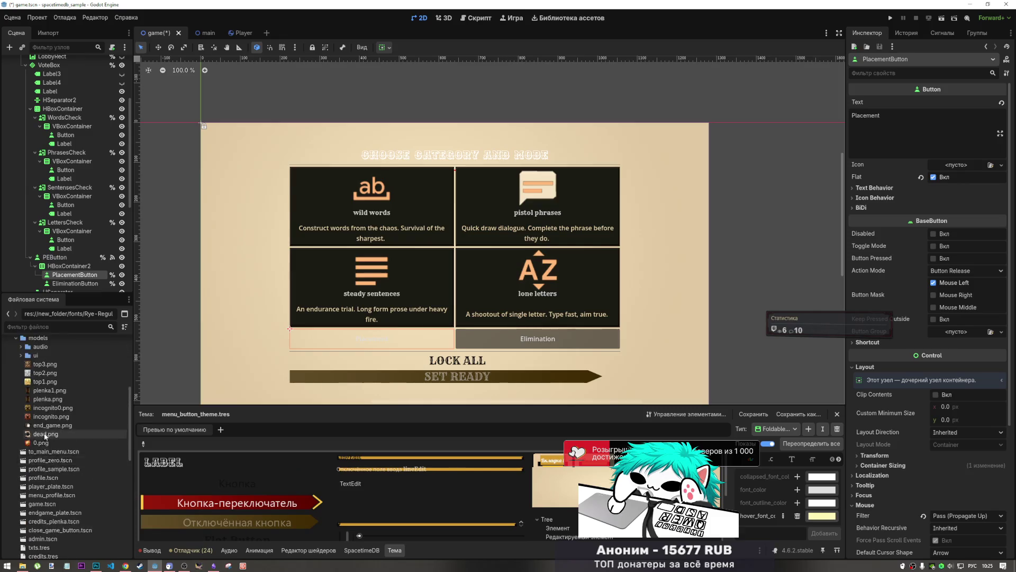
pyautogui.scroll(2, 31, 413)
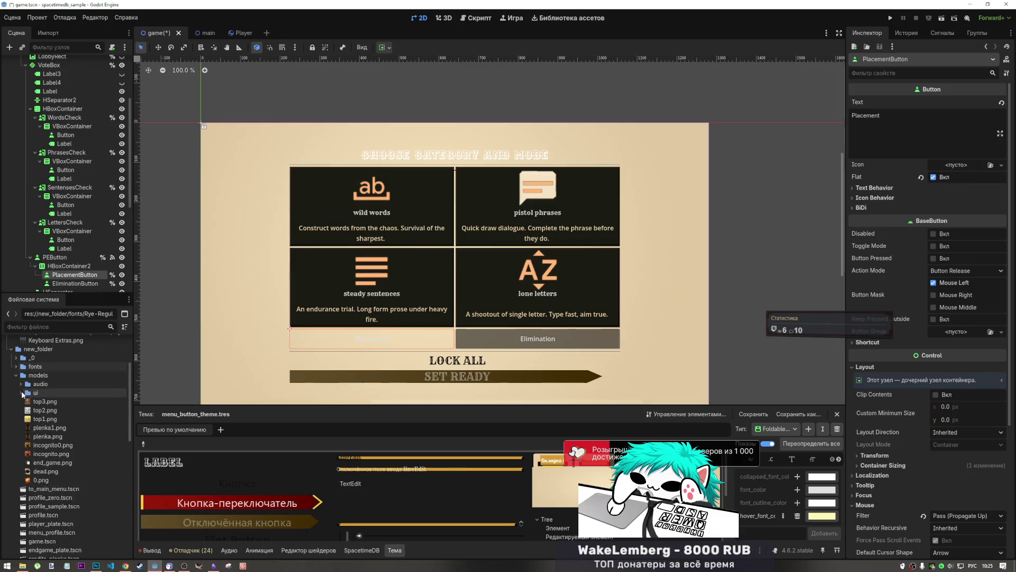
pyautogui.click(22, 392)
pyautogui.click(66, 410)
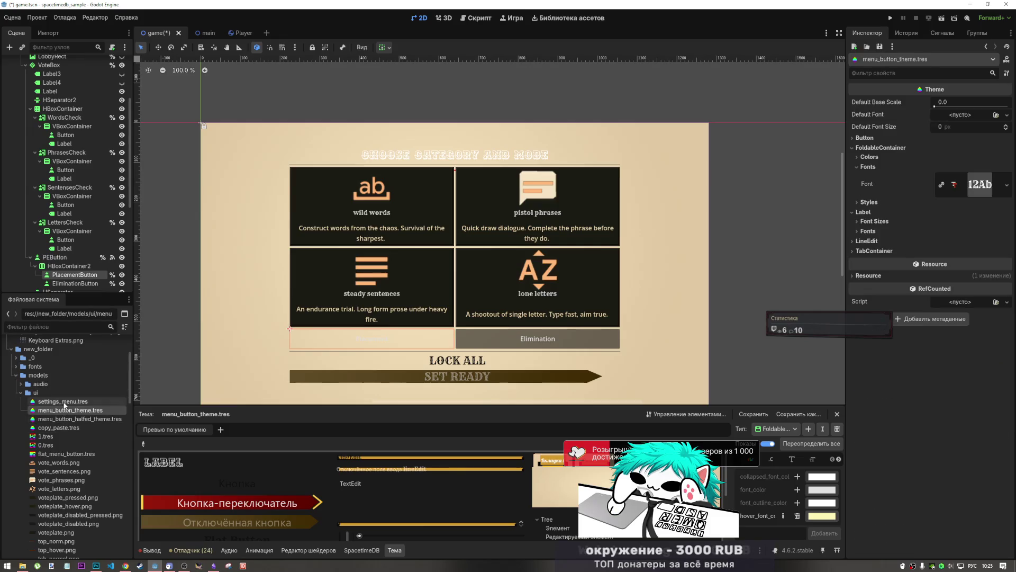
pyautogui.click(63, 402)
pyautogui.scroll(-5, 303, 462)
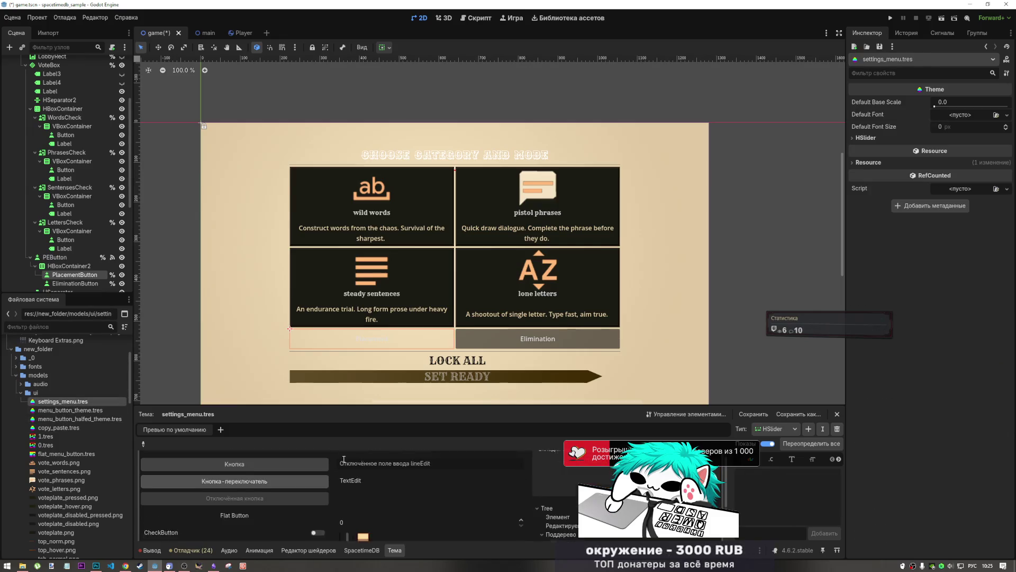
pyautogui.click(74, 420)
pyautogui.click(74, 427)
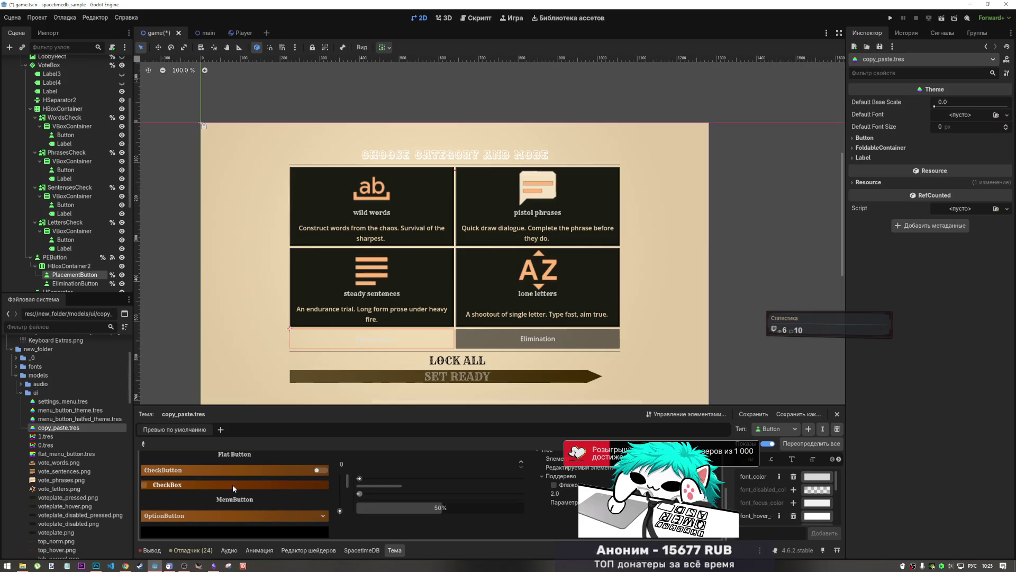
# - Toggle the theme preview CheckBox on and off twice, then select the PEButton node
pyautogui.click(232, 485)
pyautogui.click(231, 485)
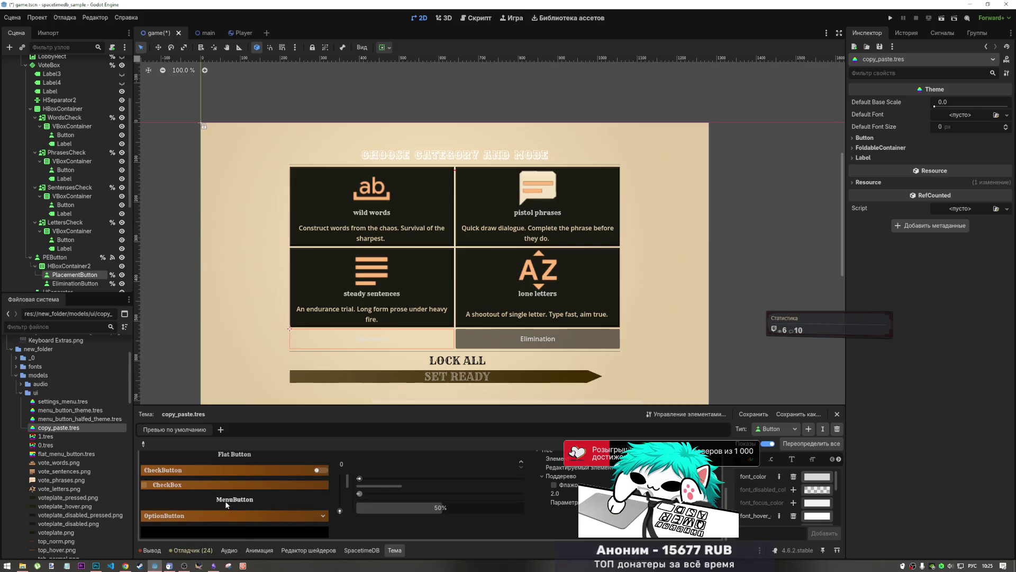
pyautogui.click(218, 487)
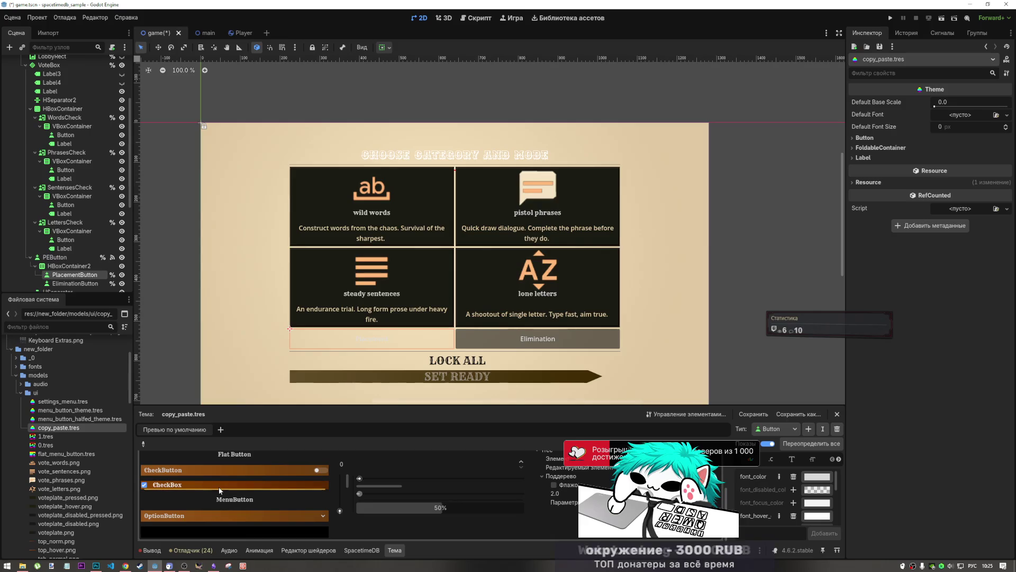
pyautogui.click(218, 487)
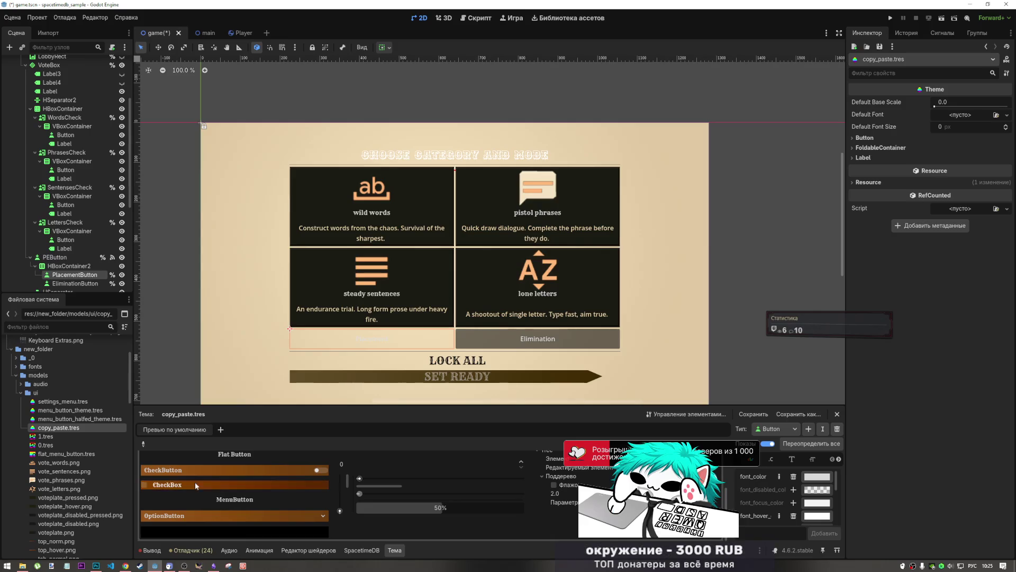
pyautogui.click(72, 258)
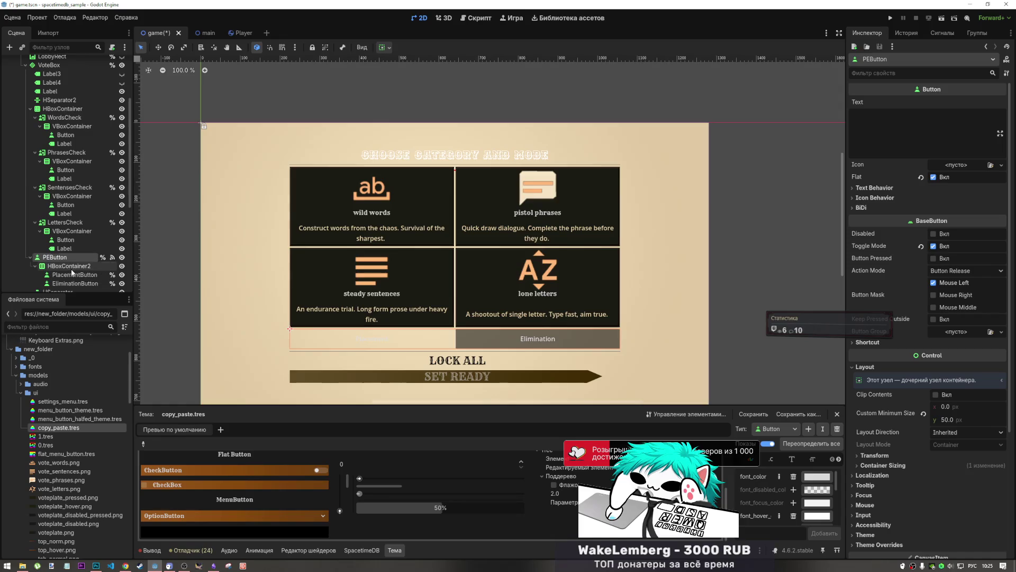
pyautogui.click(75, 275)
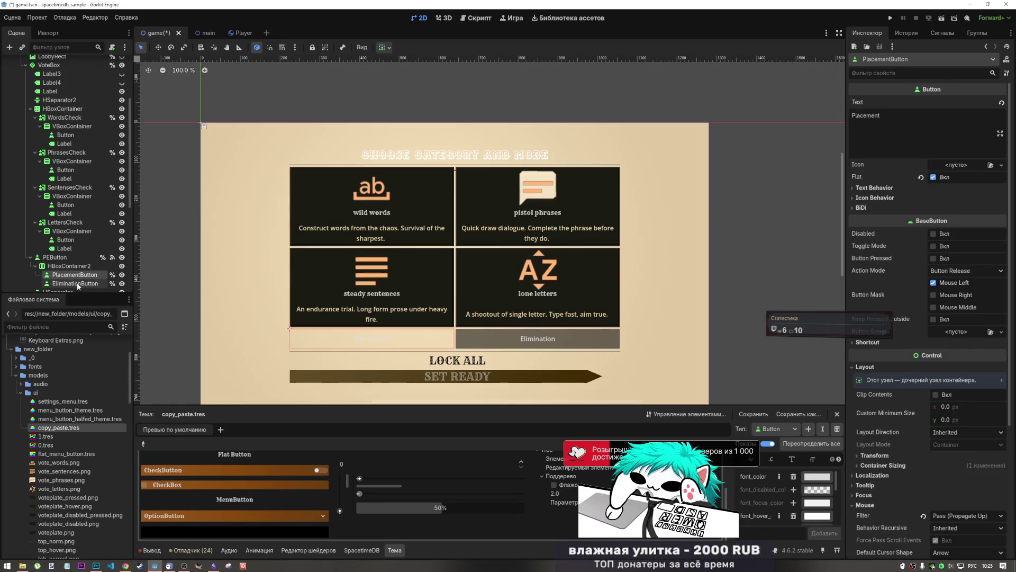
pyautogui.keyDown('ctrl'); pyautogui.click(77, 283); pyautogui.keyUp('ctrl')
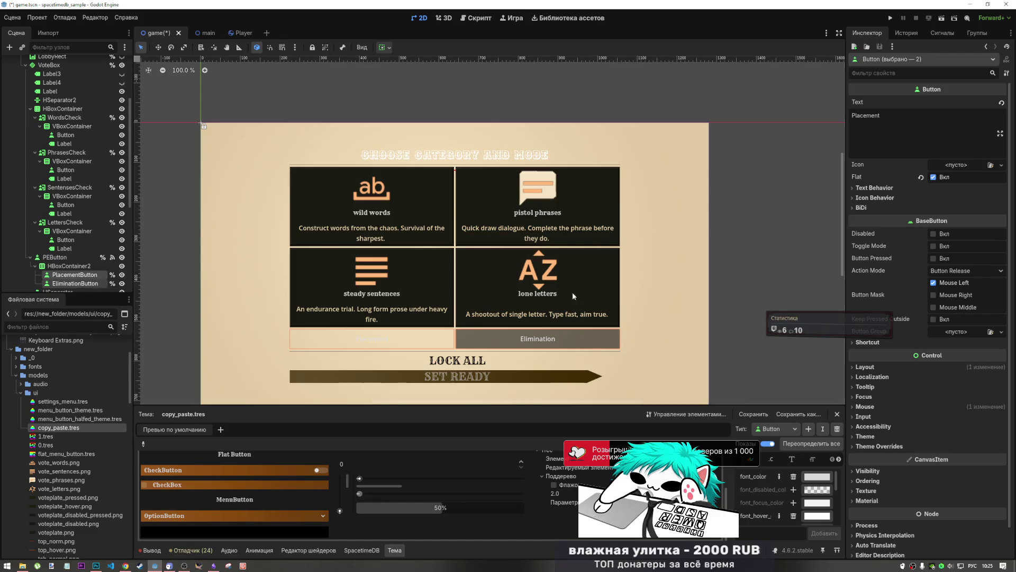
pyautogui.scroll(-1, 872, 379)
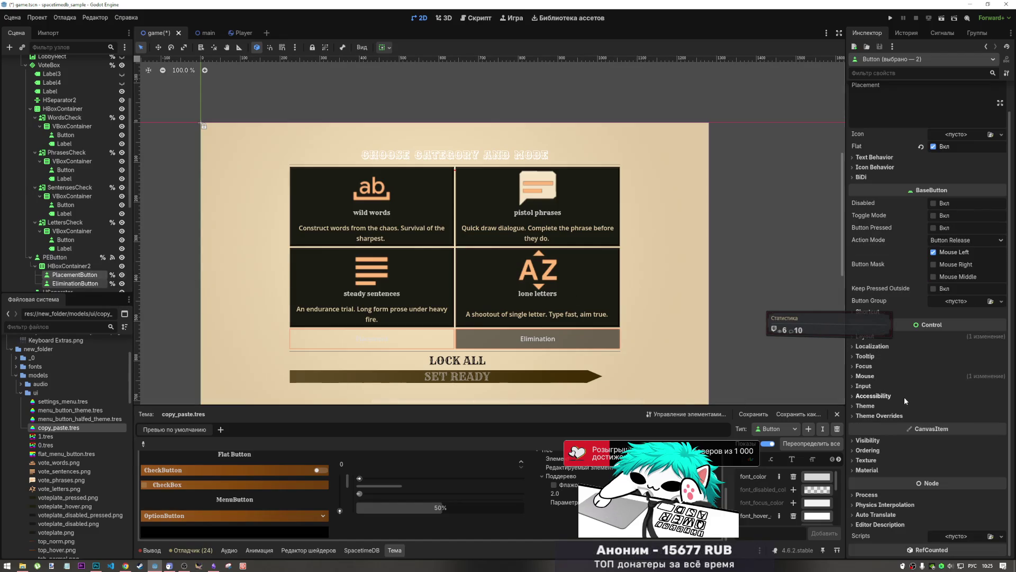
pyautogui.click(894, 416)
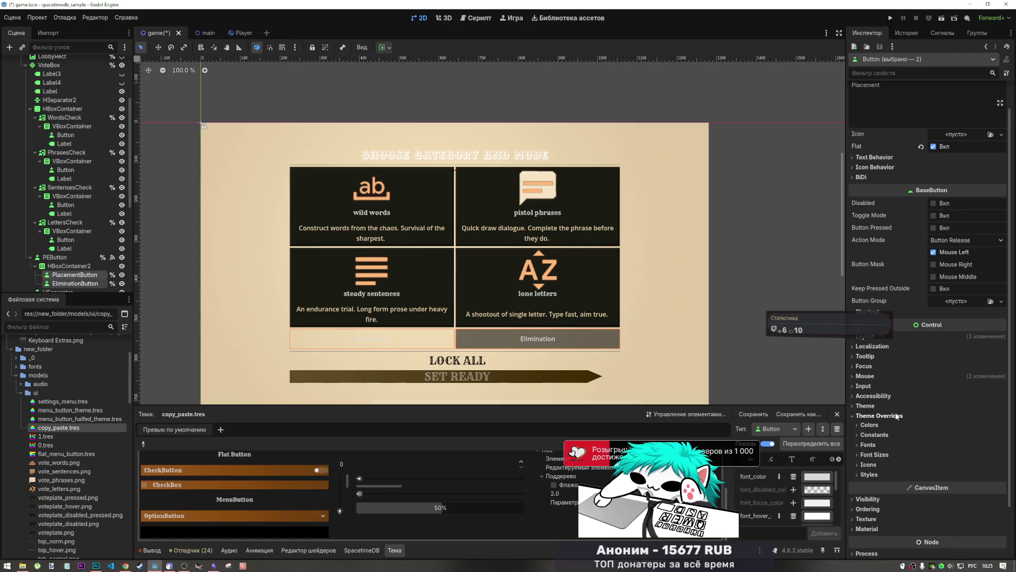
pyautogui.click(894, 416)
pyautogui.click(888, 406)
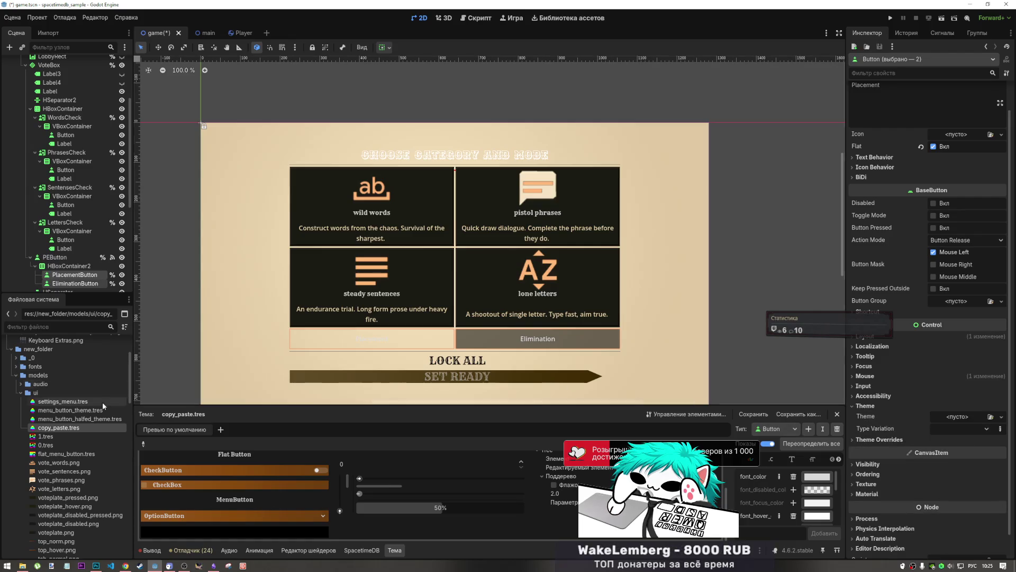
pyautogui.moveTo(77, 429); pyautogui.dragTo(945, 416)
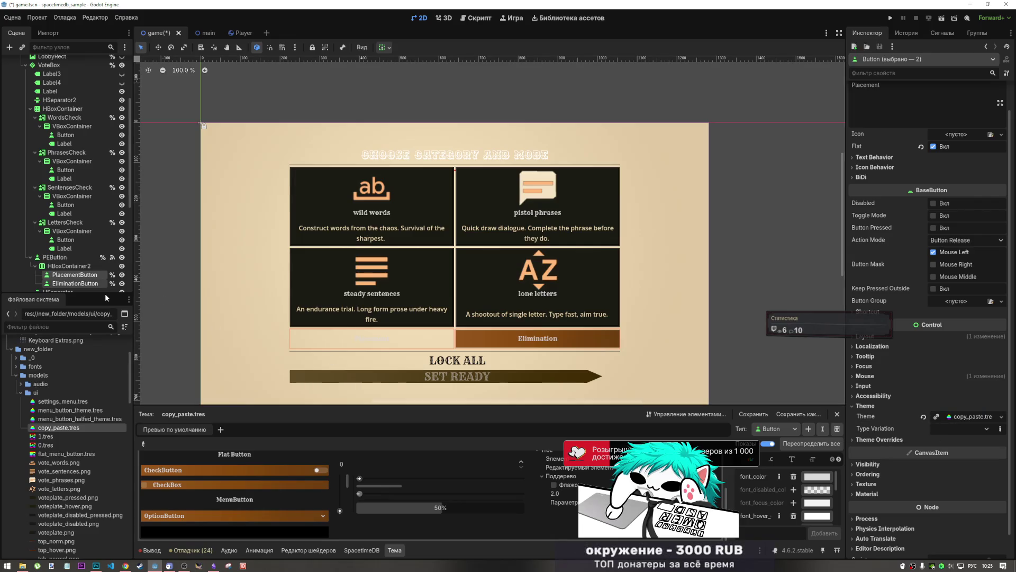
pyautogui.hotkey('ctrl', 'z')
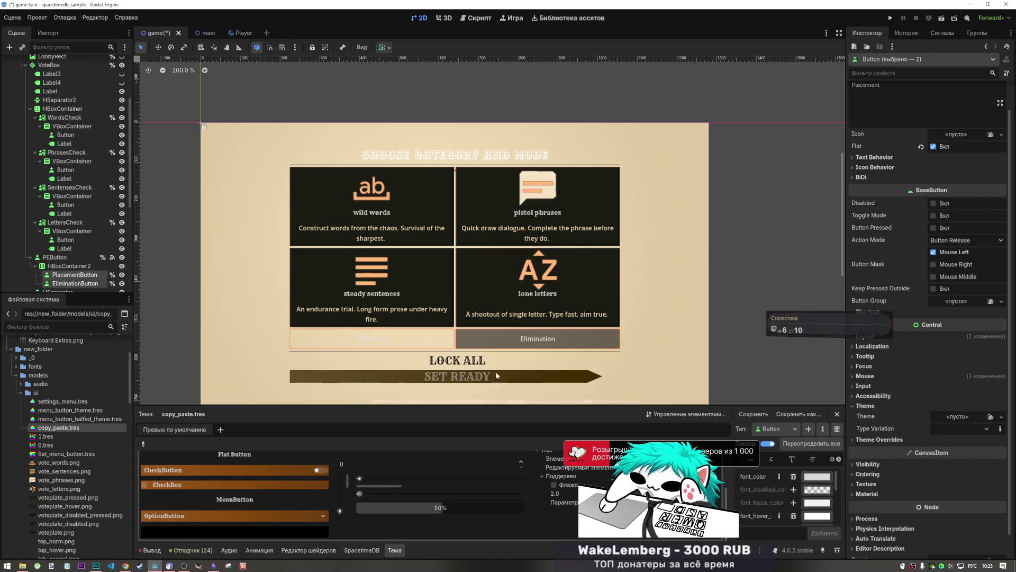
pyautogui.click(54, 275)
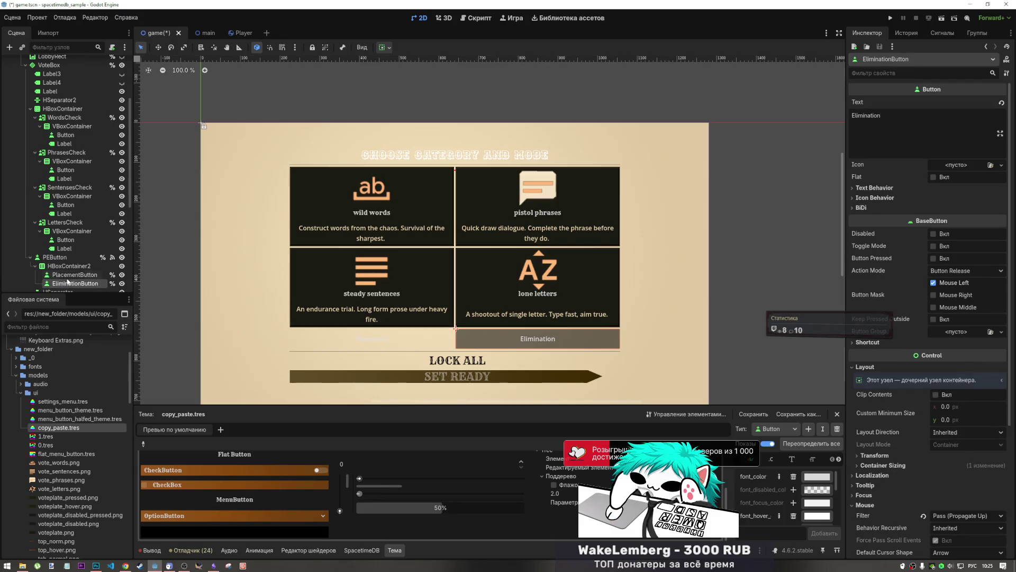
pyautogui.keyDown('shift'); pyautogui.click(69, 284); pyautogui.keyUp('shift')
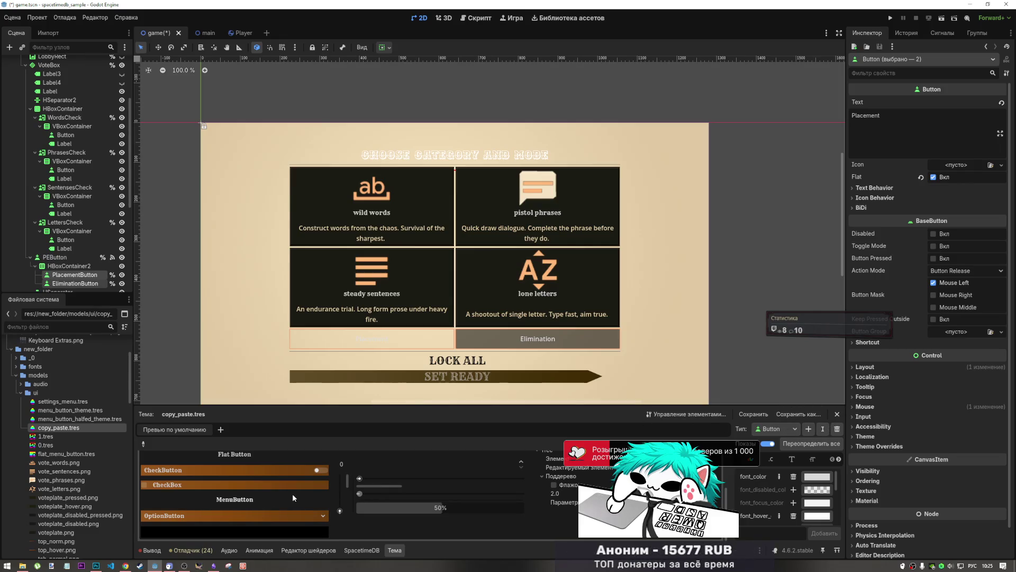
# - Load the Button type into the copy_paste.tres theme editor by picking the Flat Button preview
pyautogui.scroll(1, 287, 487)
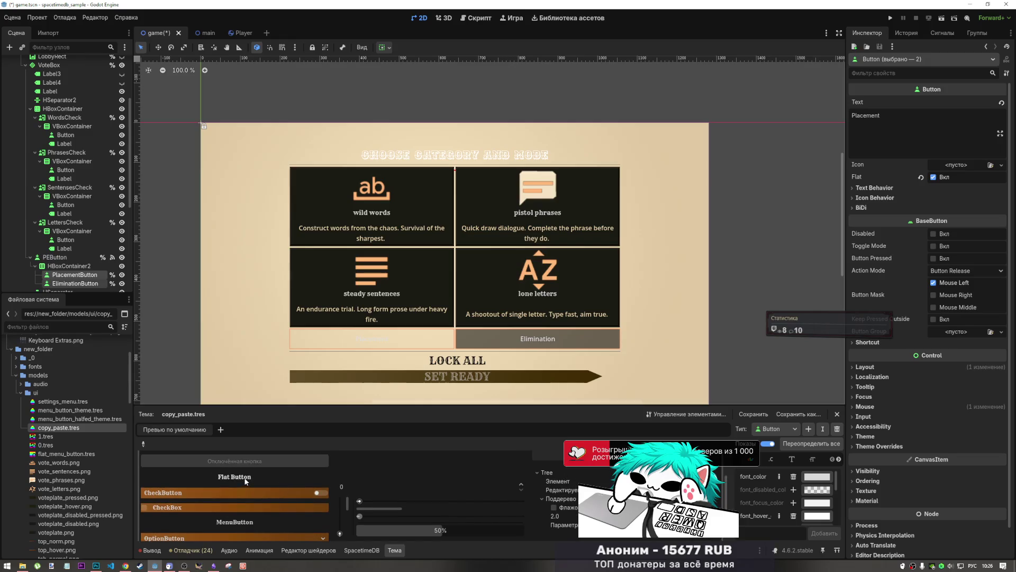
pyautogui.click(143, 444)
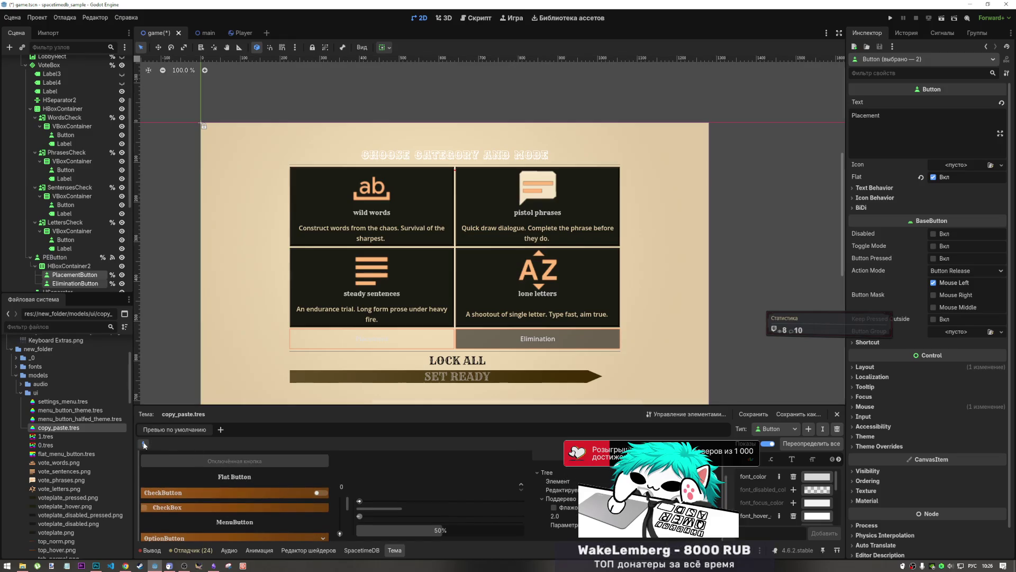
pyautogui.click(245, 480)
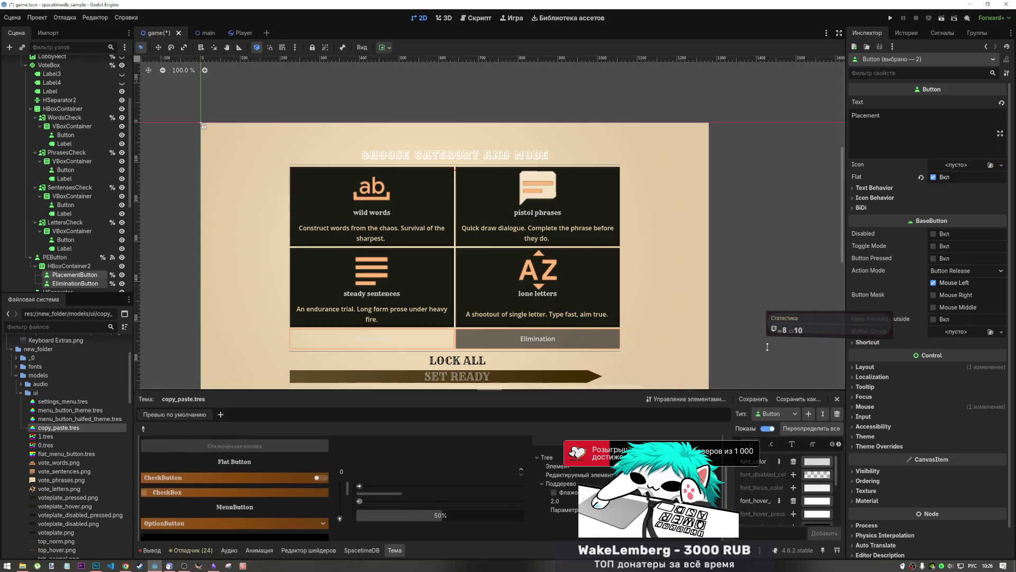
# - Resize the theme editor panel and browse the Button type's Font Size, StyleBox and Font items
pyautogui.moveTo(569, 405); pyautogui.dragTo(569, 291)
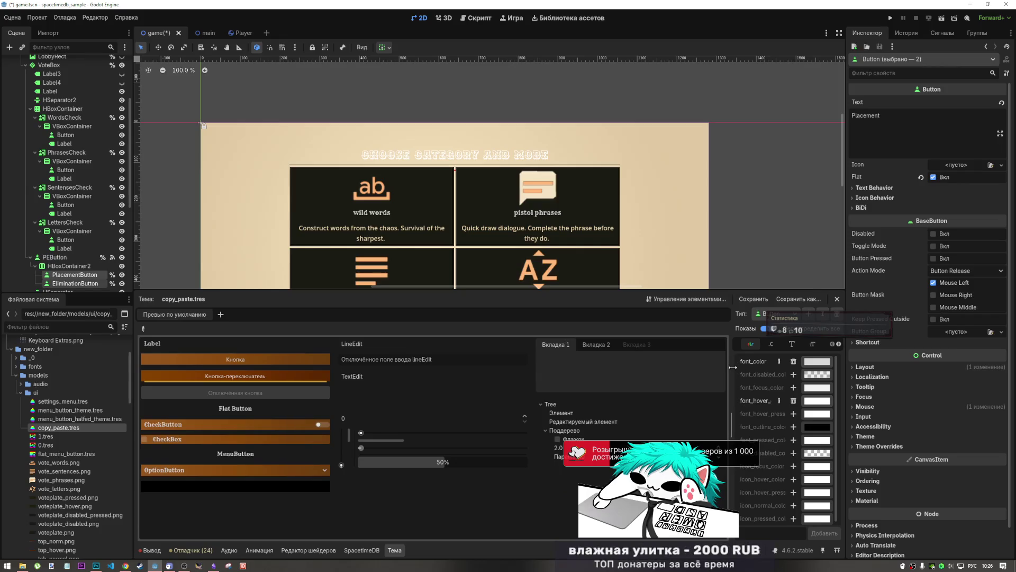
pyautogui.moveTo(730, 424); pyautogui.dragTo(711, 424)
pyautogui.moveTo(701, 290); pyautogui.dragTo(701, 320)
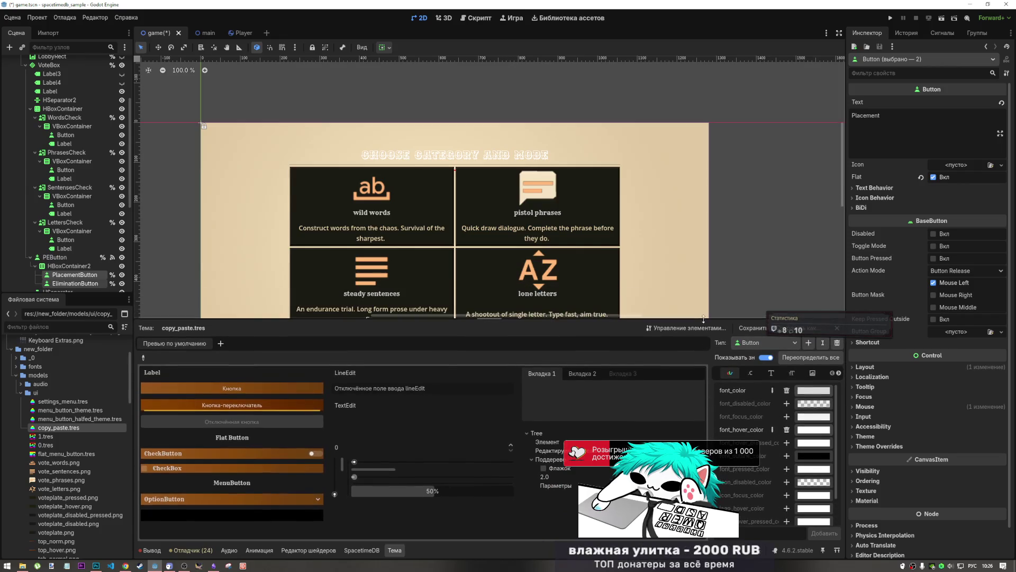
pyautogui.click(796, 374)
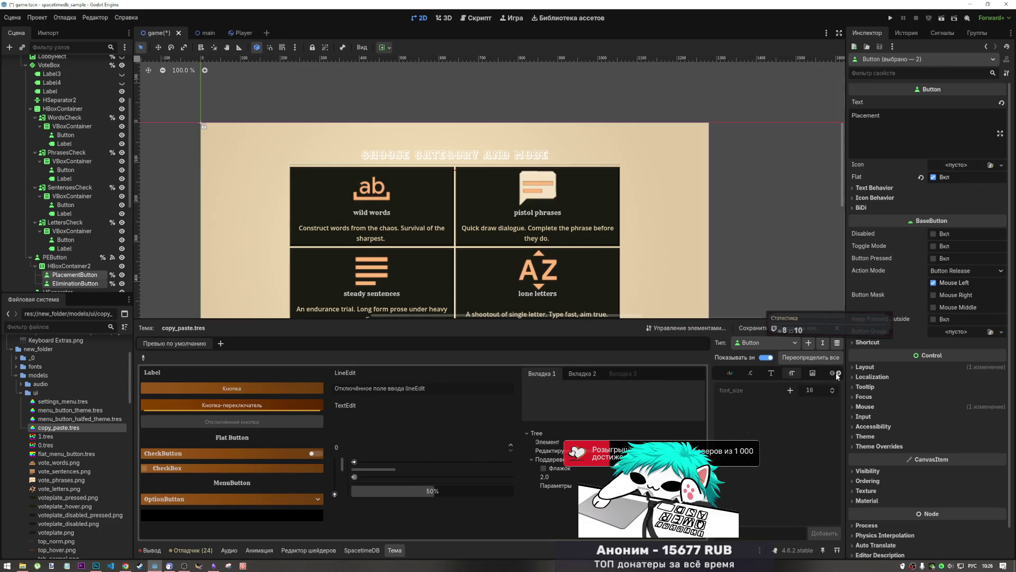
pyautogui.click(839, 373)
pyautogui.click(813, 373)
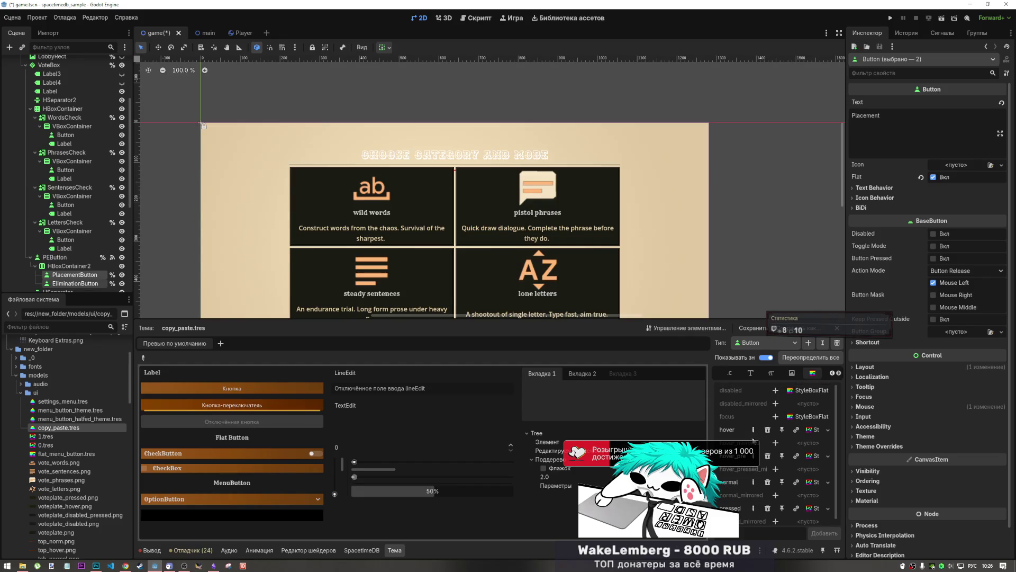
pyautogui.click(792, 374)
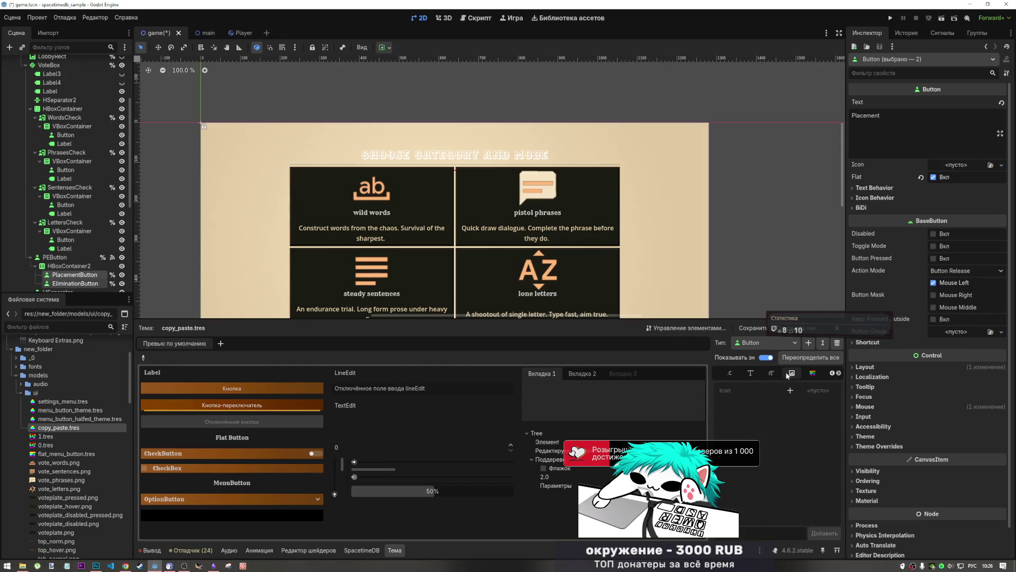
pyautogui.click(750, 373)
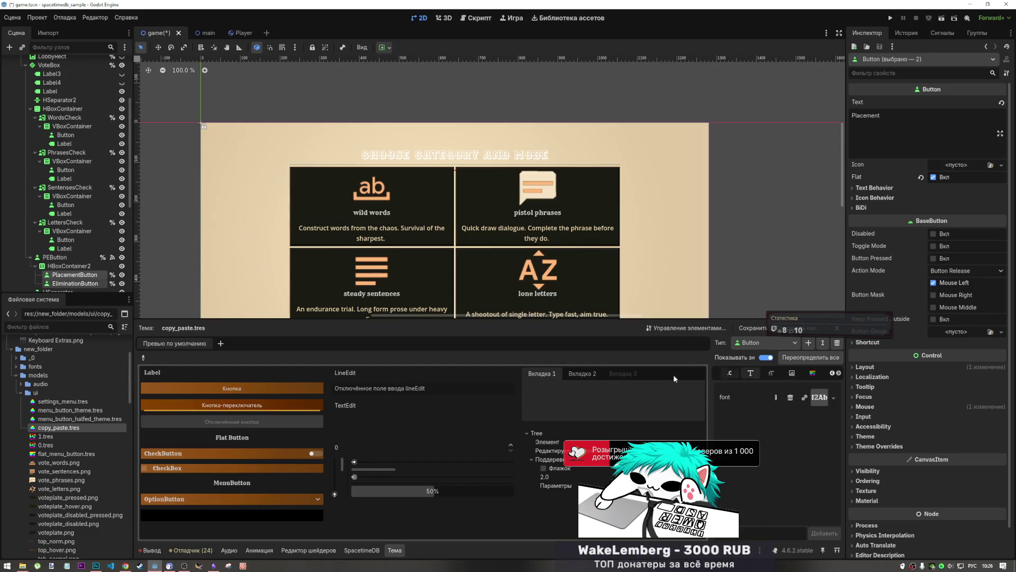
# - Re-pick the Flat Button and view its disabled, focus, hover, normal and pressed styleboxes, keeping Type on Button
pyautogui.click(142, 354)
pyautogui.click(218, 439)
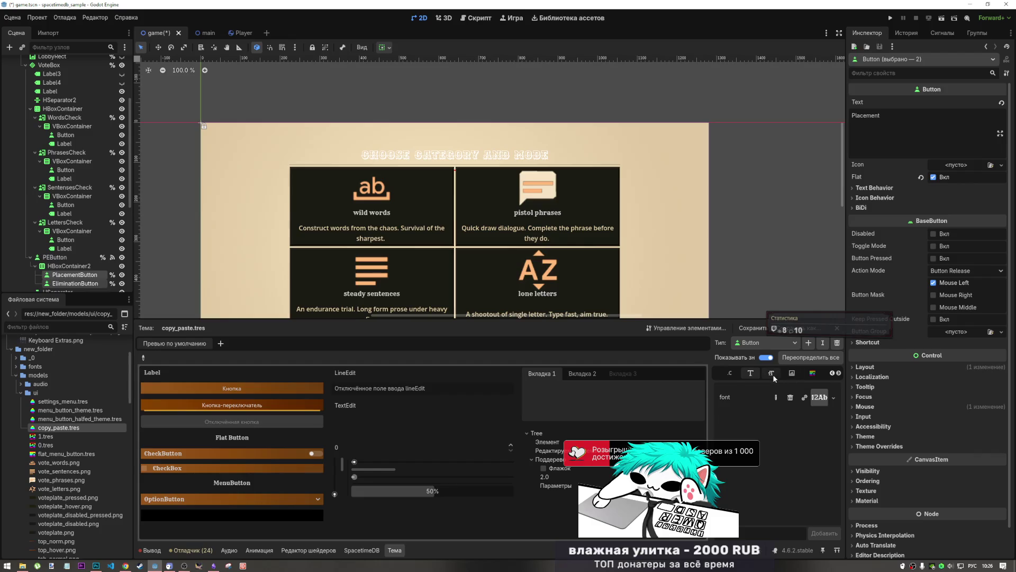
pyautogui.click(771, 374)
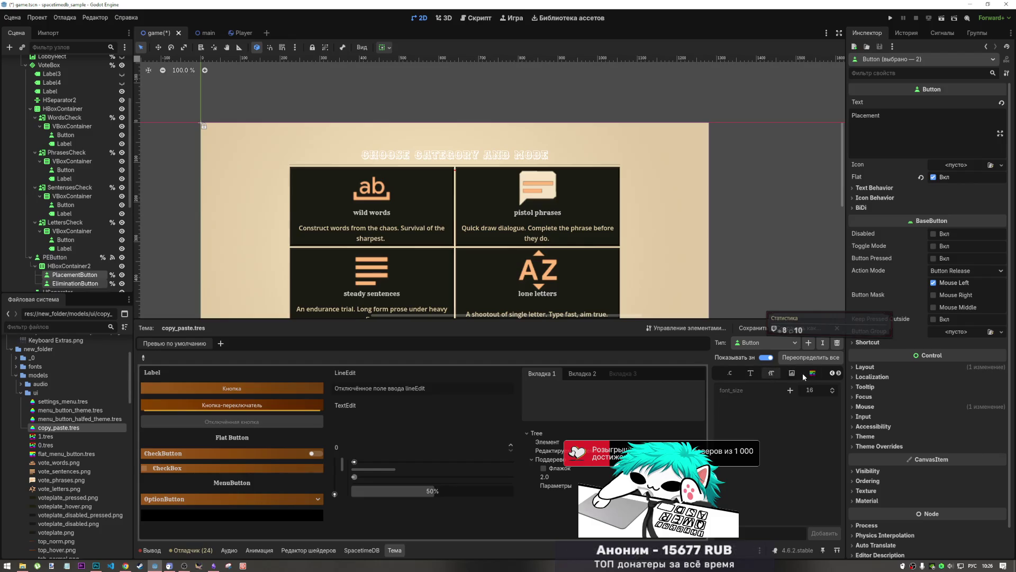
pyautogui.click(812, 373)
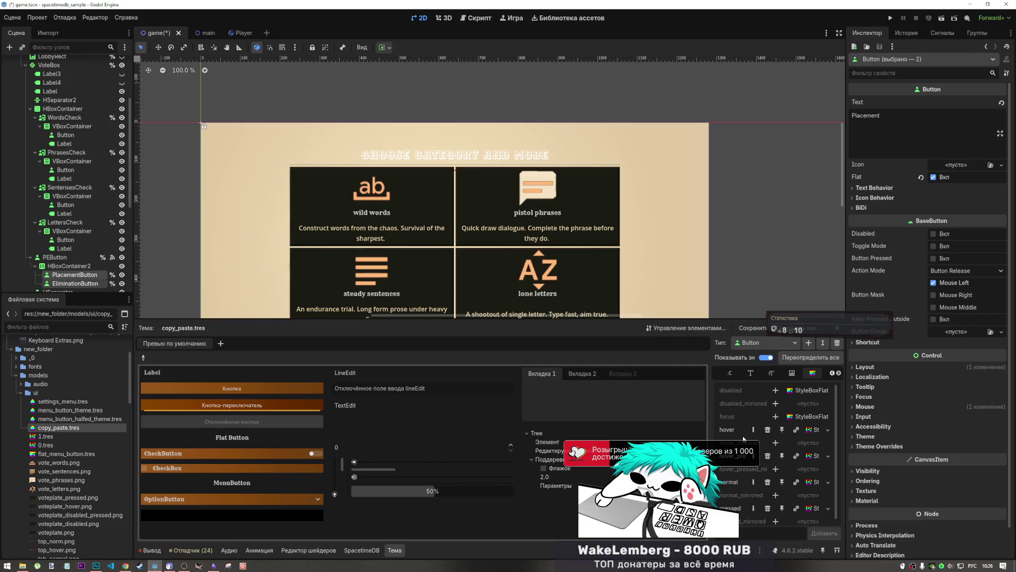
pyautogui.scroll(-1, 739, 481)
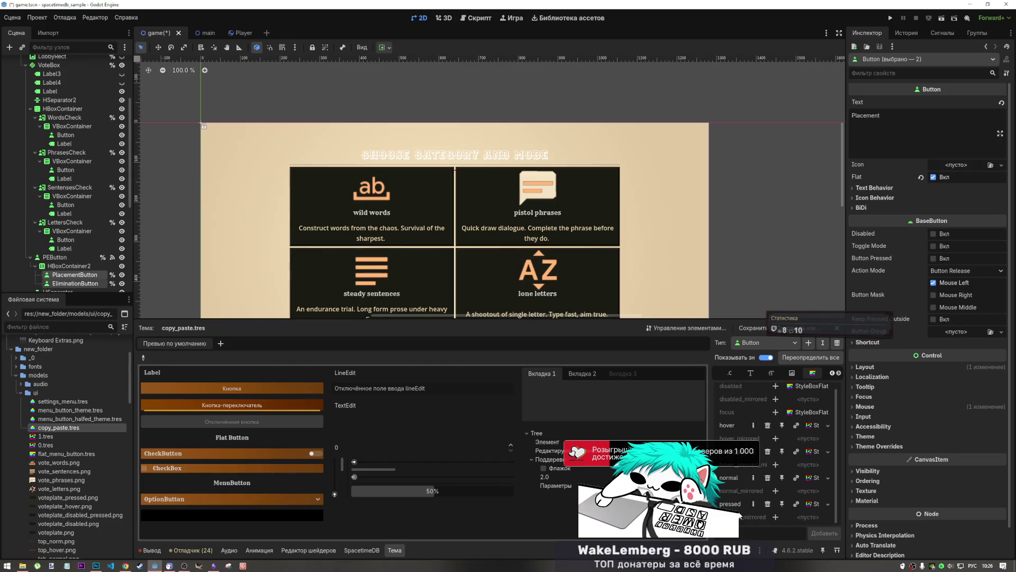
pyautogui.scroll(1, 739, 504)
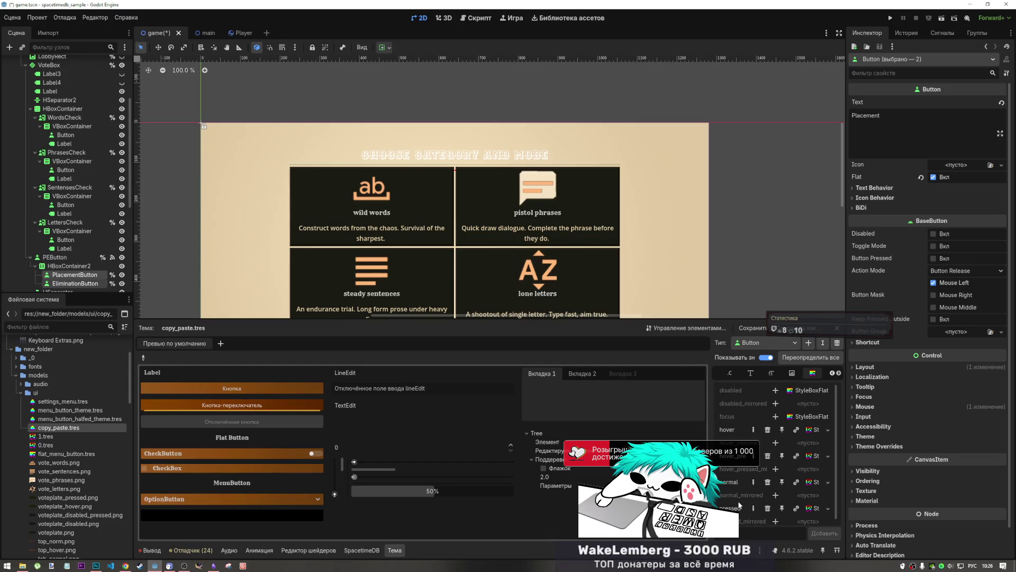
pyautogui.click(753, 344)
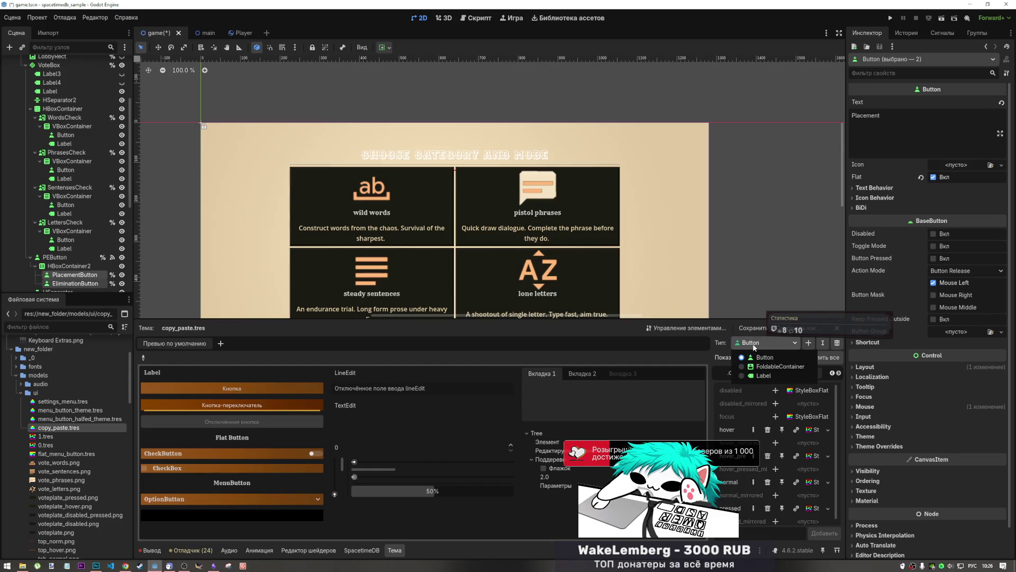
pyautogui.click(755, 344)
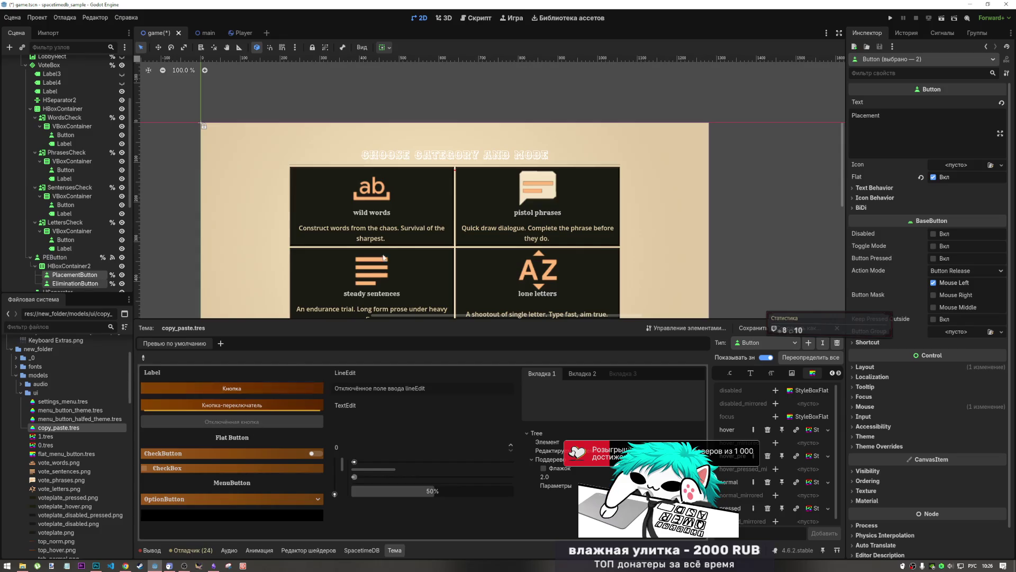
pyautogui.scroll(-4, 445, 222)
pyautogui.scroll(2, 616, 272)
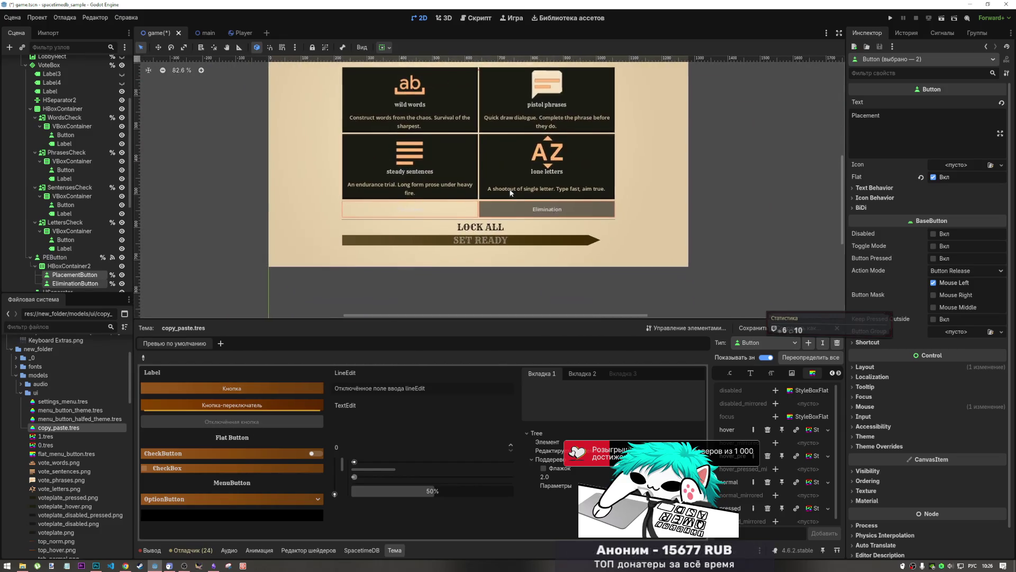
pyautogui.scroll(2, 502, 211)
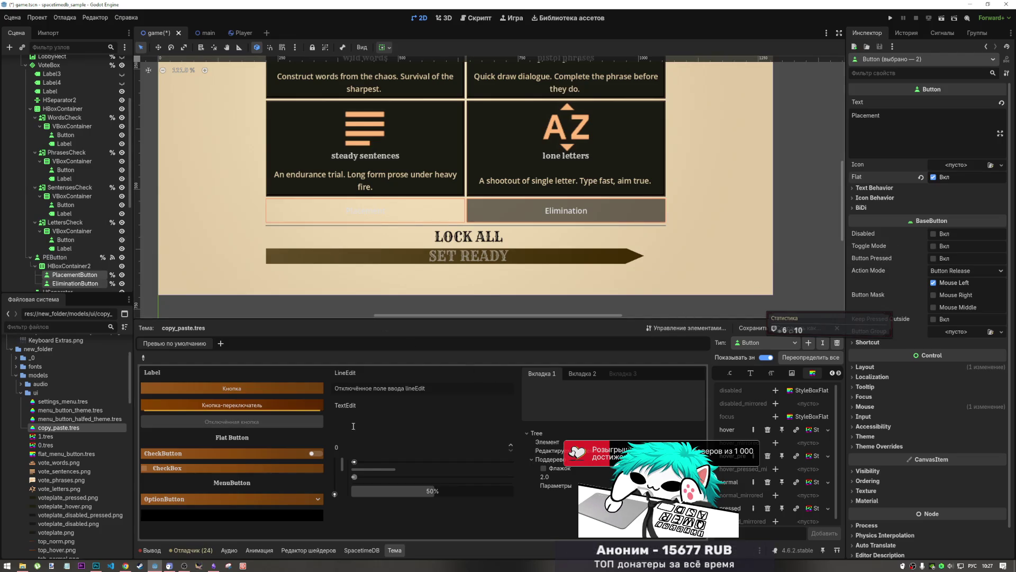
pyautogui.click(142, 358)
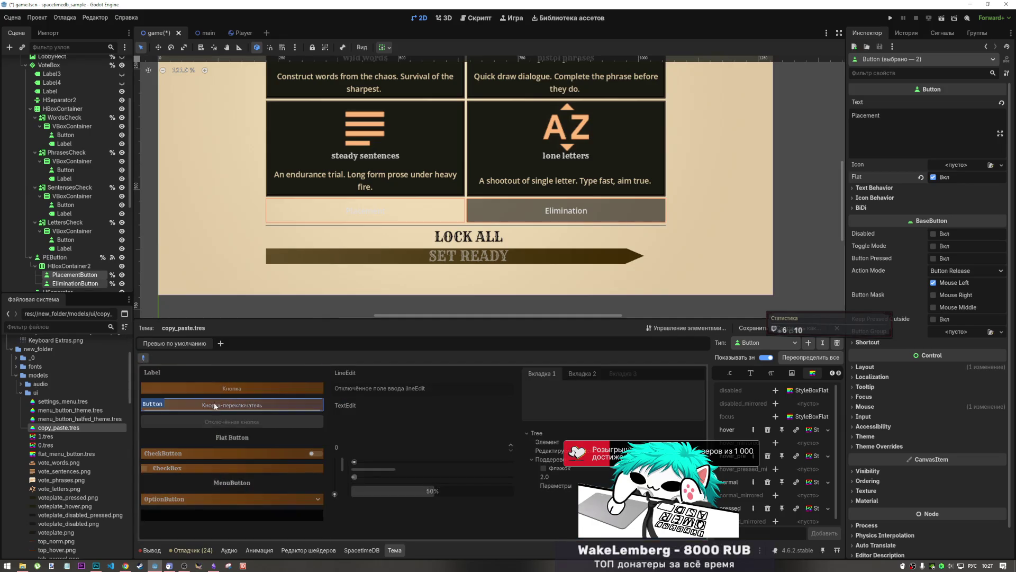
pyautogui.click(216, 439)
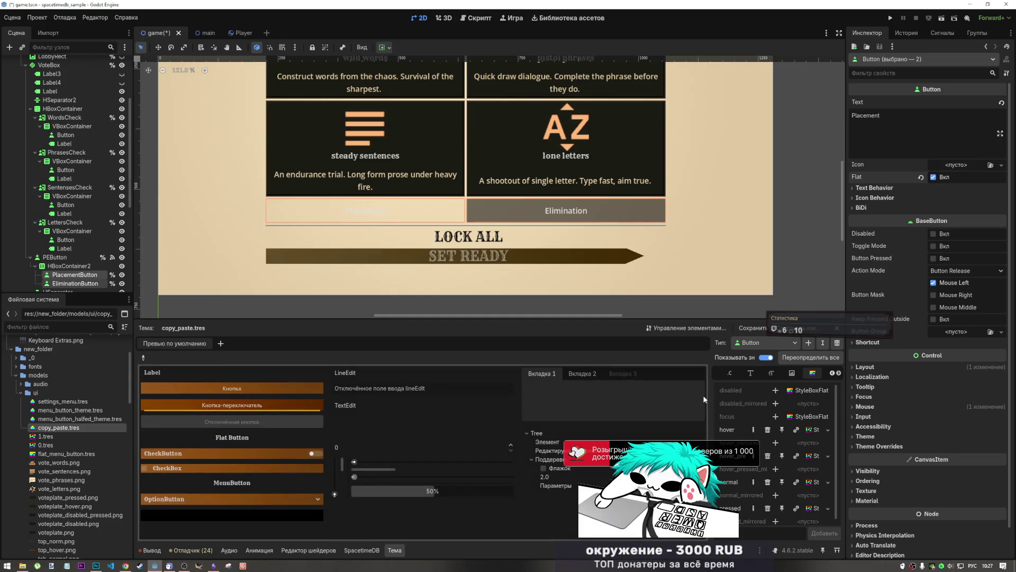
pyautogui.click(728, 373)
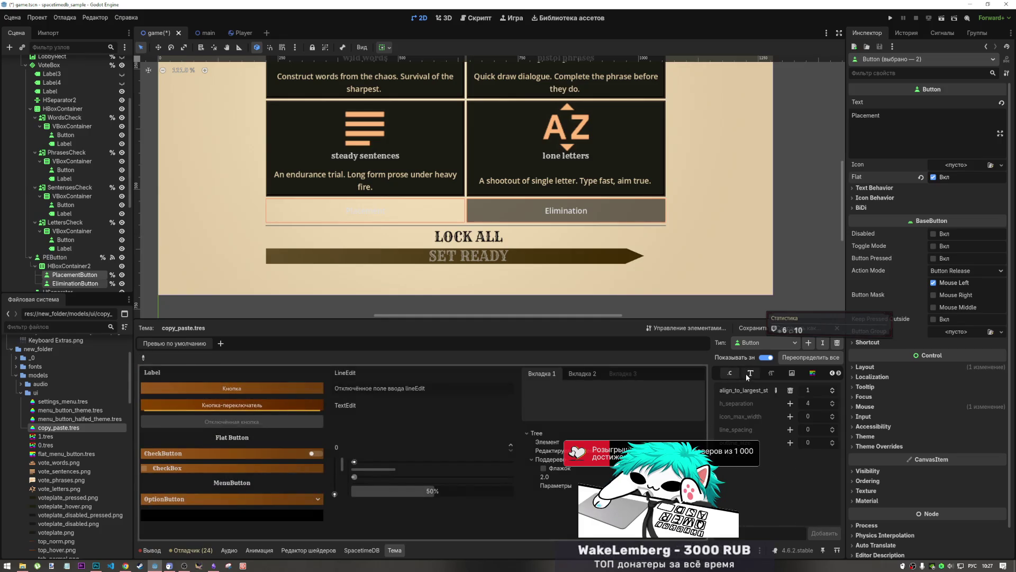
pyautogui.click(751, 373)
pyautogui.click(771, 373)
pyautogui.click(792, 373)
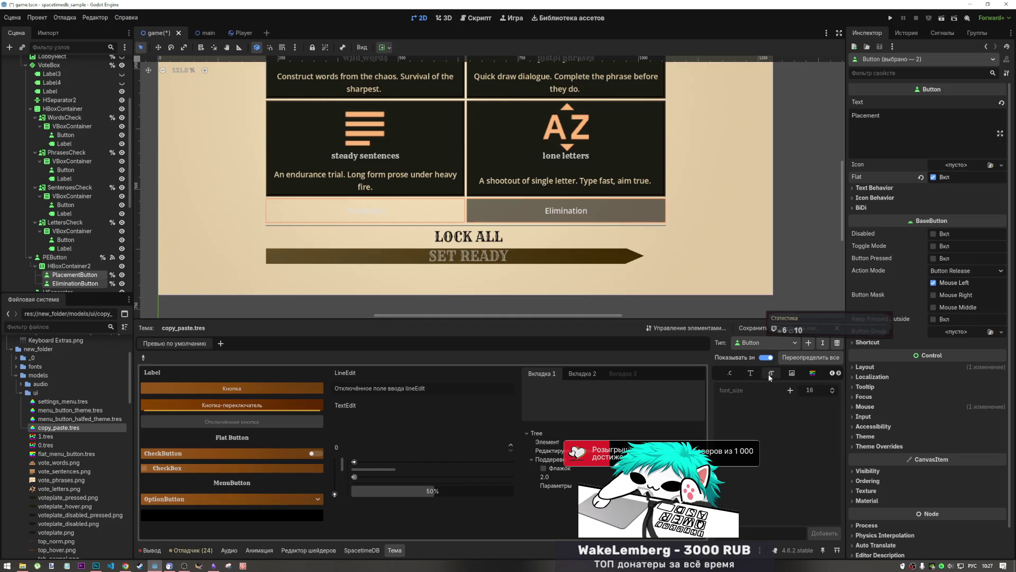
pyautogui.click(813, 373)
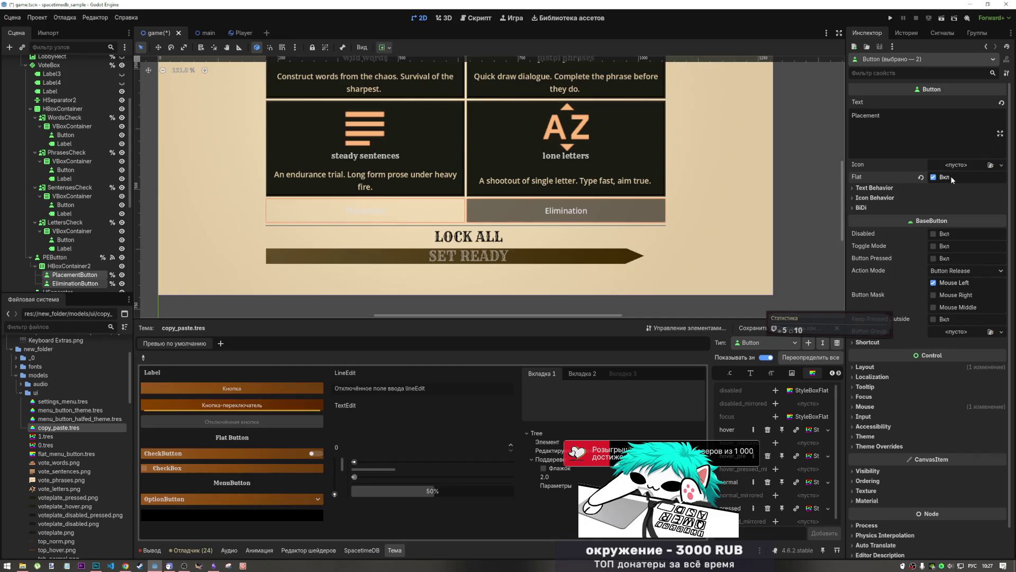
pyautogui.click(474, 18)
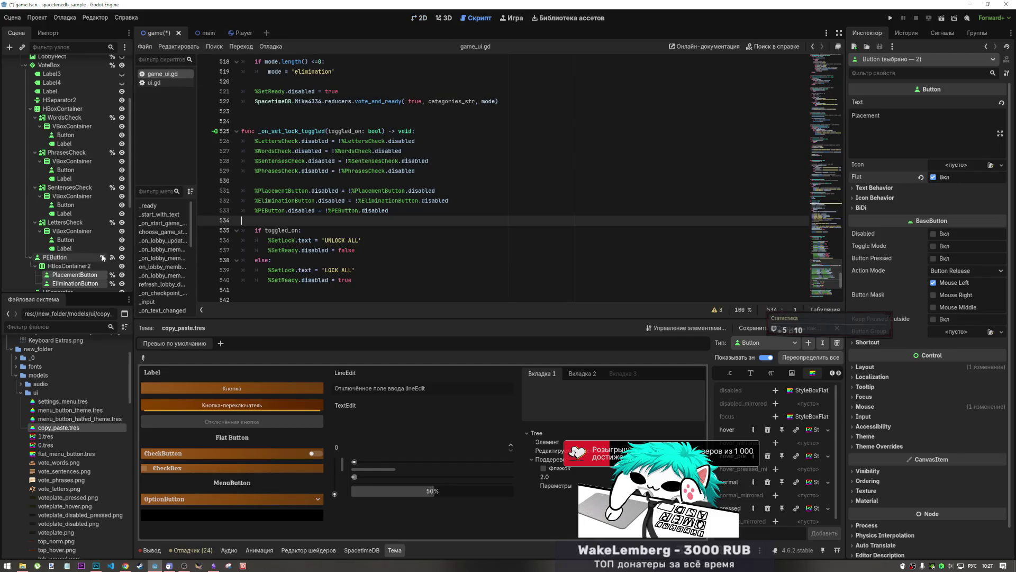
# - Jump from PEButton's connected signals to the _on_pe_button_toggled handler in game_ui.gd
pyautogui.click(112, 257)
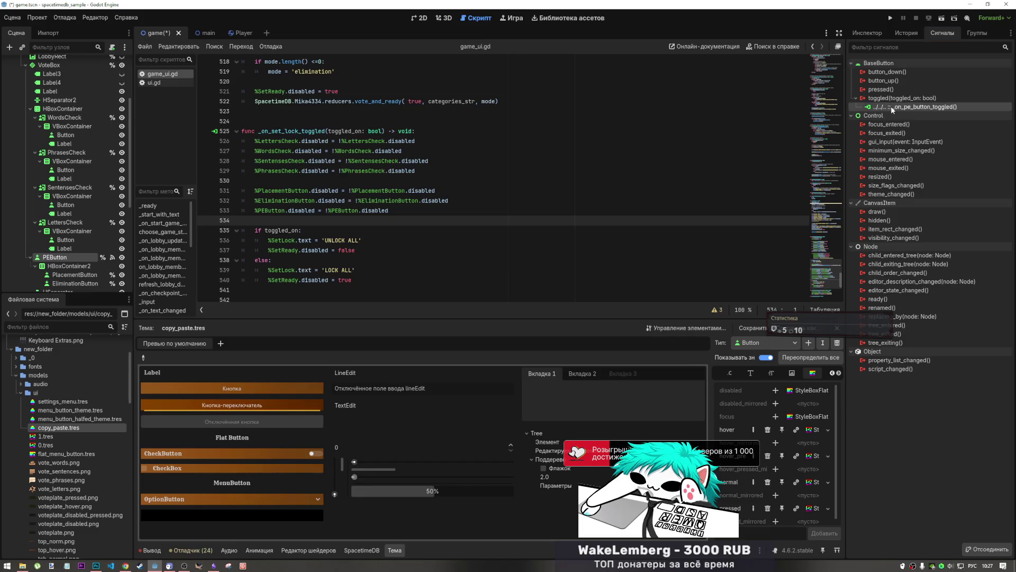
pyautogui.scroll(-1, 370, 238)
pyautogui.click(370, 254)
pyautogui.scroll(-5, 306, 228)
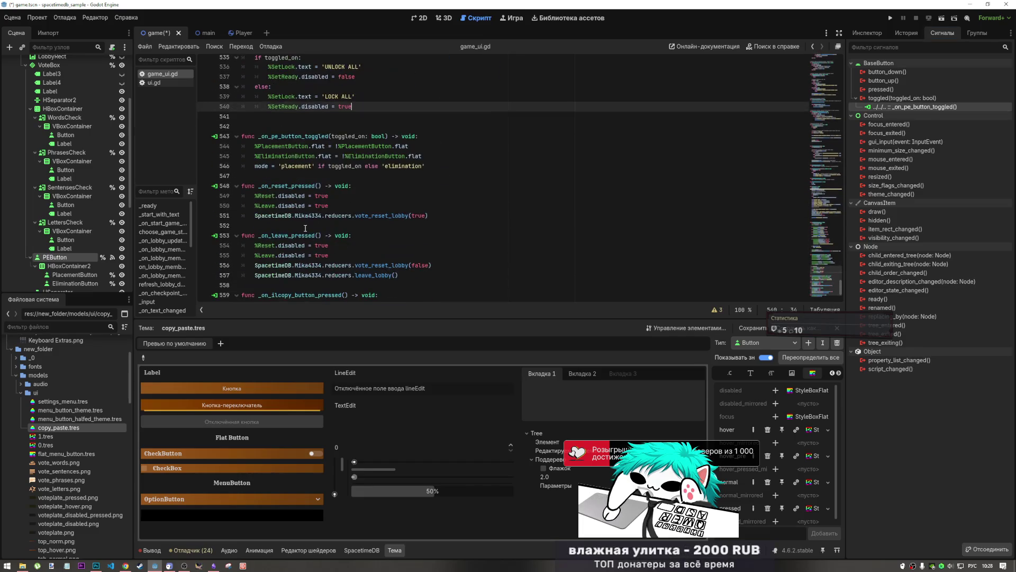
# - Duplicate the PlacementButton and EliminationButton flat-toggle lines 544–545 directly below themselves
pyautogui.click(408, 156)
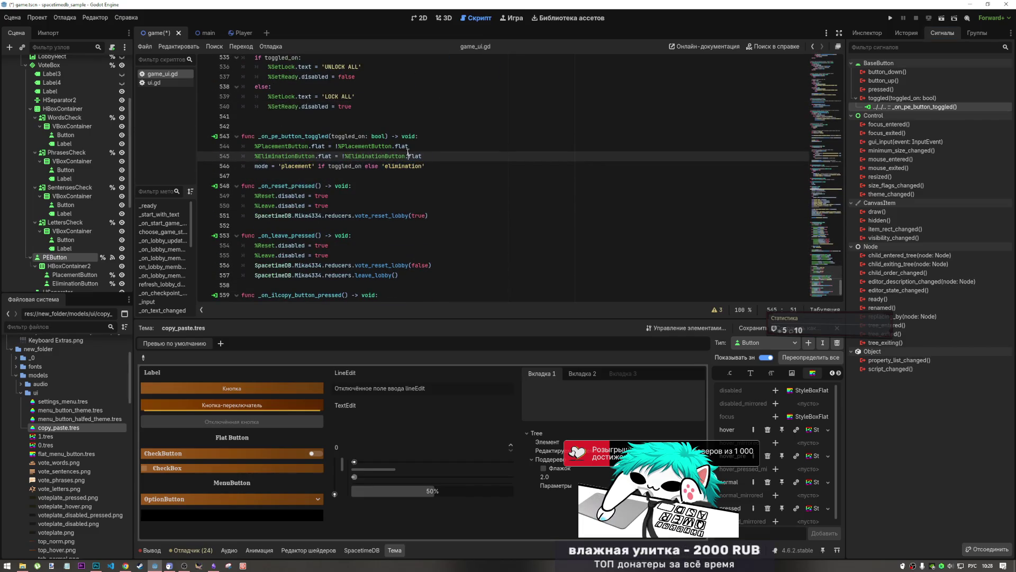
pyautogui.moveTo(339, 146); pyautogui.dragTo(385, 155)
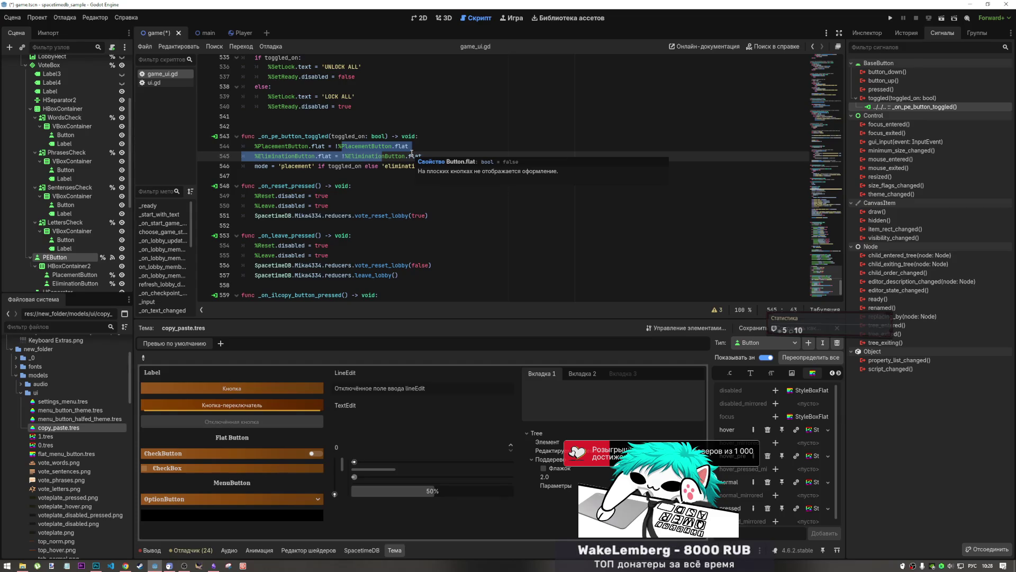
pyautogui.moveTo(424, 157)
pyautogui.mouseDown()
pyautogui.moveTo(248, 137)
pyautogui.moveTo(255, 146)
pyautogui.mouseUp()
pyautogui.hotkey('ctrl', 'c')
pyautogui.click(450, 156)
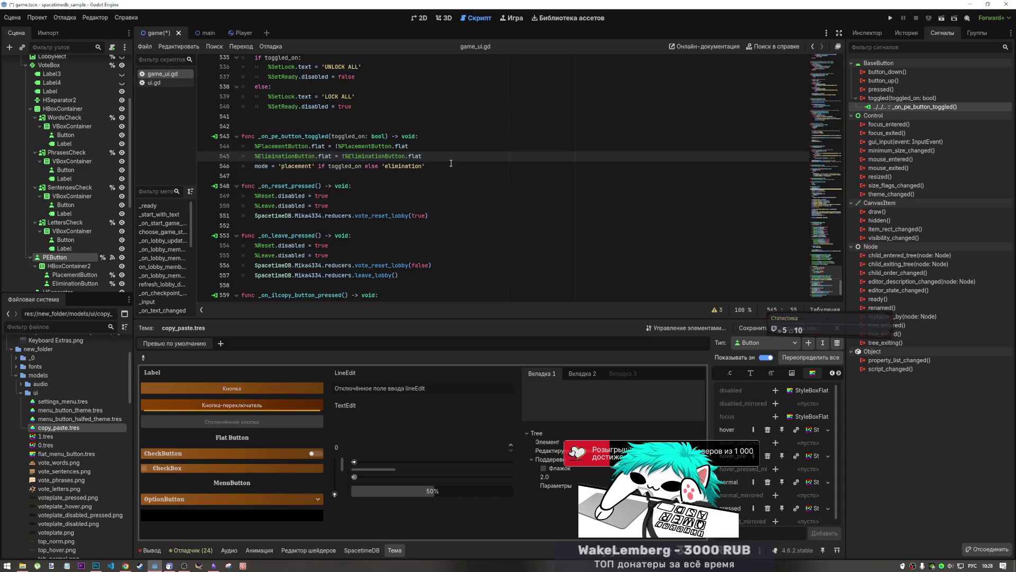
pyautogui.press('Return')
pyautogui.hotkey('ctrl', 'v')
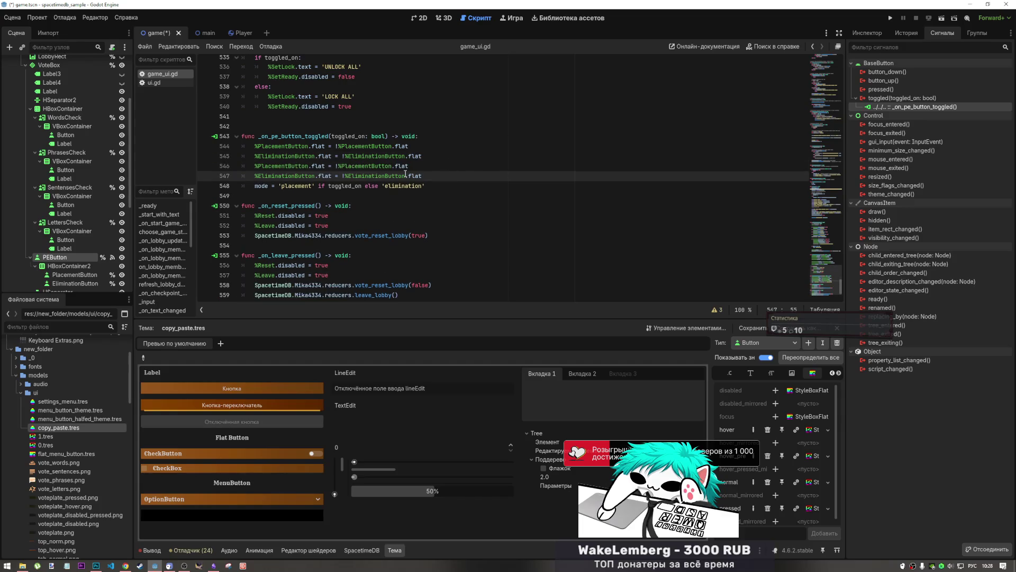
pyautogui.click(74, 275)
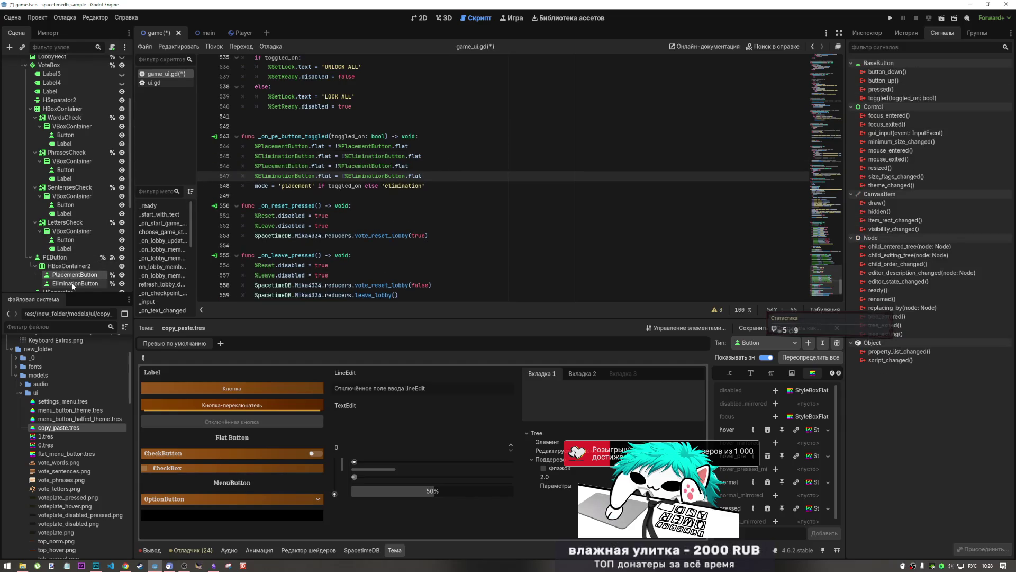
# - Turn on Toggle Mode for both PlacementButton and EliminationButton
pyautogui.keyDown('ctrl'); pyautogui.click(73, 284); pyautogui.keyUp('ctrl')
pyautogui.click(868, 33)
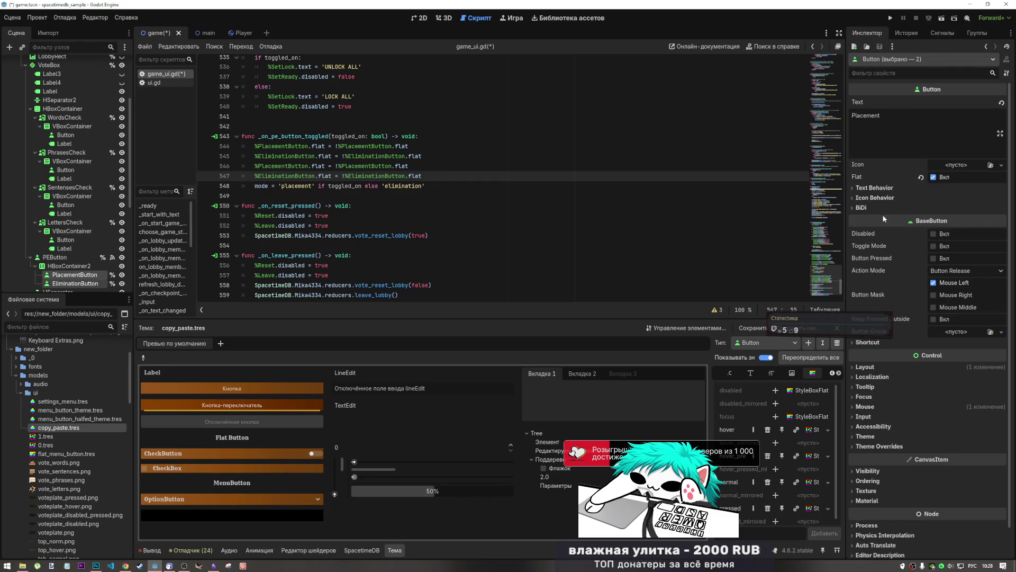
pyautogui.click(932, 246)
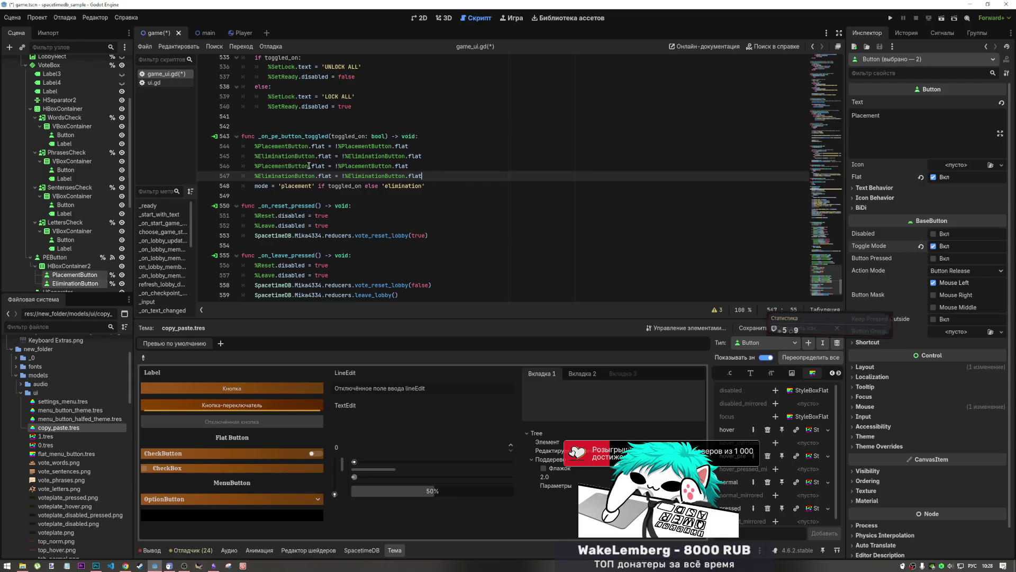
# - Replace 'flat' with button_pressed on lines 546–547, fix the stray text, and save the script
pyautogui.moveTo(887, 261)
pyautogui.mouseDown()
pyautogui.moveTo(836, 267)
pyautogui.moveTo(425, 192)
pyautogui.moveTo(463, 167)
pyautogui.mouseUp()
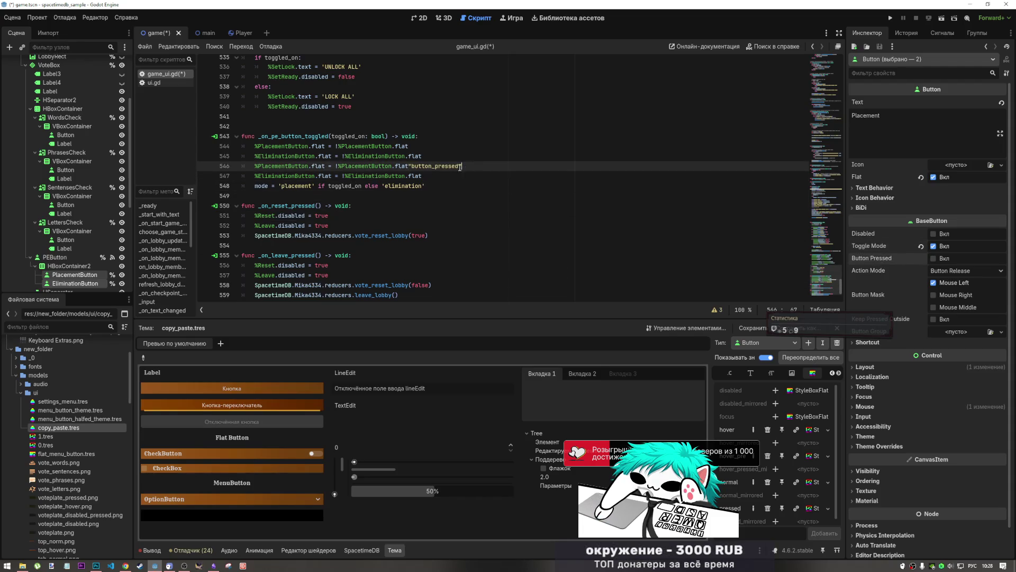
pyautogui.doubleClick(435, 167)
pyautogui.hotkey('ctrl', 'c')
pyautogui.press('BackSpace')
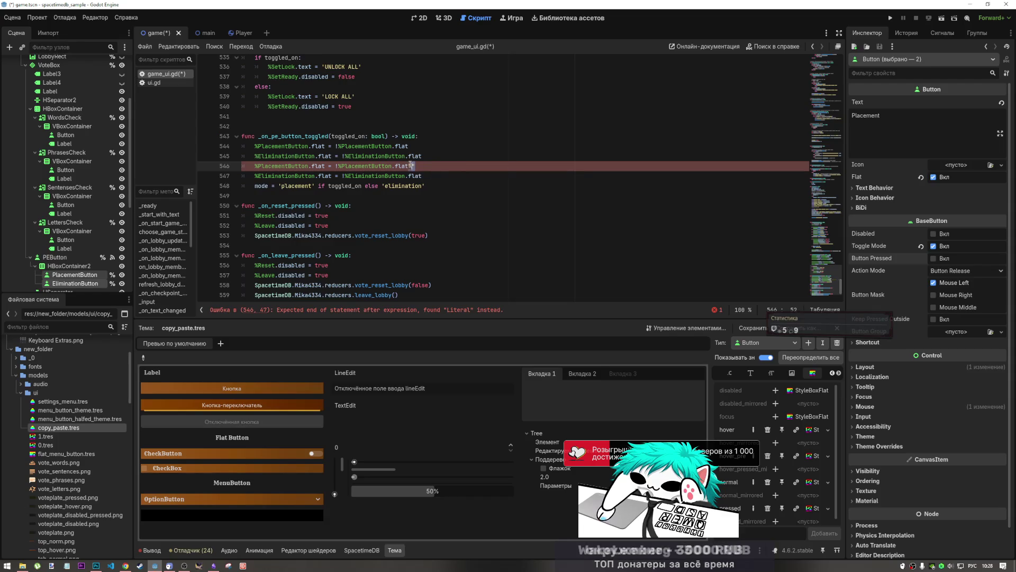
pyautogui.press('BackSpace')
pyautogui.doubleClick(319, 166)
pyautogui.hotkey('ctrl', 'd')
pyautogui.hotkey('ctrl', 'd')
pyautogui.hotkey('ctrl', 'd')
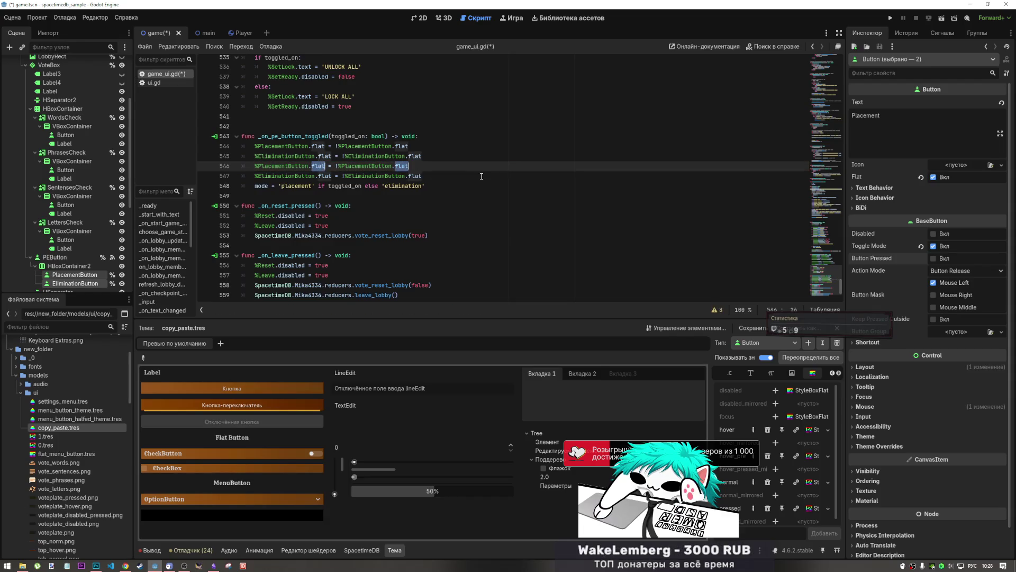
pyautogui.hotkey('ctrl', 'v')
pyautogui.hotkey('ctrl', 's')
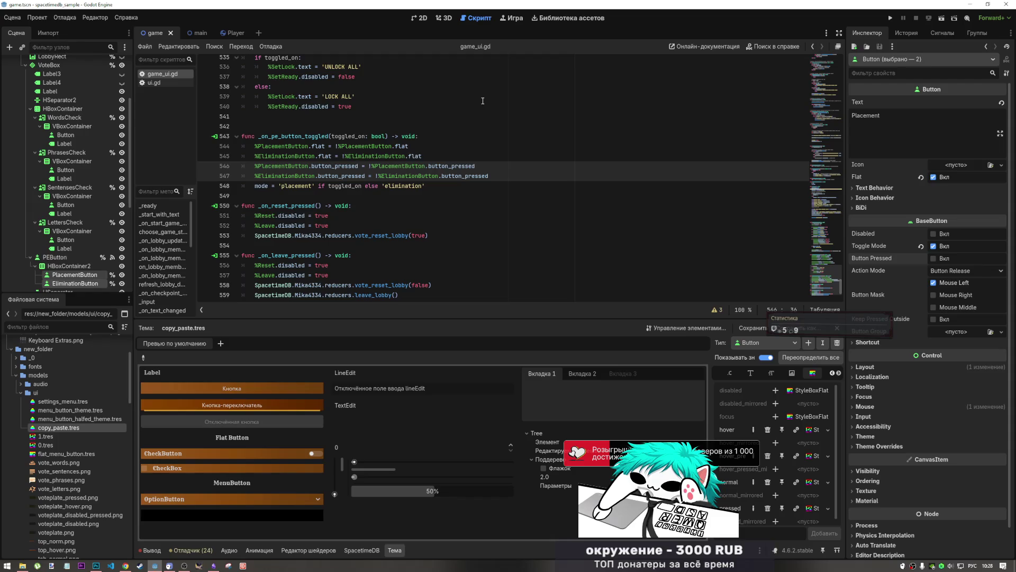
# - Comment out the original flat-toggle lines 544–545 with Ctrl+K and return to the 2D view
pyautogui.moveTo(409, 146)
pyautogui.mouseDown()
pyautogui.moveTo(372, 147)
pyautogui.moveTo(369, 156)
pyautogui.mouseUp()
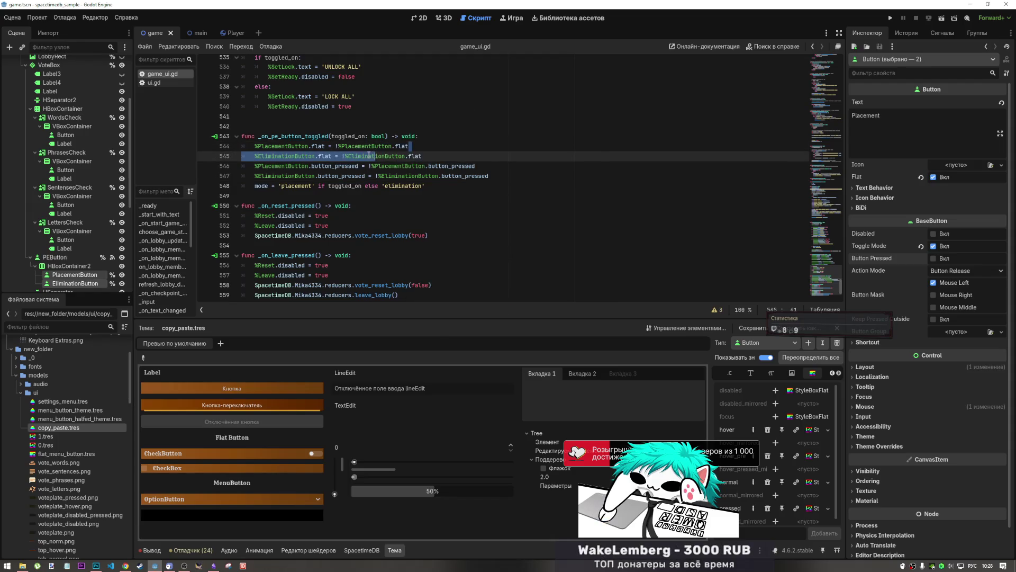
pyautogui.hotkey('ctrl', 'k')
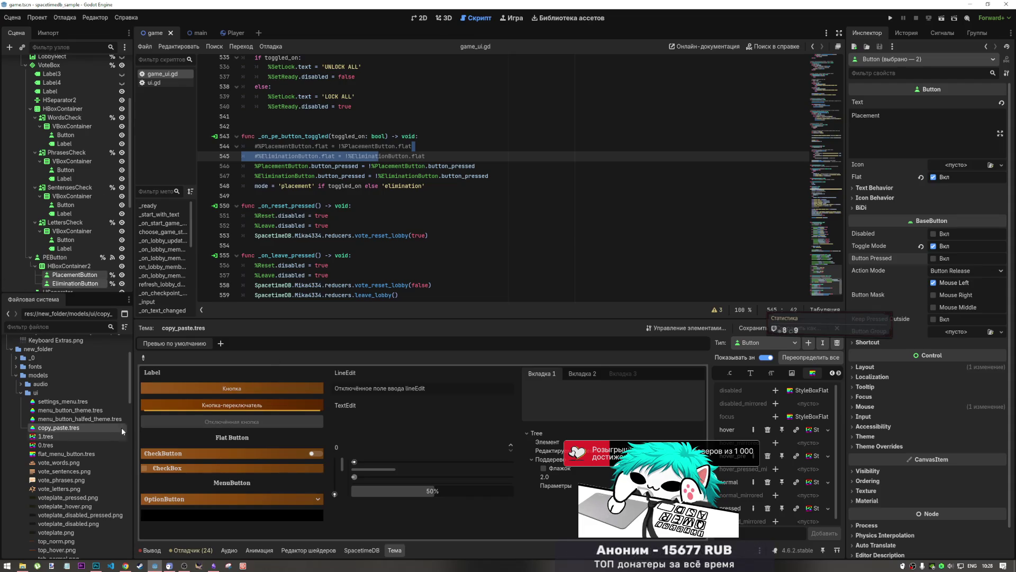
pyautogui.click(421, 18)
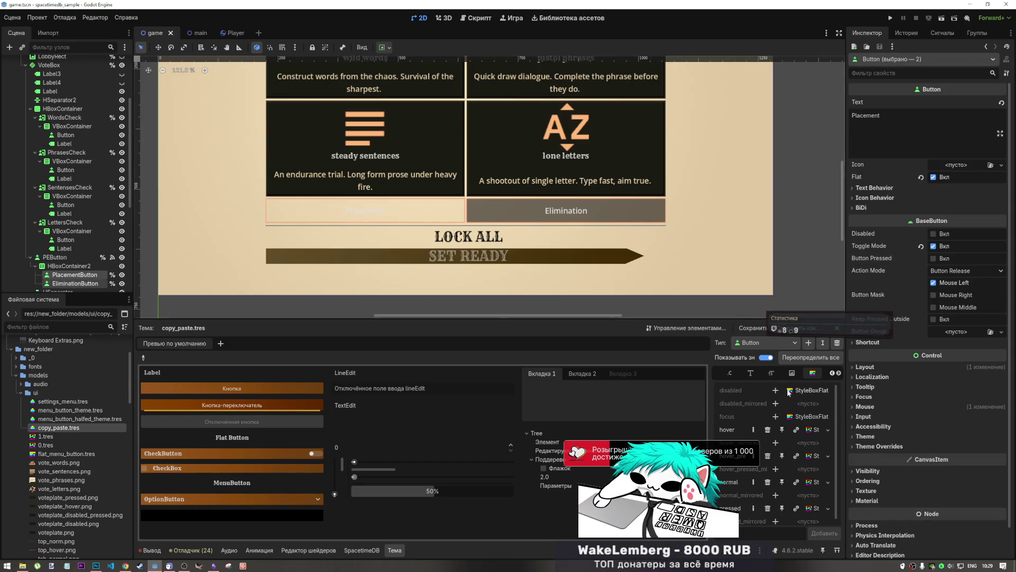
# - Assign the copy_paste.tres theme to both mode buttons and uncheck Flat
pyautogui.click(865, 435)
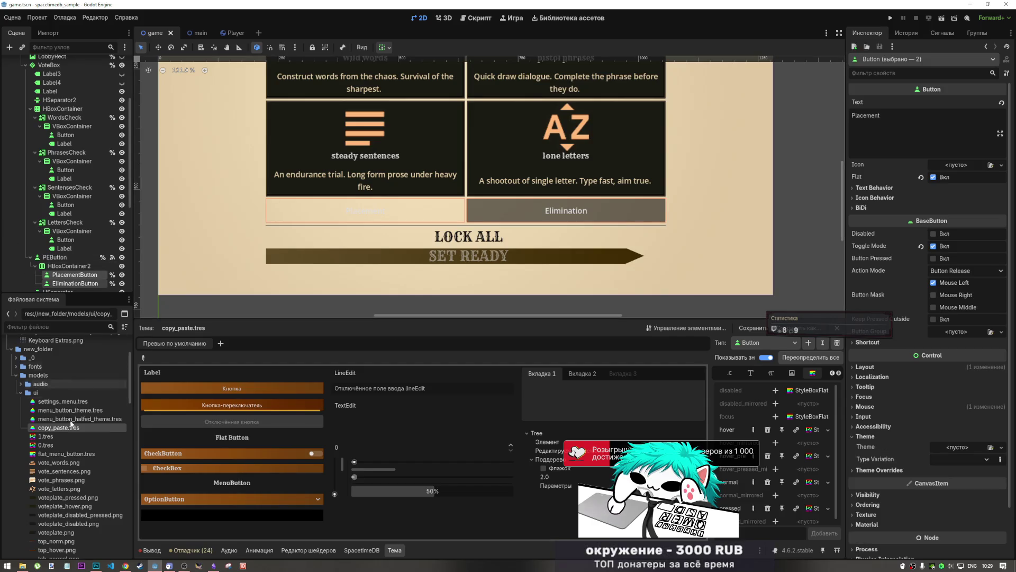
pyautogui.moveTo(71, 424)
pyautogui.mouseDown()
pyautogui.moveTo(402, 447)
pyautogui.moveTo(972, 451)
pyautogui.mouseUp()
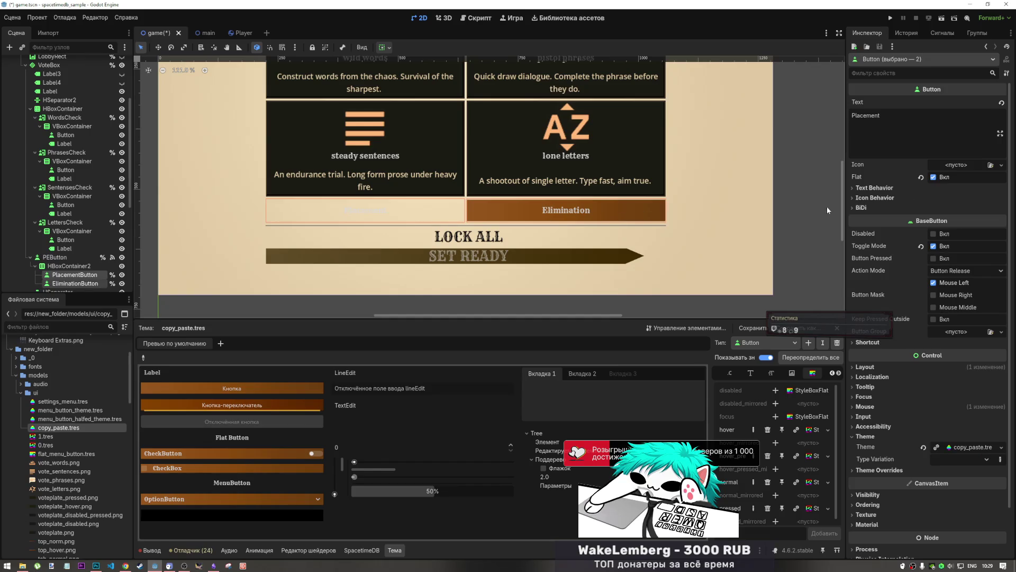
pyautogui.click(934, 178)
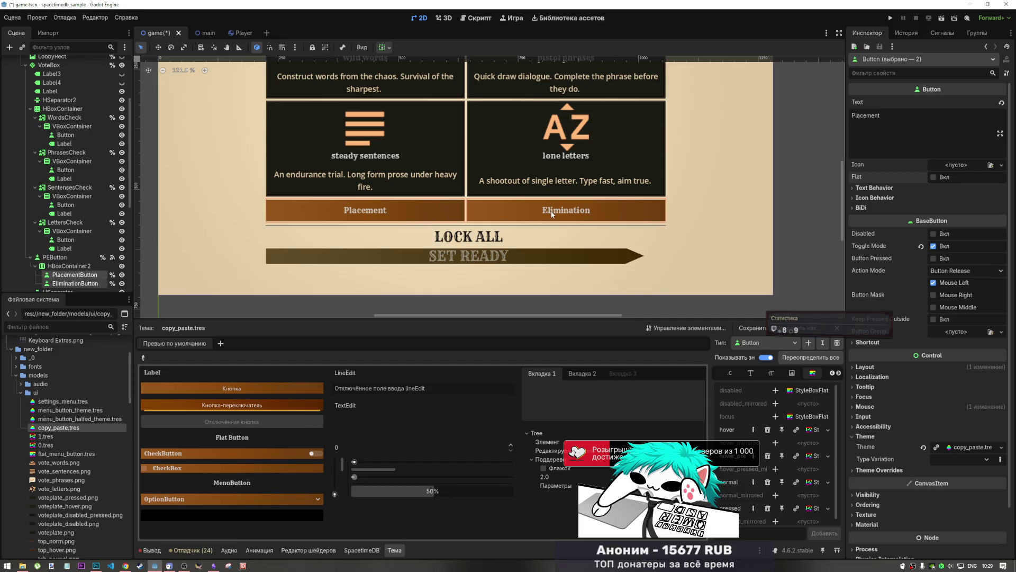
# - Enable Button Pressed on EliminationButton only, so Elimination starts pressed
pyautogui.click(934, 258)
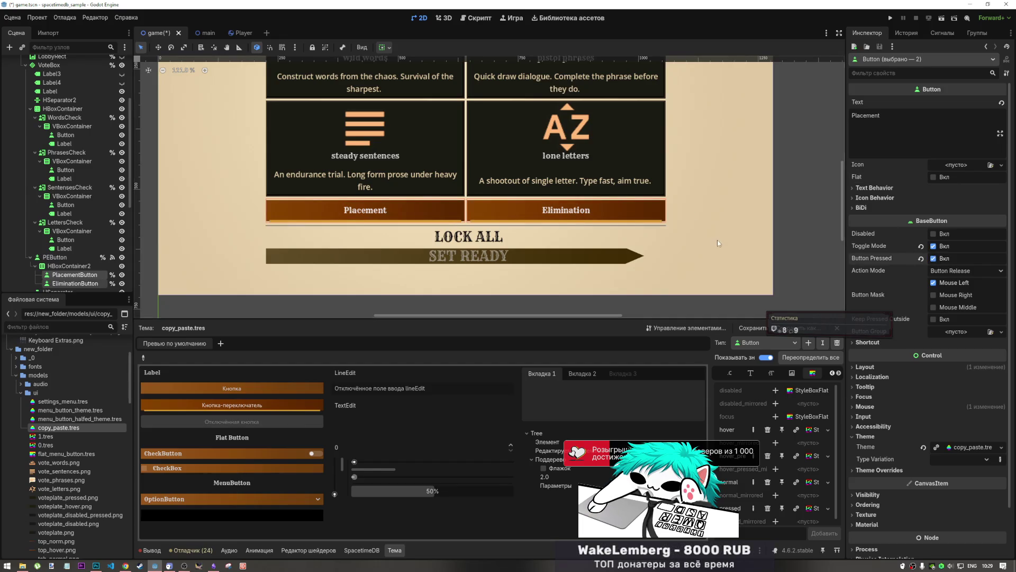
pyautogui.click(934, 259)
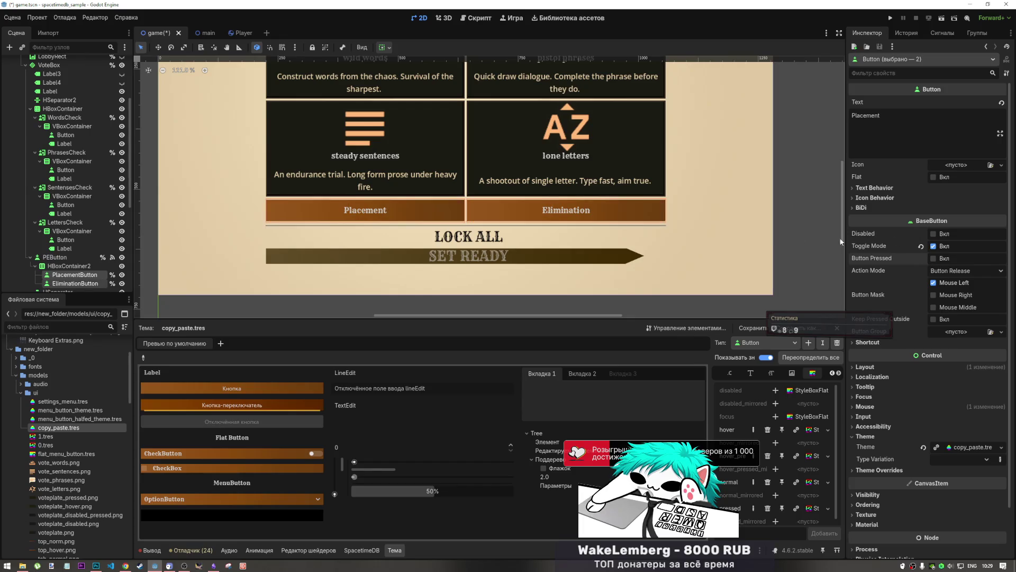
pyautogui.click(76, 284)
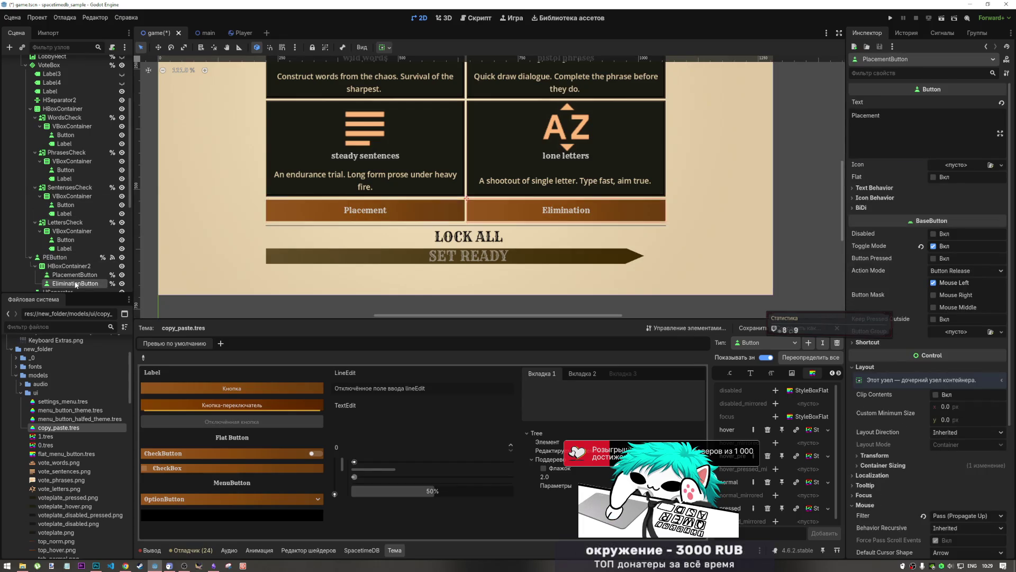
pyautogui.click(934, 258)
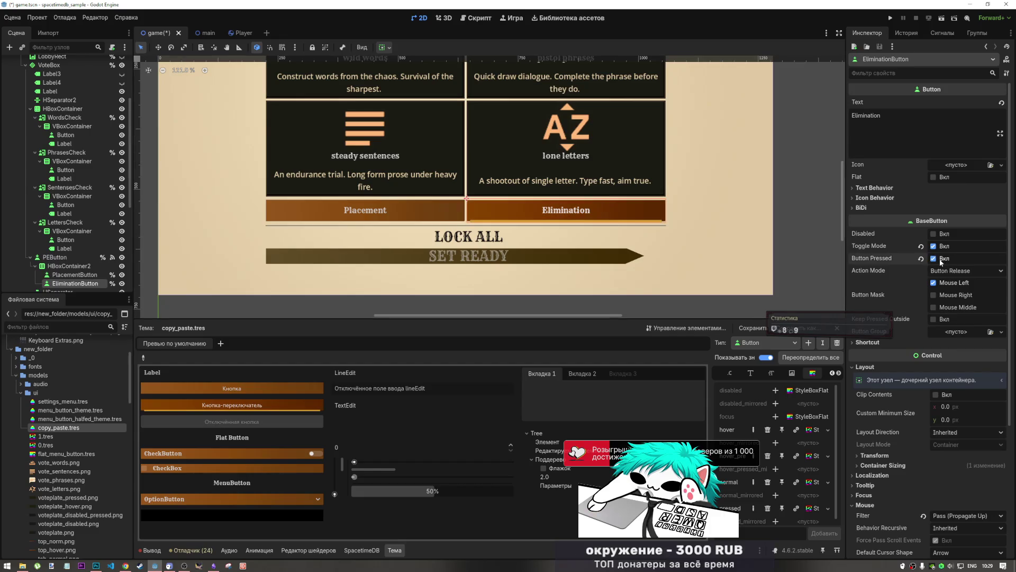
# - Zoom around the canvas to check the brown Placement and Elimination buttons, then save the scene with Ctrl+S
pyautogui.click(758, 213)
pyautogui.scroll(-4, 611, 233)
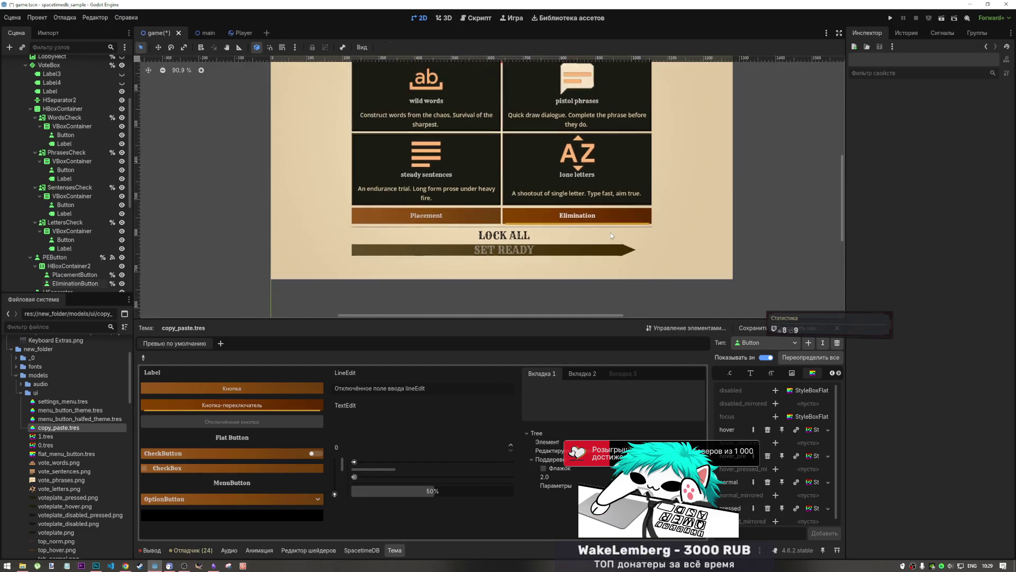
pyautogui.scroll(-3, 611, 235)
pyautogui.scroll(4, 610, 235)
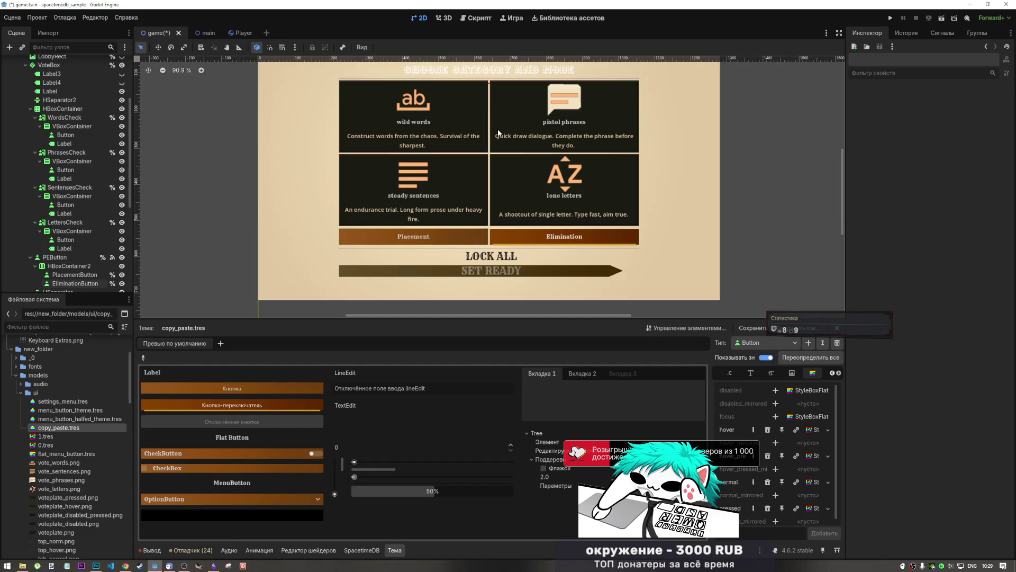
pyautogui.scroll(10, 483, 201)
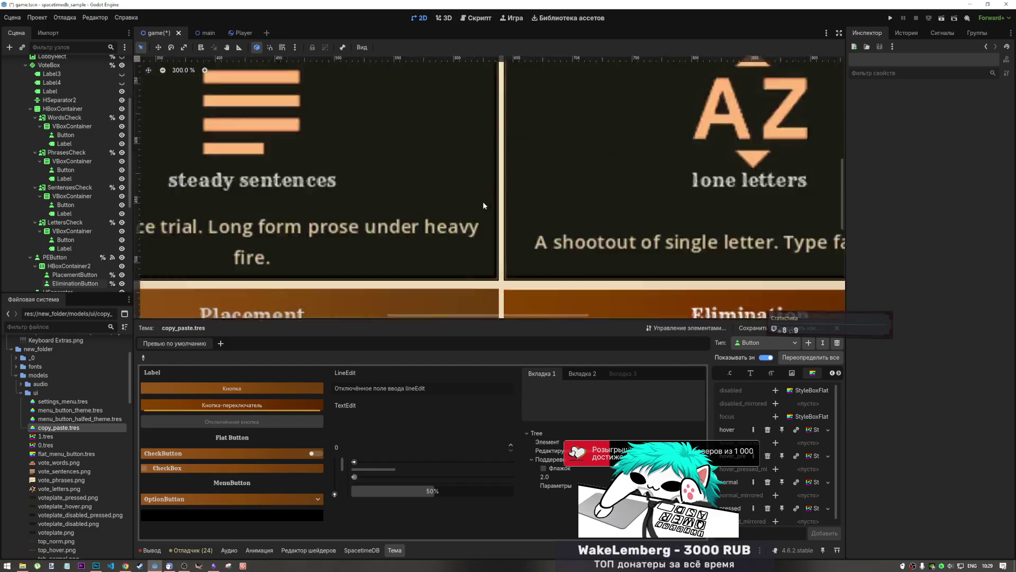
pyautogui.scroll(-10, 510, 212)
pyautogui.scroll(5, 508, 210)
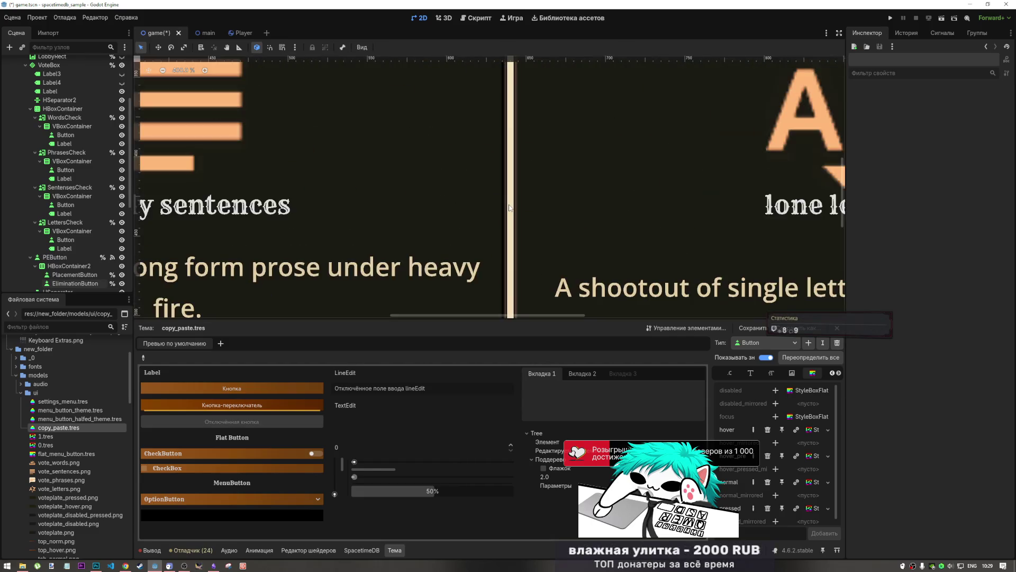
pyautogui.scroll(-3, 506, 210)
pyautogui.scroll(-5, 505, 209)
pyautogui.scroll(5, 507, 209)
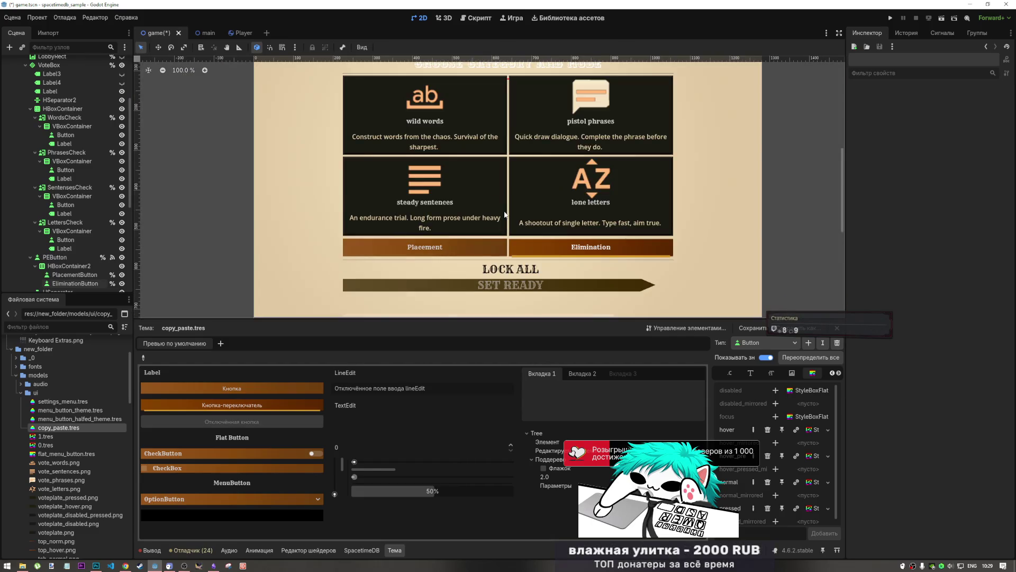
pyautogui.scroll(-5, 508, 210)
pyautogui.scroll(5, 509, 211)
pyautogui.scroll(-2, 509, 210)
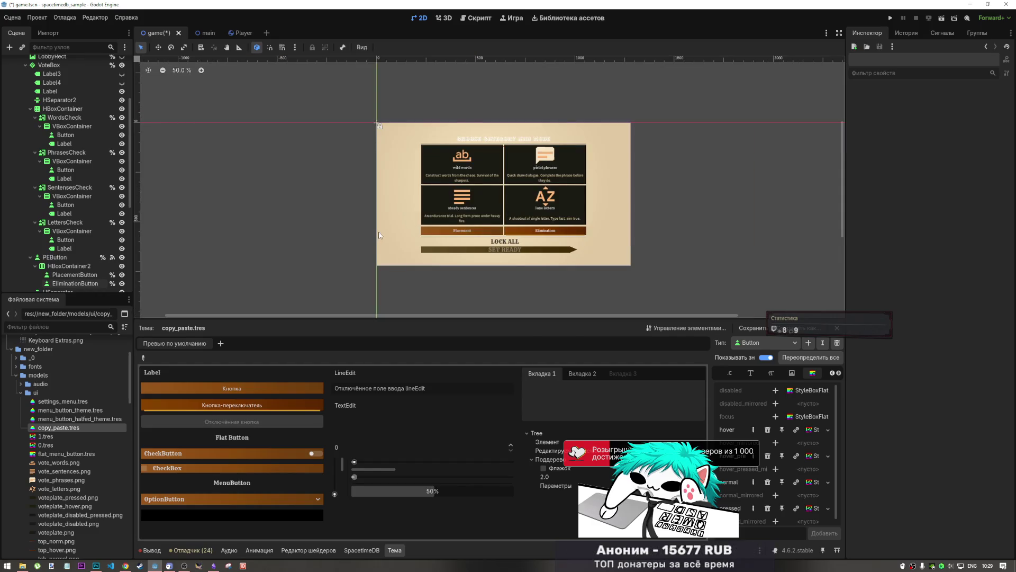
pyautogui.hotkey('ctrl', 's')
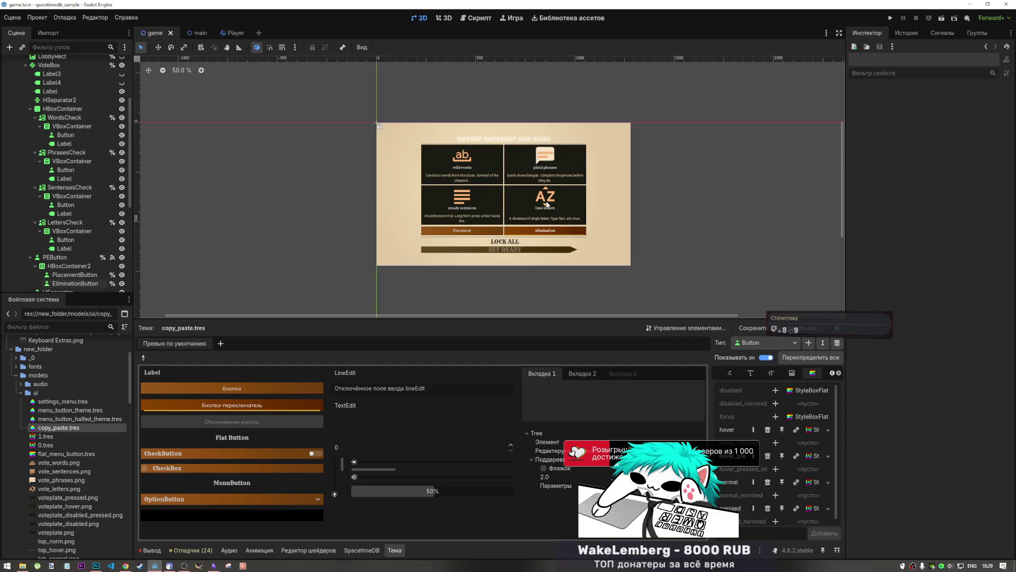
pyautogui.scroll(2, 545, 205)
pyautogui.scroll(2, 546, 206)
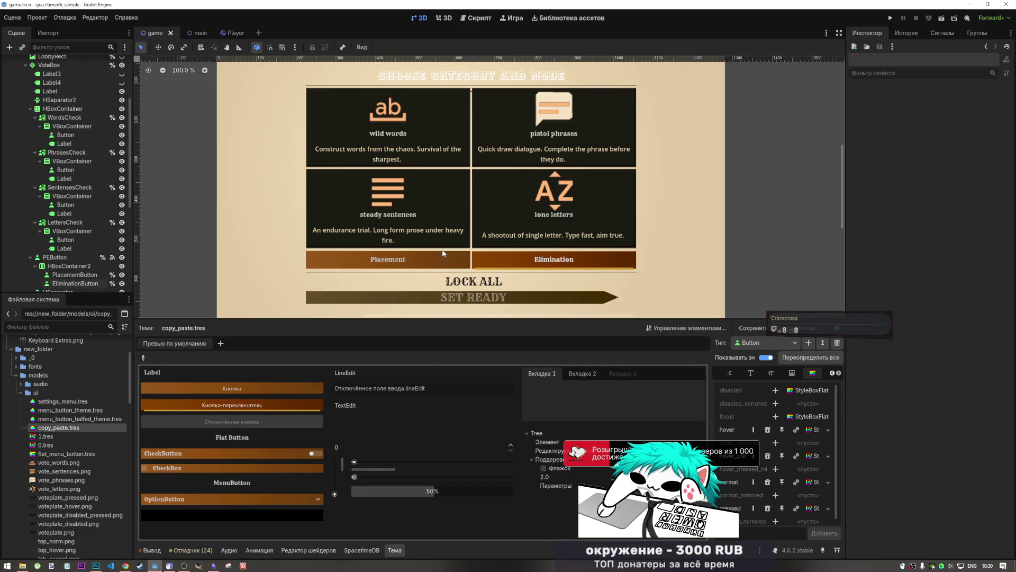
# - Search for a Label child node under VoteBox, then cancel the Create Node dialog
pyautogui.scroll(-2, 63, 239)
pyautogui.click(58, 228)
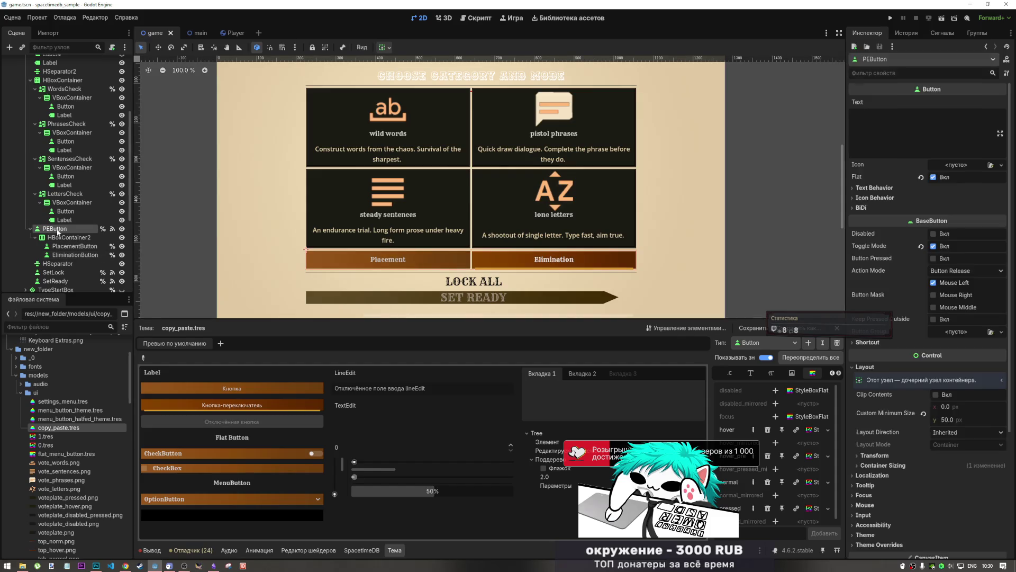
pyautogui.scroll(5, 53, 169)
pyautogui.scroll(-2, 45, 155)
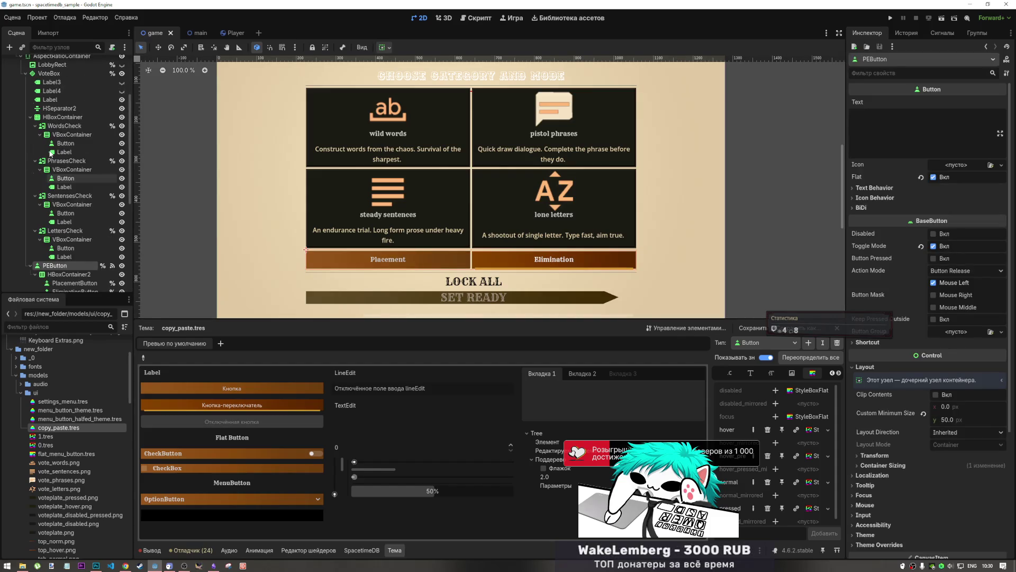
pyautogui.scroll(2, 51, 119)
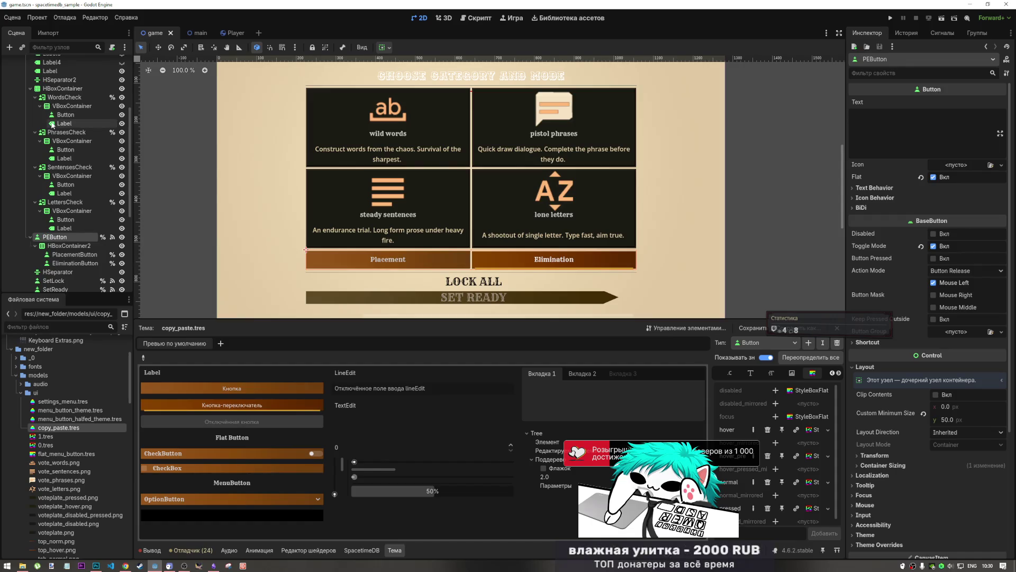
pyautogui.scroll(2, 55, 118)
pyautogui.rightClick(31, 130)
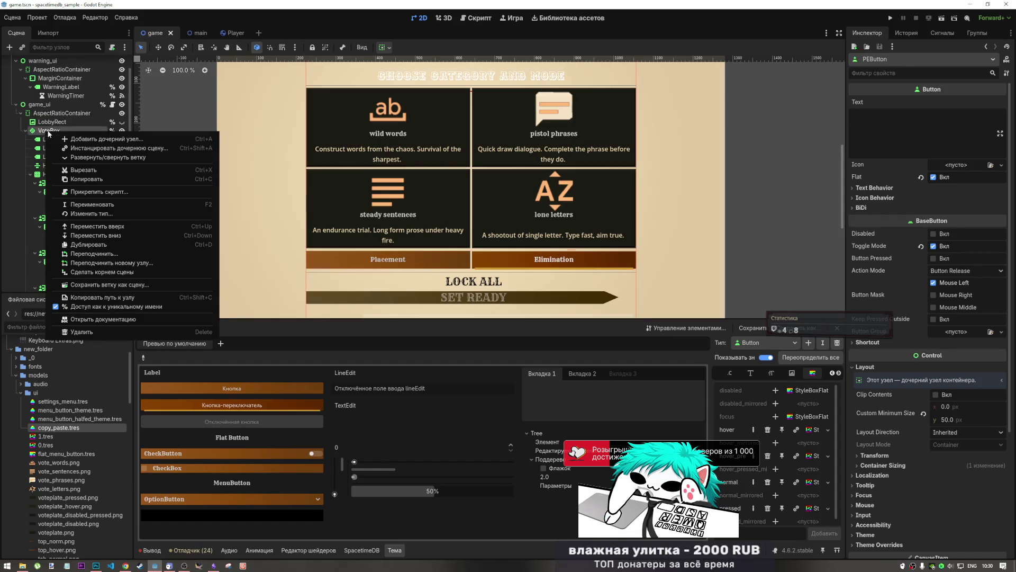
pyautogui.click(63, 138)
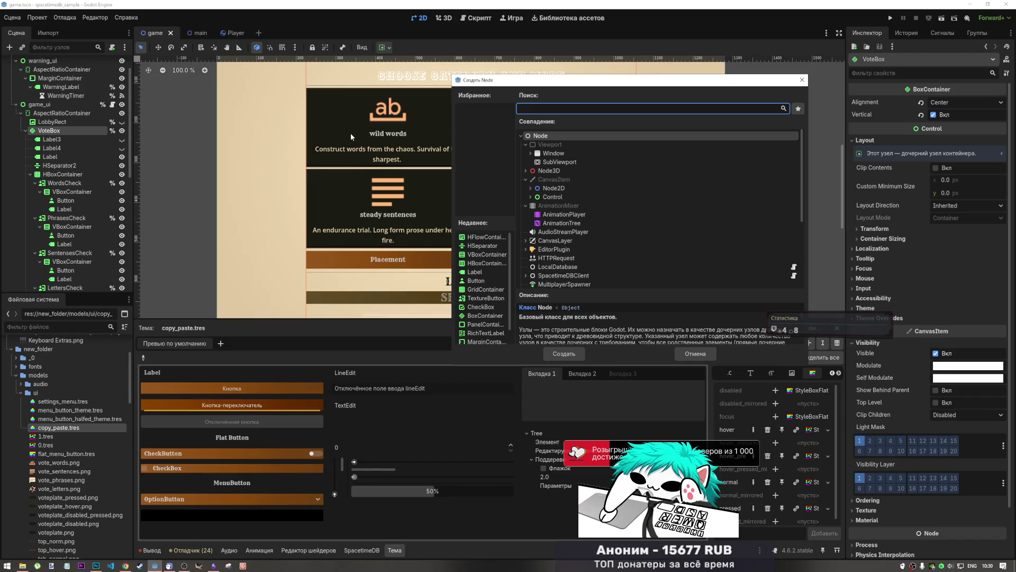
pyautogui.write('labv')
pyautogui.press('BackSpace')
pyautogui.press('BackSpace')
pyautogui.press('BackSpace')
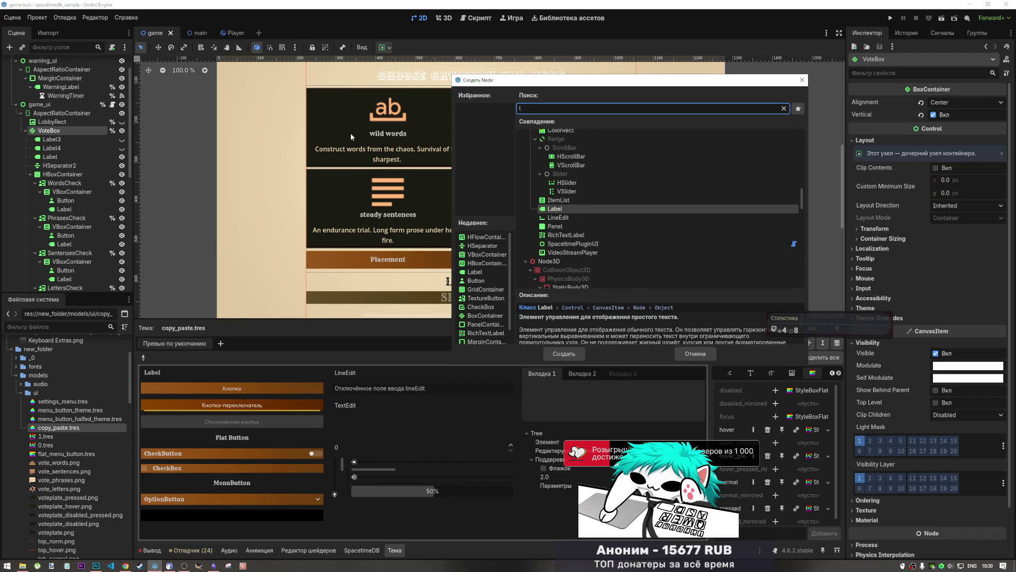
pyautogui.write('abe')
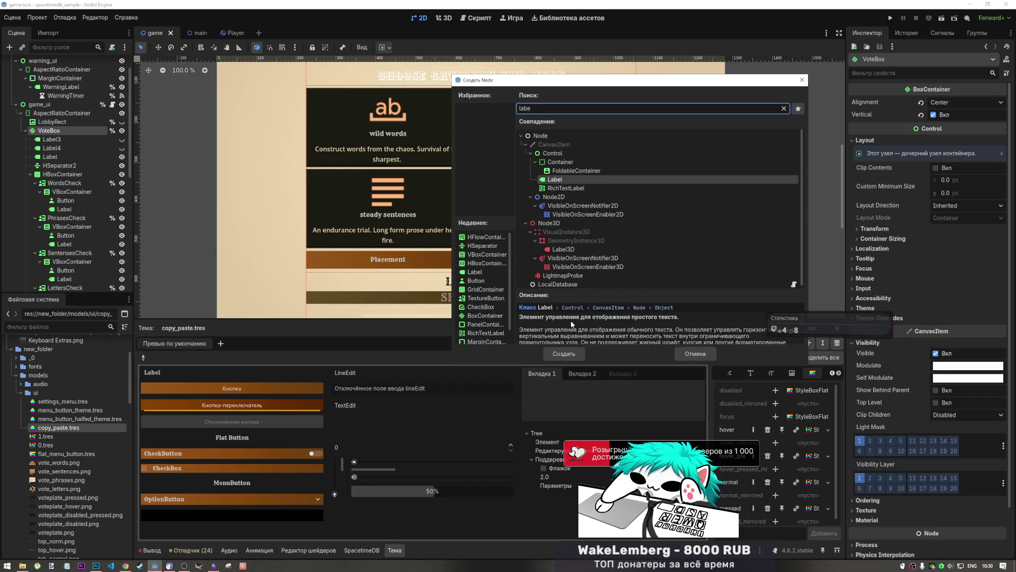
pyautogui.click(679, 349)
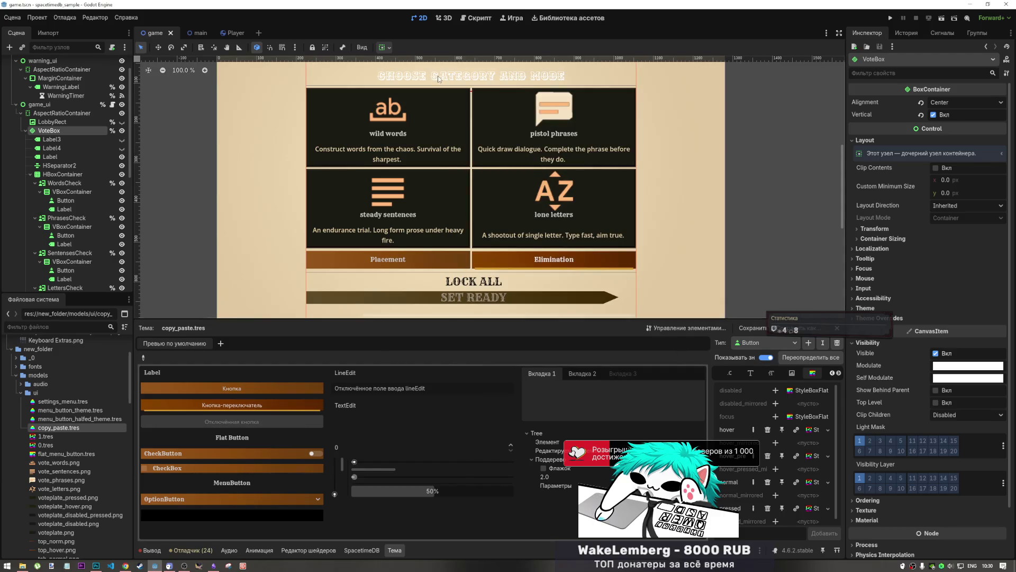
# - Duplicate the title label as Label2 and move it toward the Placement button in the Scene tree
pyautogui.click(438, 77)
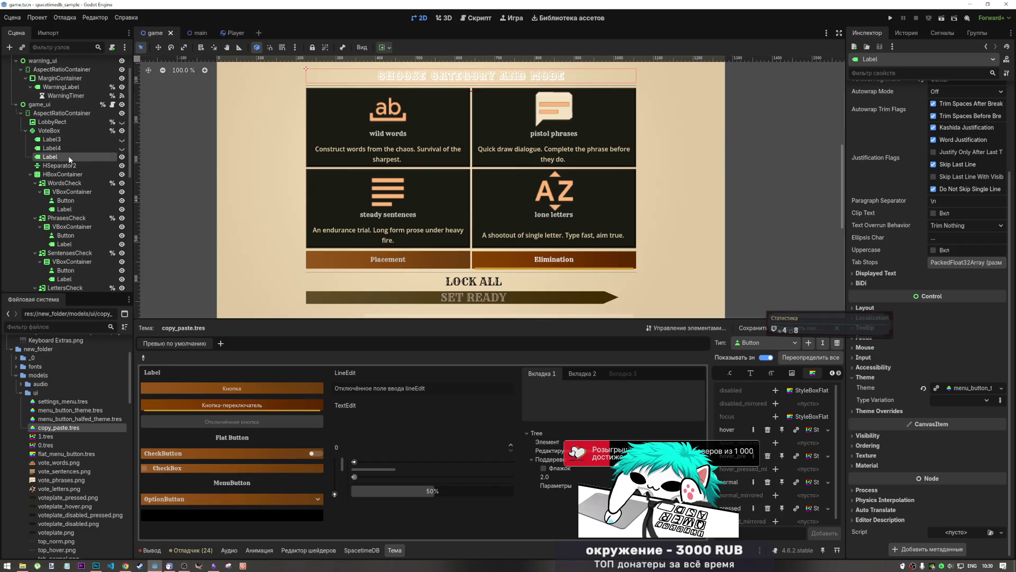
pyautogui.hotkey('ctrl', 'd')
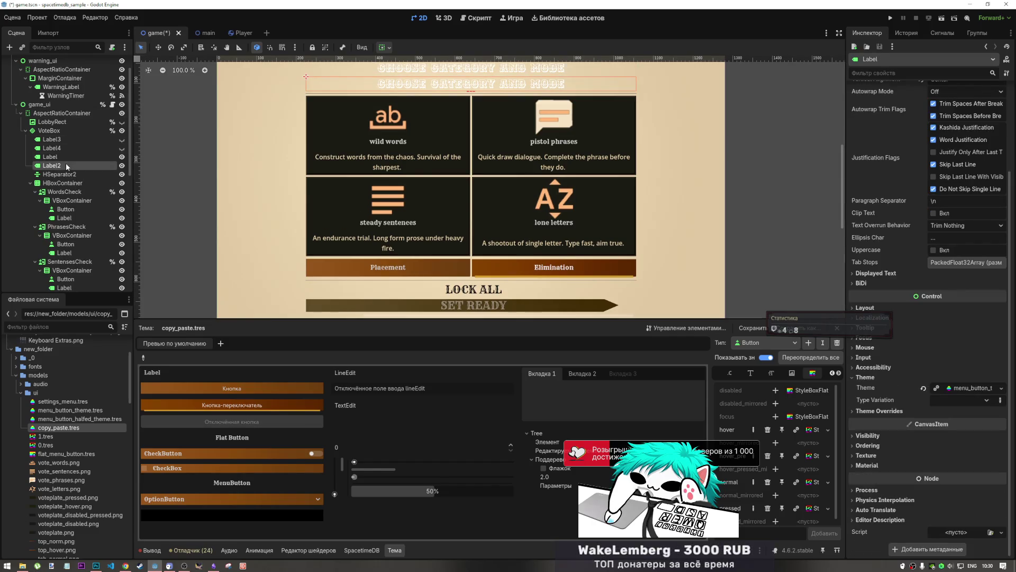
pyautogui.moveTo(66, 163)
pyautogui.mouseDown()
pyautogui.moveTo(74, 280)
pyautogui.moveTo(84, 233)
pyautogui.mouseUp()
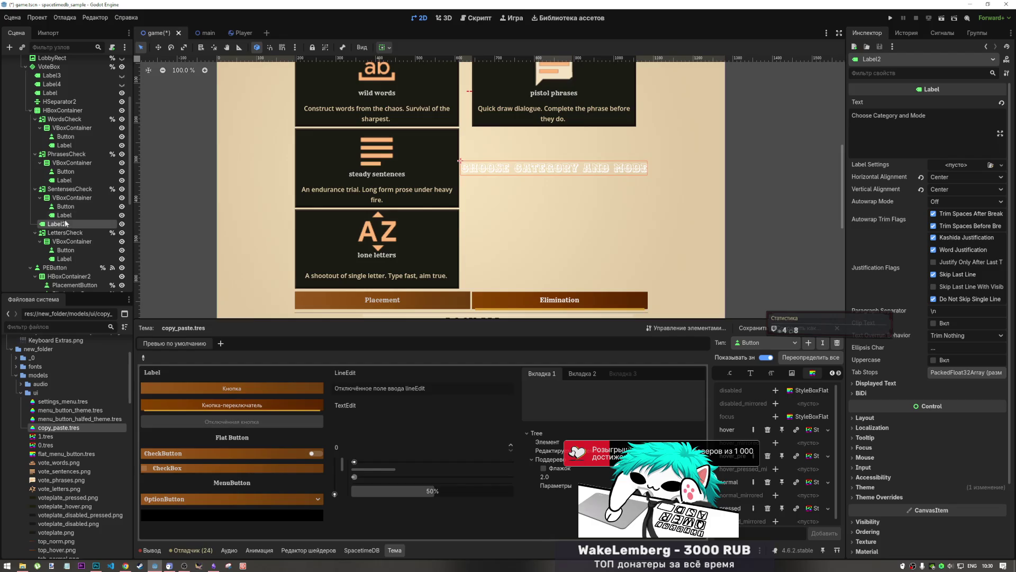
pyautogui.scroll(2, 58, 85)
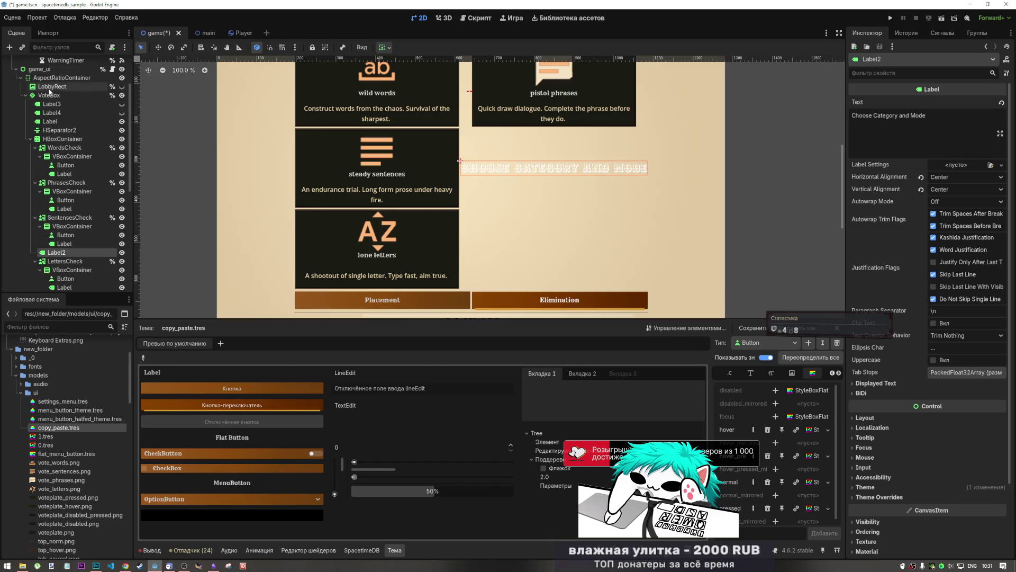
# - Add a VBoxContainer child under AspectRatioContainer
pyautogui.rightClick(55, 78)
pyautogui.click(95, 85)
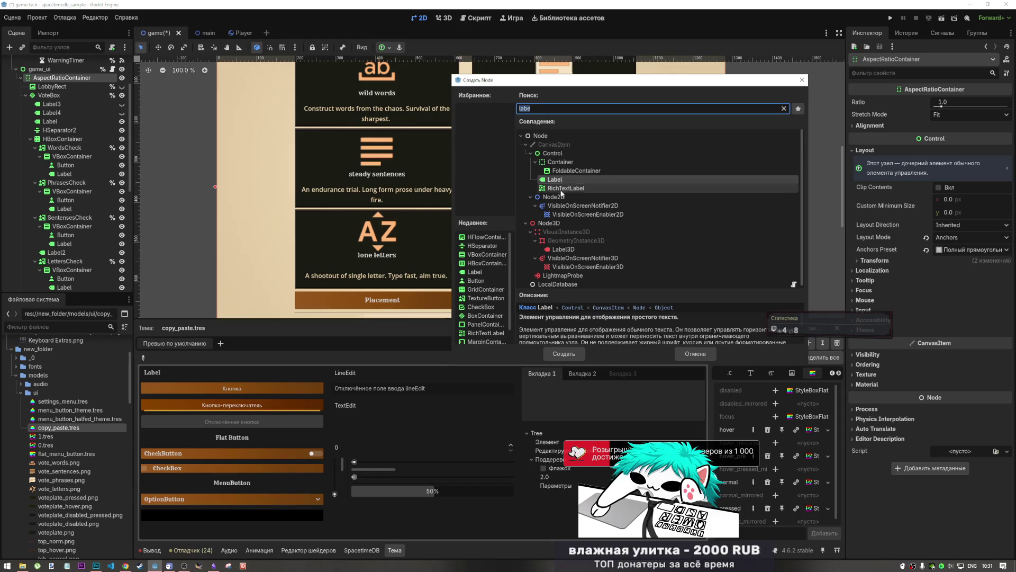
pyautogui.write('vb')
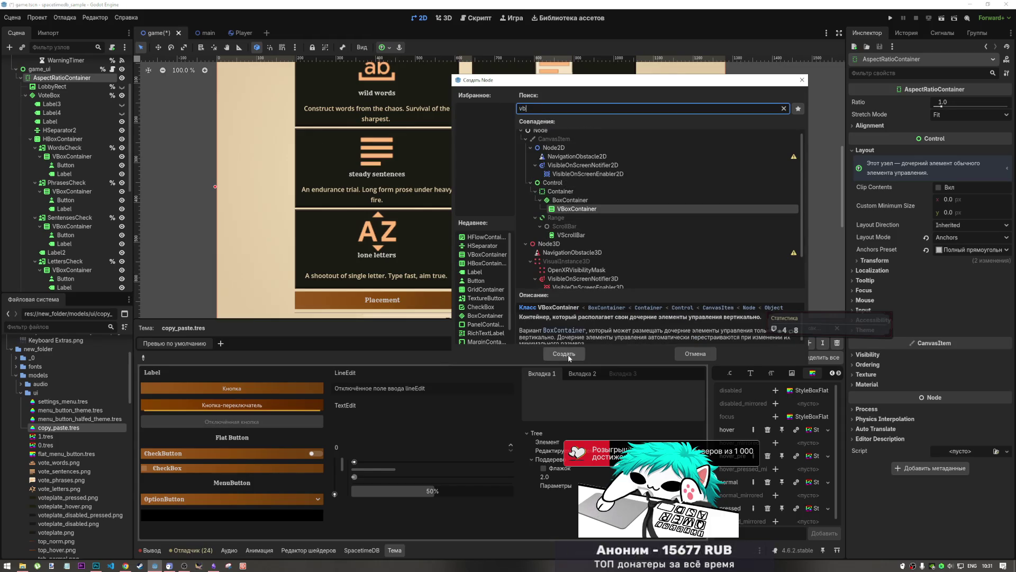
pyautogui.click(565, 353)
pyautogui.scroll(-2, 65, 257)
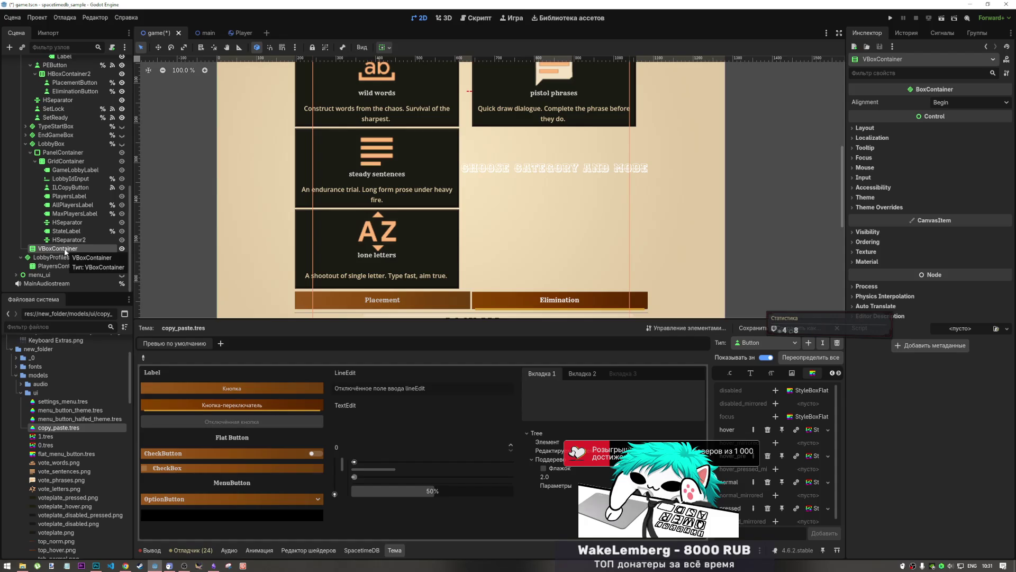
pyautogui.scroll(5, 65, 212)
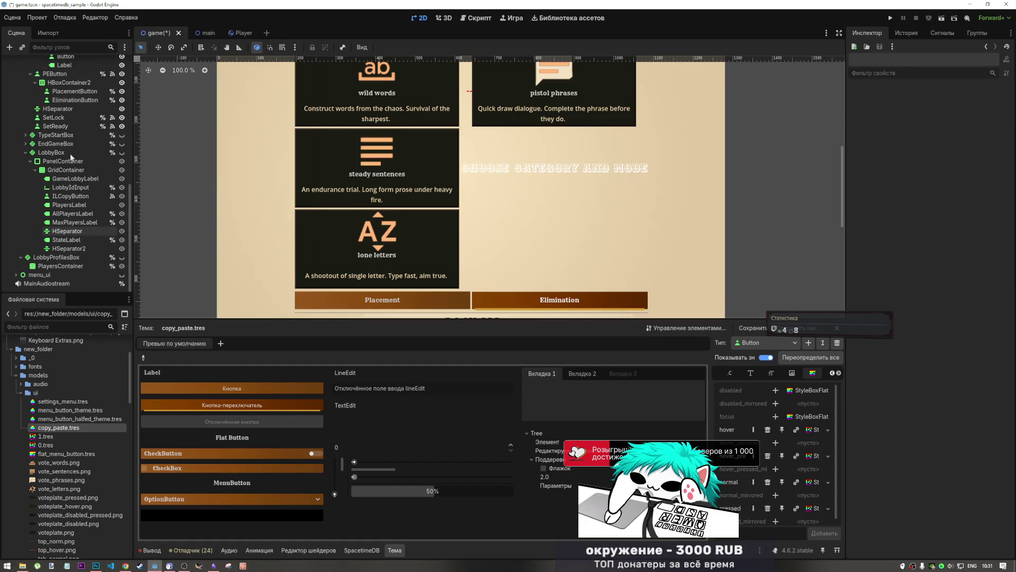
# - Add a VBoxContainer inside VoteBox and move it up to PEButton's position
pyautogui.click(65, 132)
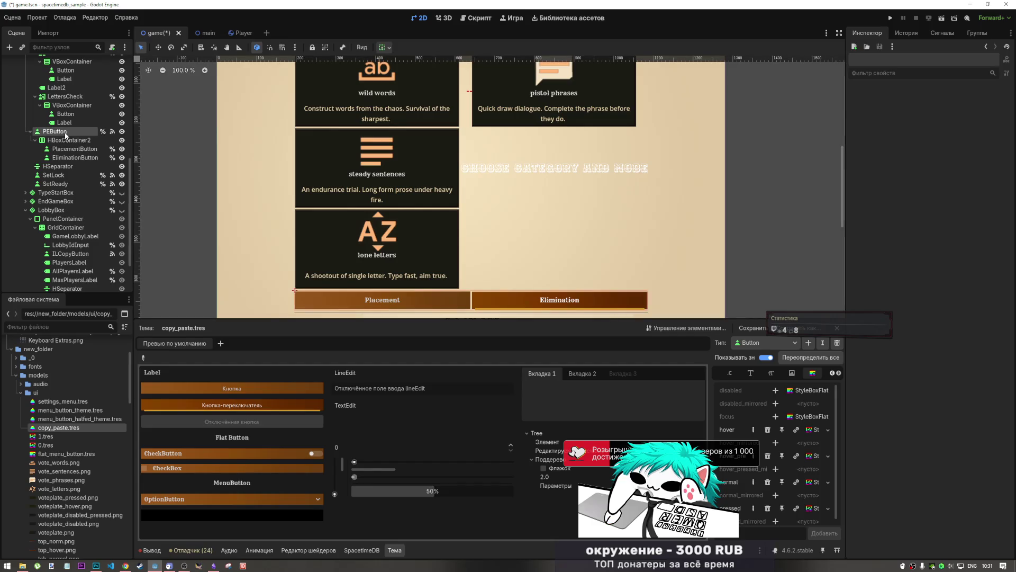
pyautogui.scroll(4, 58, 162)
pyautogui.scroll(12, 55, 160)
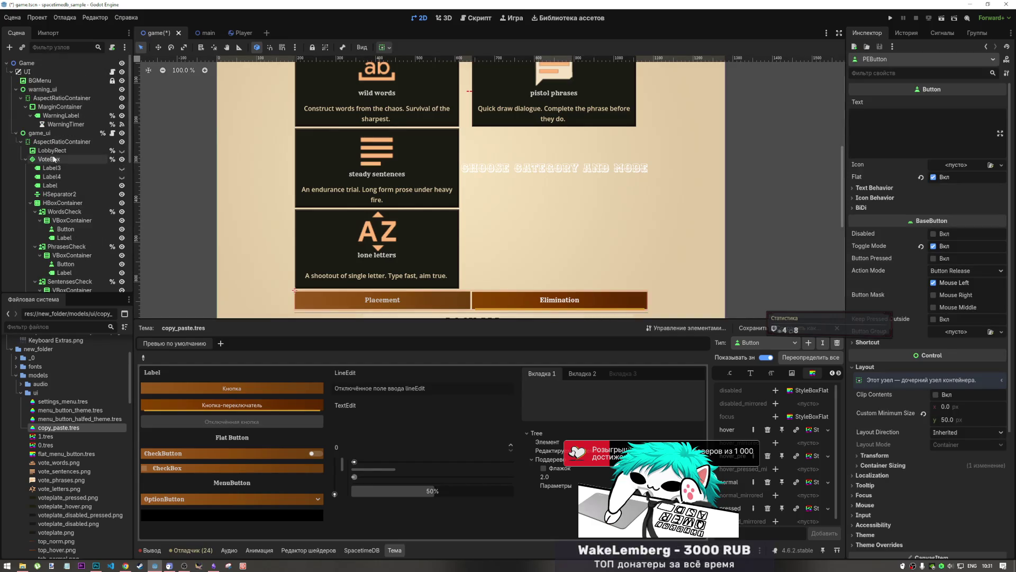
pyautogui.click(50, 160)
pyautogui.scroll(-2, 53, 159)
pyautogui.rightClick(57, 130)
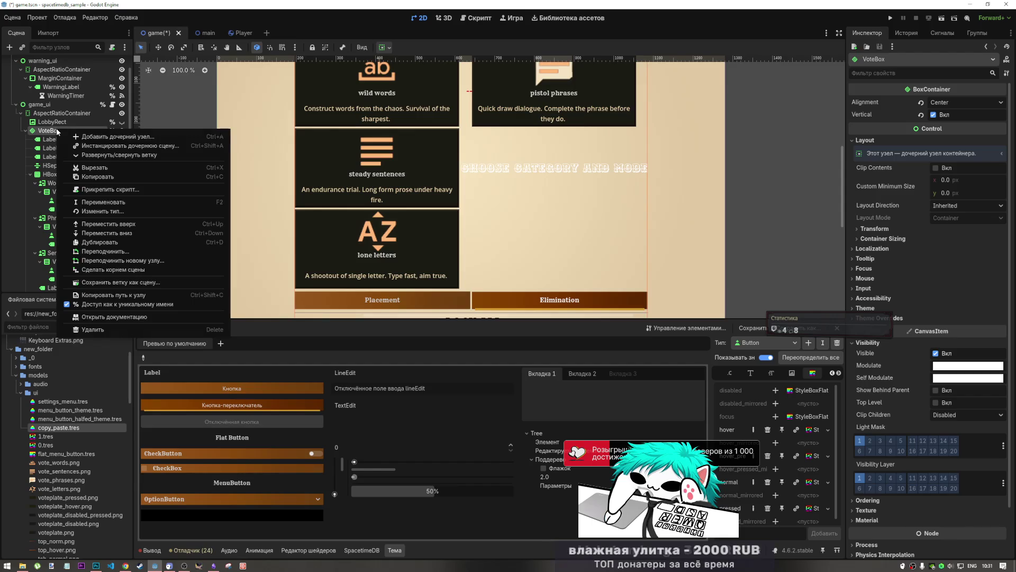
pyautogui.click(93, 136)
pyautogui.write('vb')
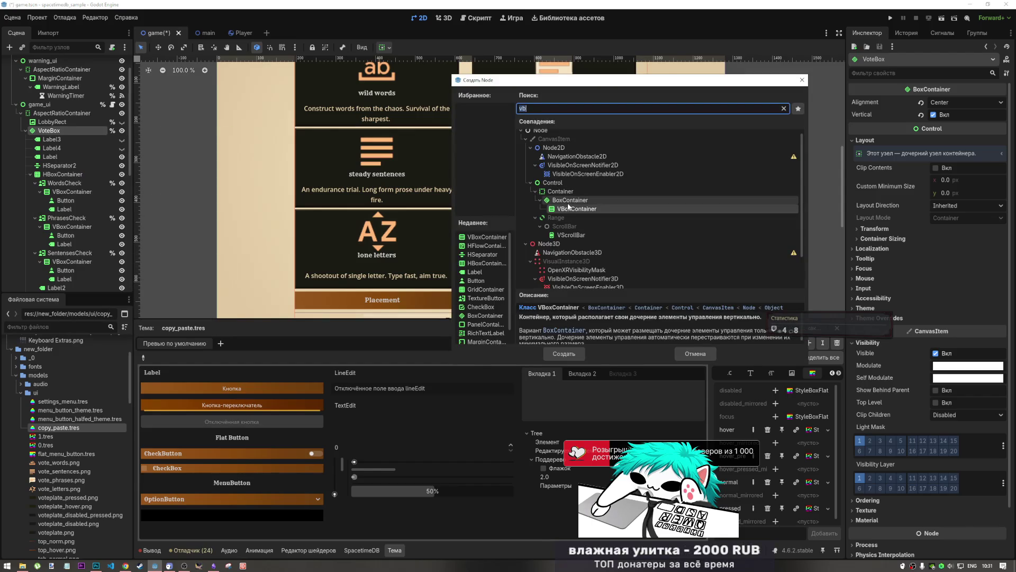
pyautogui.click(557, 351)
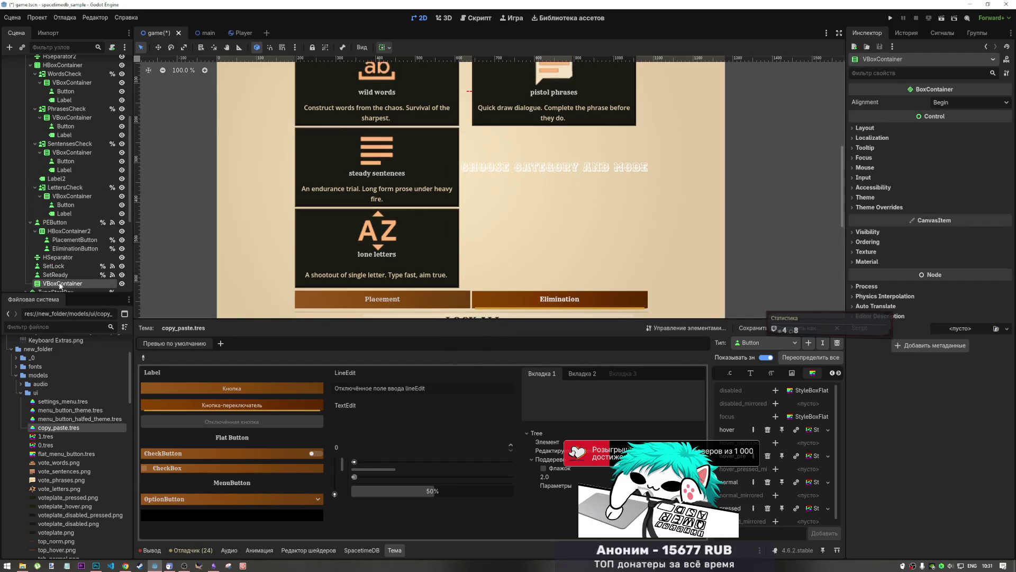
pyautogui.moveTo(62, 275); pyautogui.dragTo(66, 223)
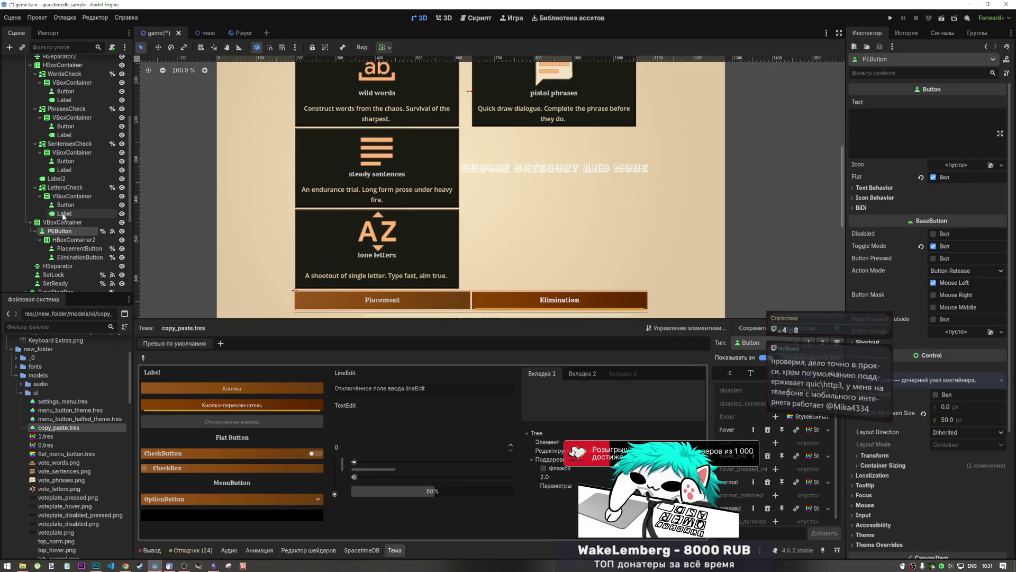
# - Rearrange the Scene dock so Label2 sits above PEButton, returning the stray letters Label to its card
pyautogui.scroll(-2, 63, 217)
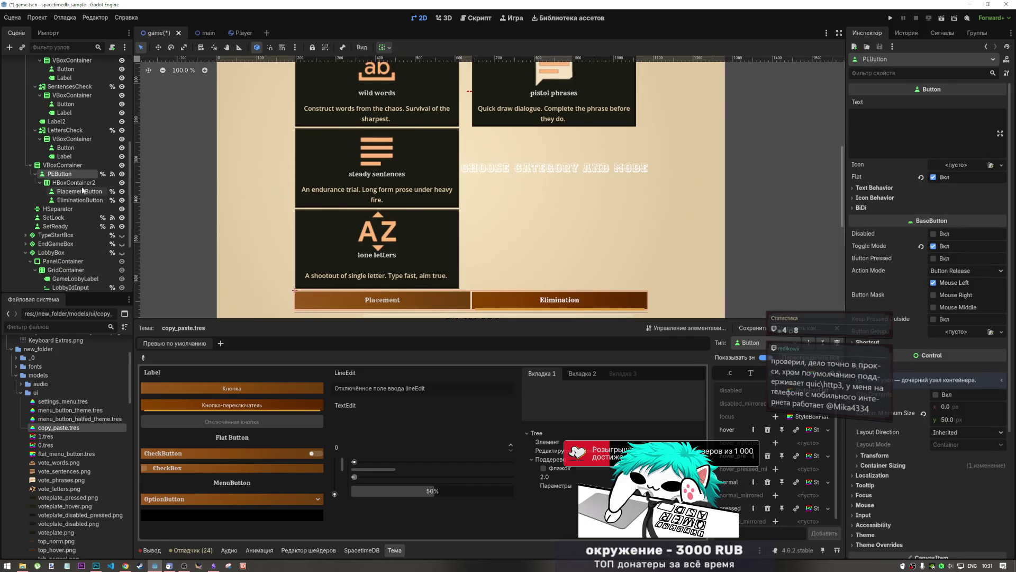
pyautogui.moveTo(71, 158)
pyautogui.mouseDown()
pyautogui.moveTo(84, 169)
pyautogui.moveTo(64, 166)
pyautogui.mouseUp()
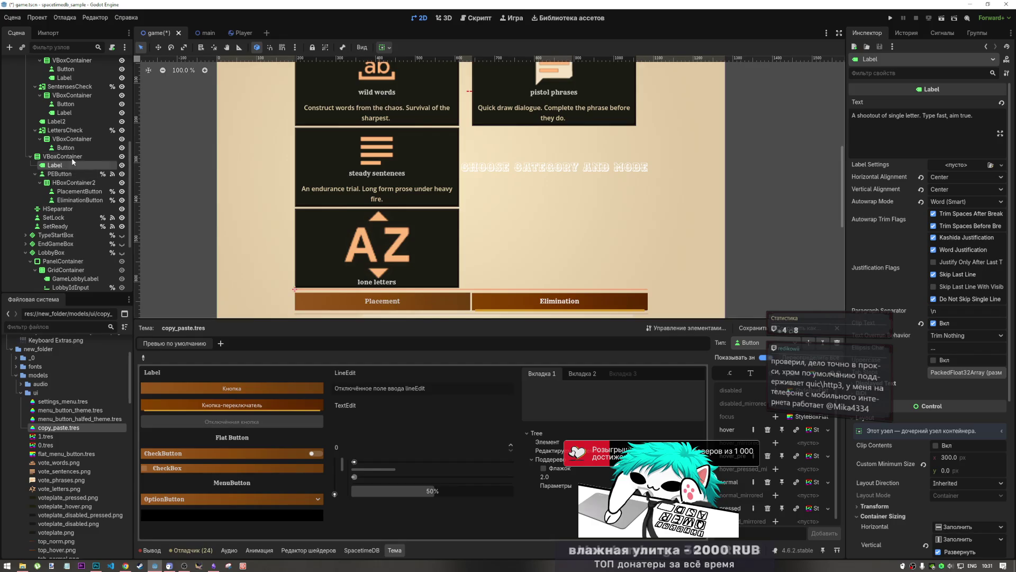
pyautogui.scroll(3, 62, 155)
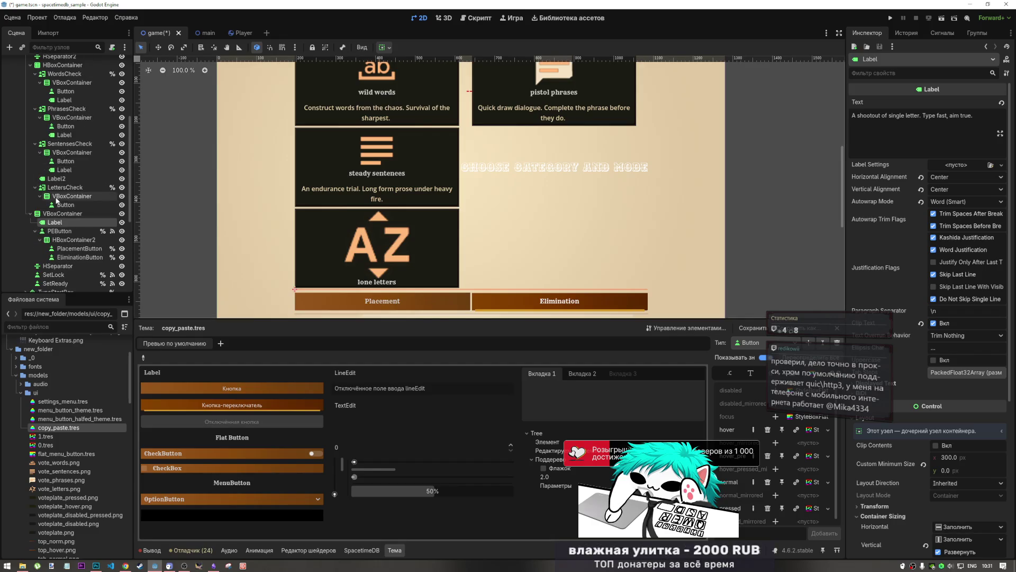
pyautogui.click(58, 179)
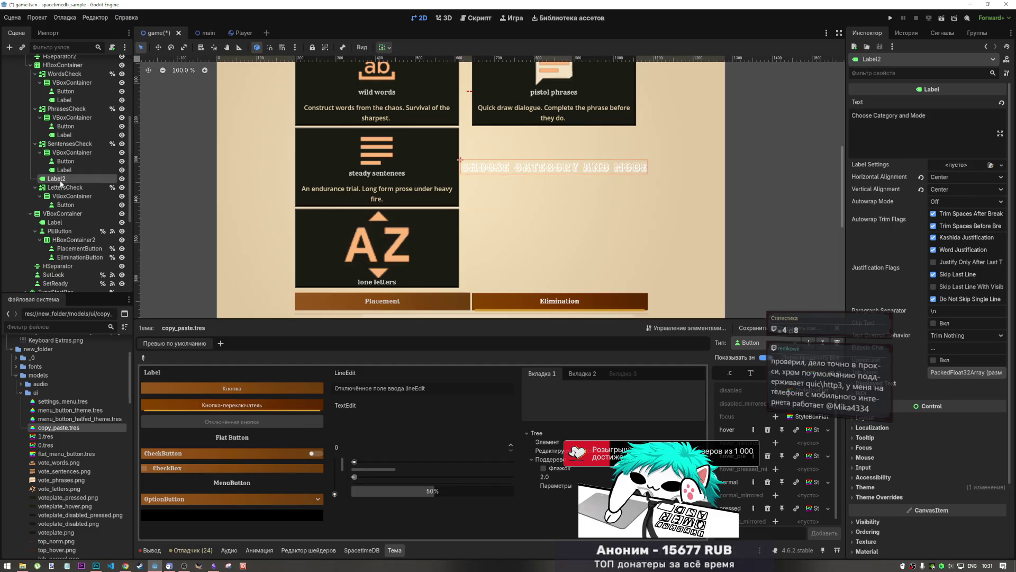
pyautogui.click(74, 214)
pyautogui.click(79, 223)
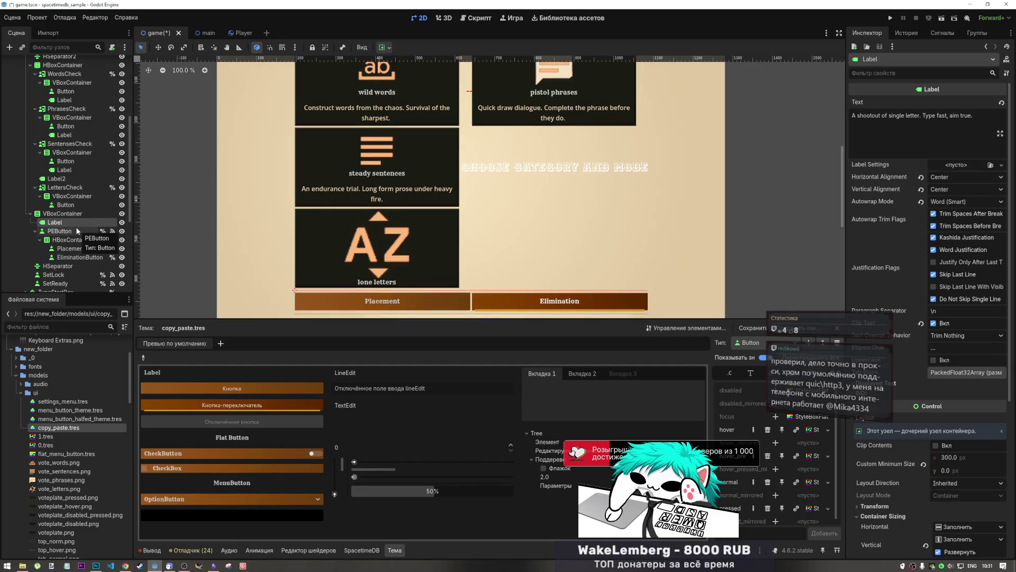
pyautogui.moveTo(75, 226)
pyautogui.mouseDown()
pyautogui.moveTo(59, 196)
pyautogui.moveTo(65, 246)
pyautogui.moveTo(68, 219)
pyautogui.mouseUp()
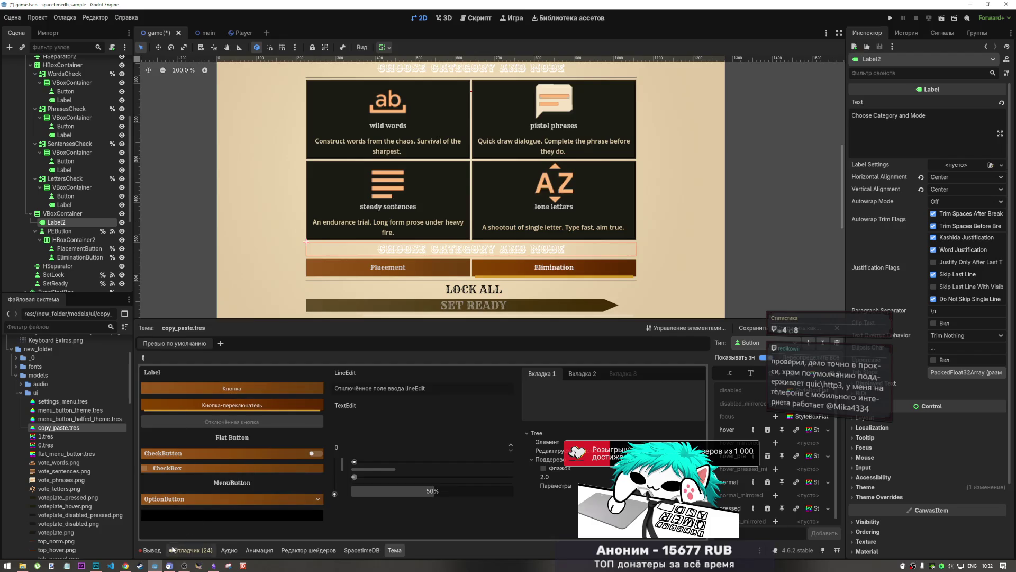
pyautogui.moveTo(180, 565)
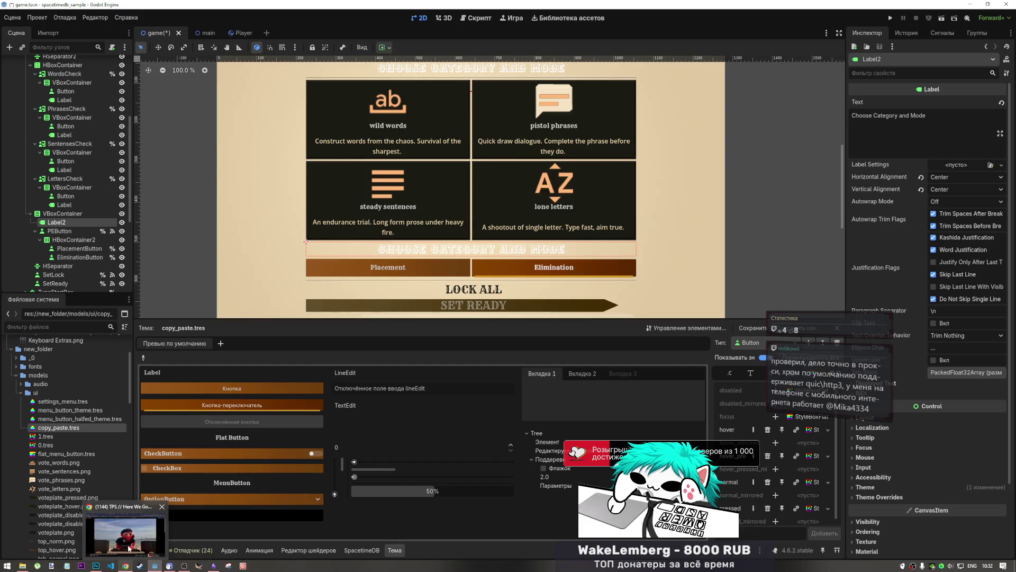
# - Switch to Chrome, pause the Goseong DJ mix at 1:01:44, and toggle the YouБуст popup
pyautogui.click(125, 565)
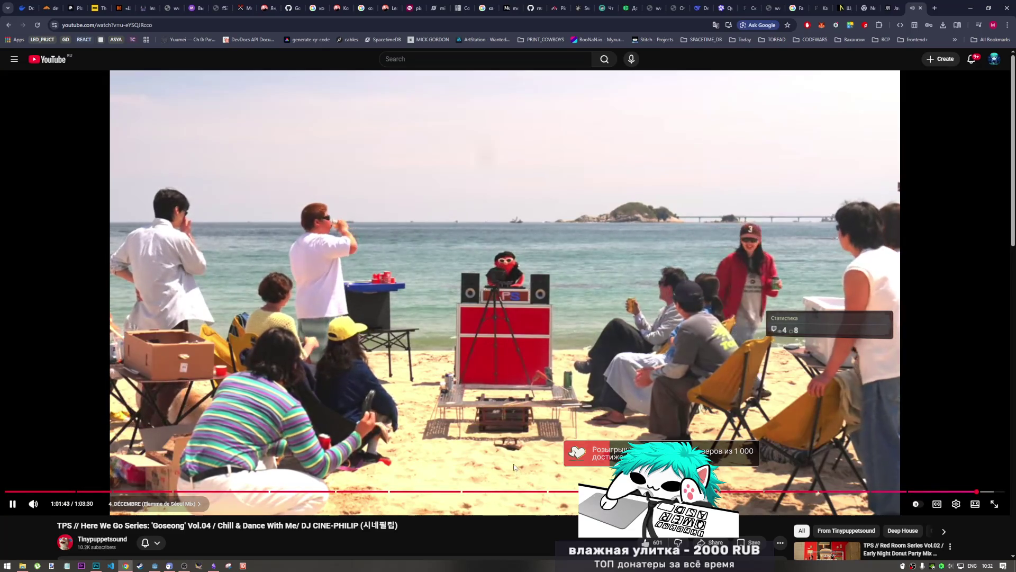
pyautogui.click(529, 362)
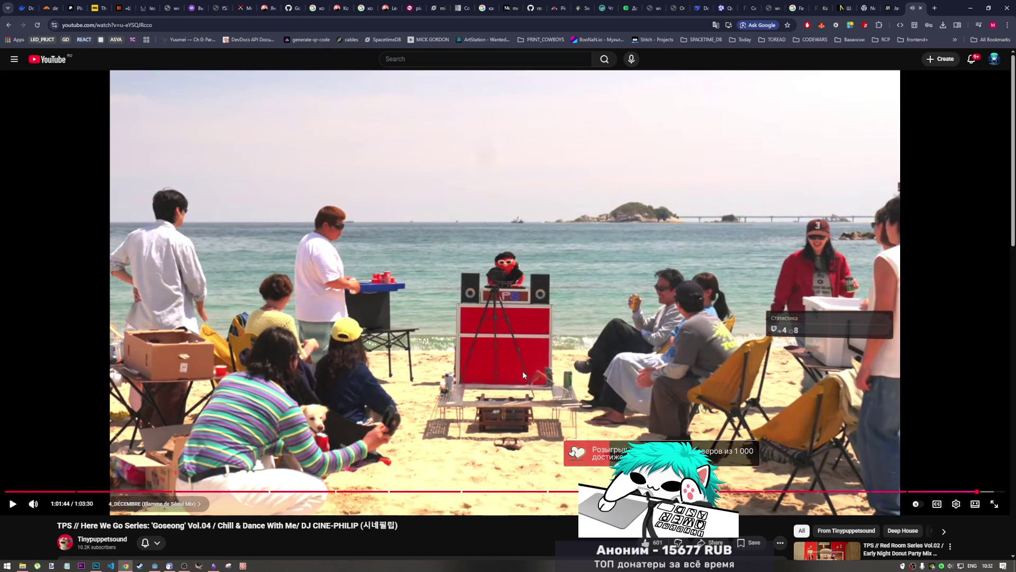
pyautogui.click(864, 25)
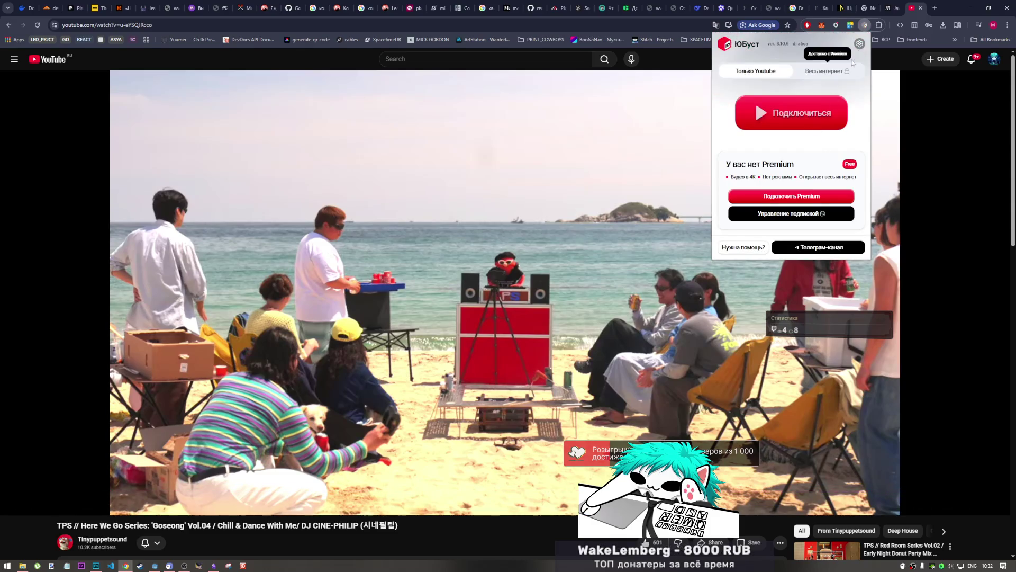
pyautogui.click(864, 25)
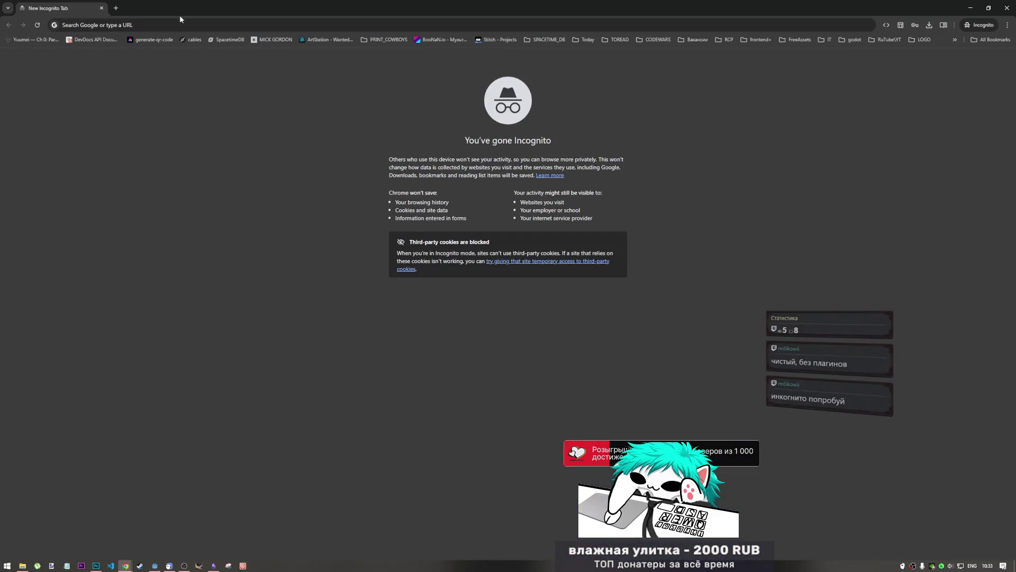
# - Paste the play.gameforge.su address into the Incognito window's address bar
pyautogui.click(180, 19)
pyautogui.write('https://play.gameforge.su/')
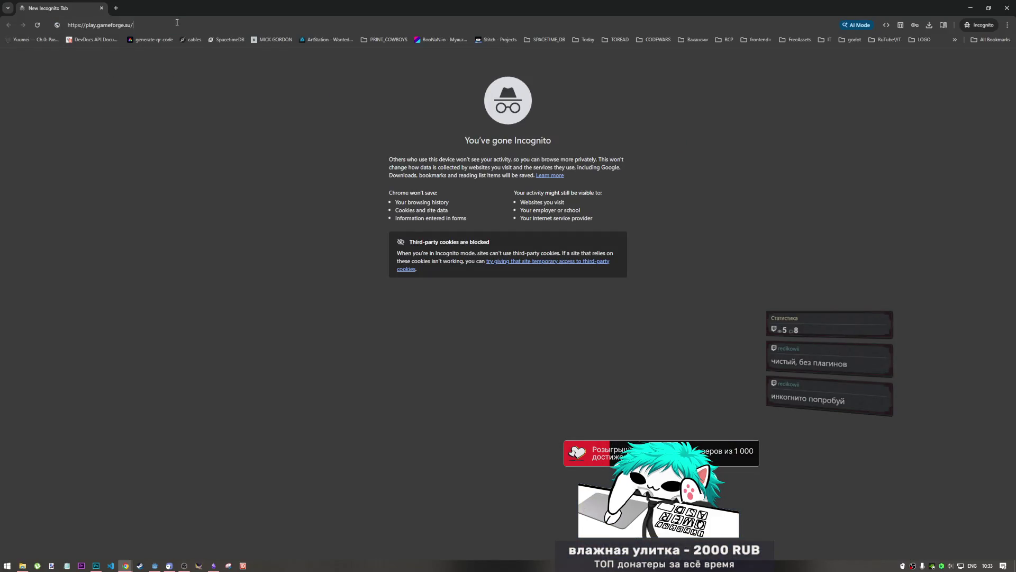
# - Load the GameForge page, fill in a saved player name, and try connecting
pyautogui.press('Return')
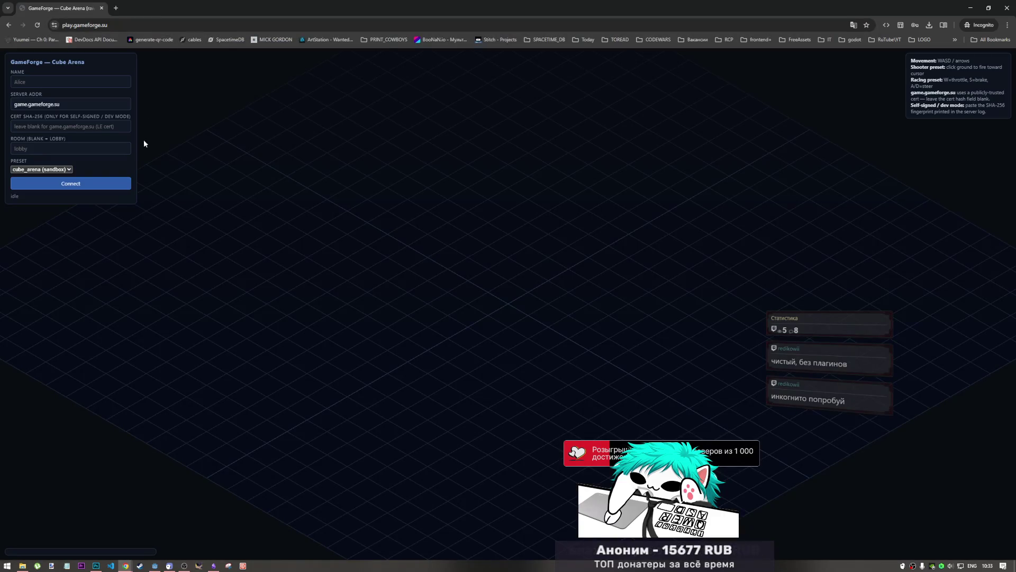
pyautogui.click(51, 78)
pyautogui.click(61, 97)
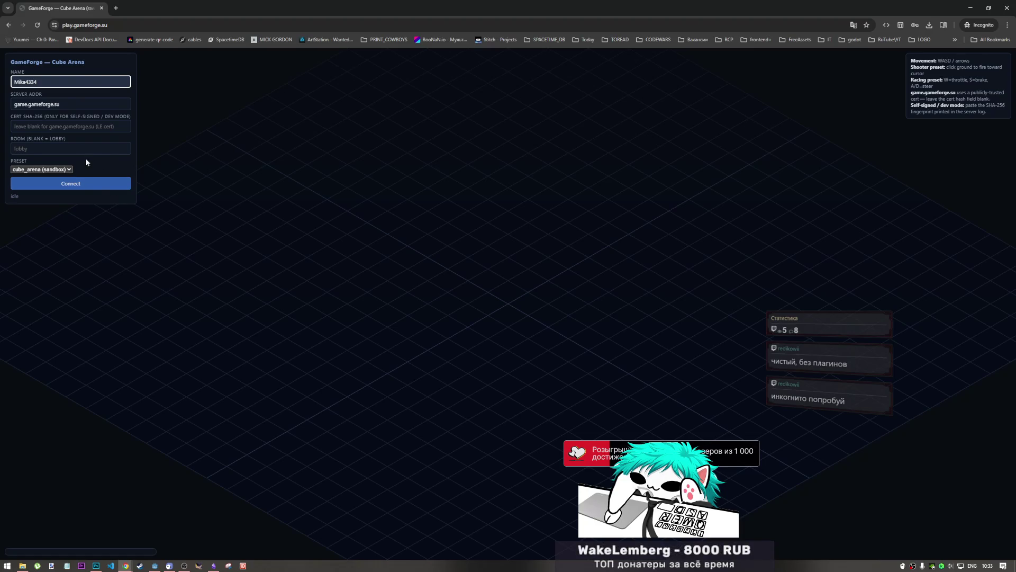
pyautogui.click(109, 185)
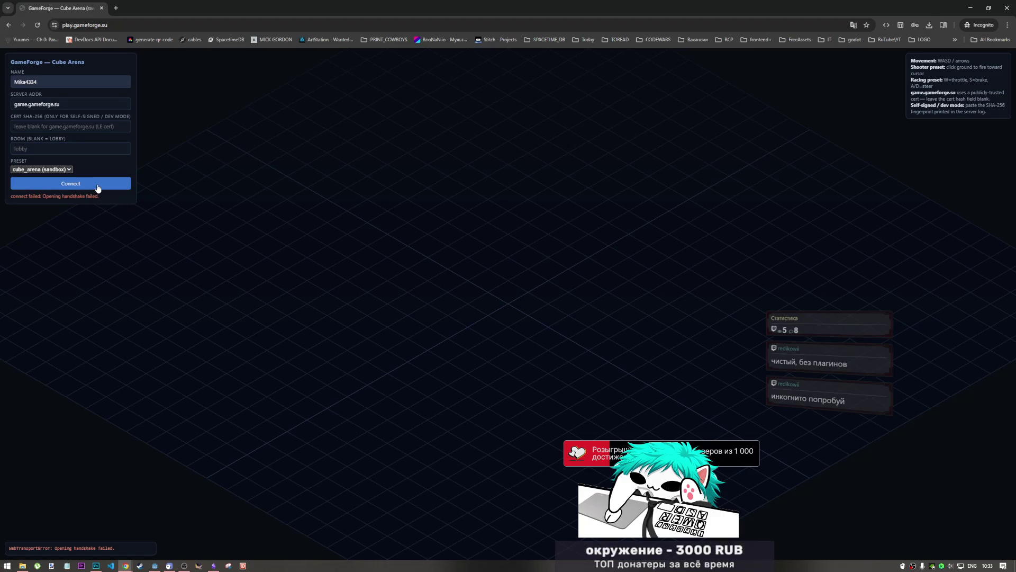
# - Switch the preset to shooter (PvP) and try connecting again
pyautogui.click(102, 25)
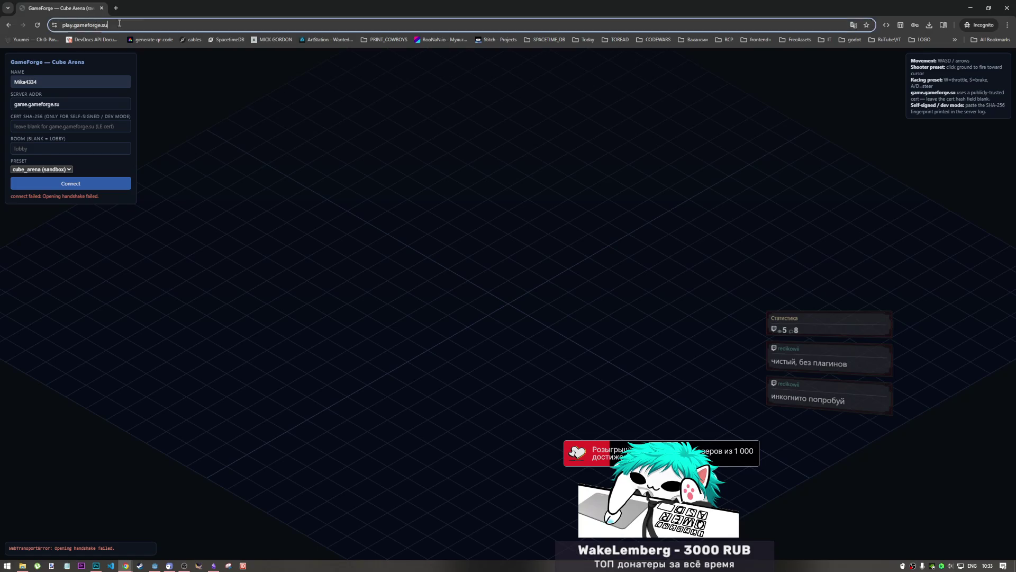
pyautogui.click(59, 170)
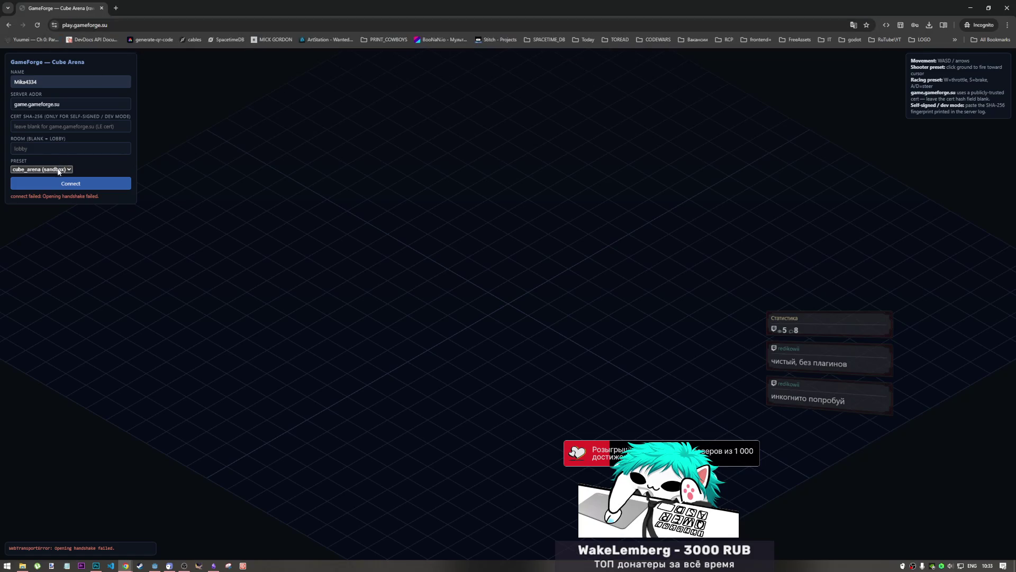
pyautogui.click(58, 170)
pyautogui.click(55, 189)
pyautogui.click(71, 186)
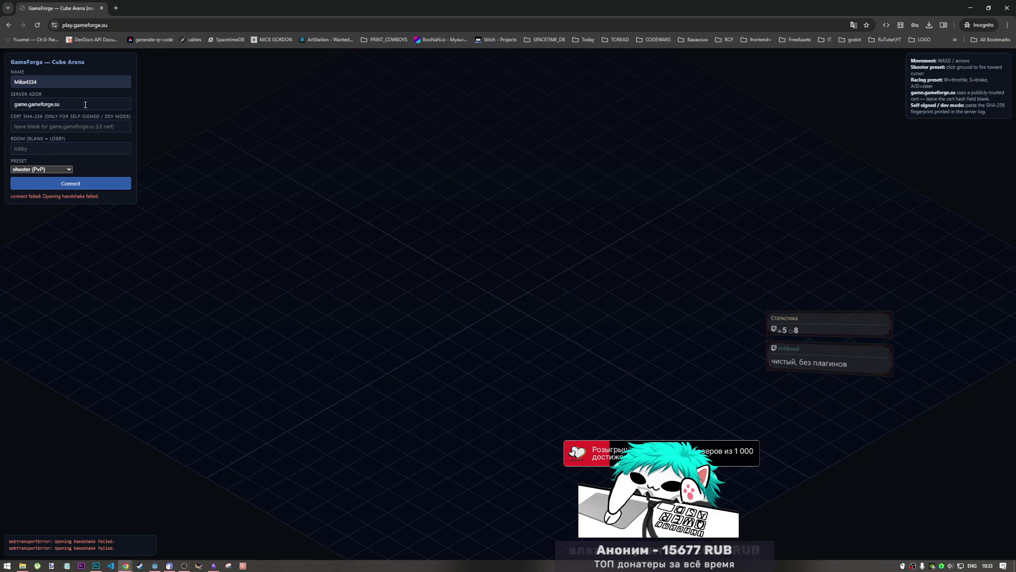
# - Select the game.gameforge.su server address text and recheck the player name field
pyautogui.moveTo(79, 104); pyautogui.dragTo(3, 109)
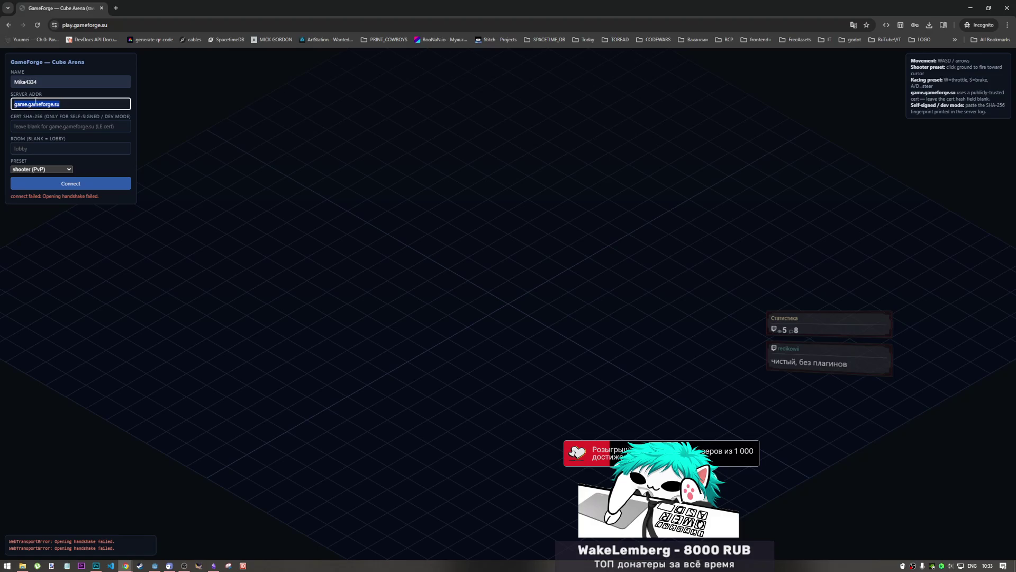
pyautogui.click(61, 104)
pyautogui.moveTo(61, 105); pyautogui.dragTo(2, 104)
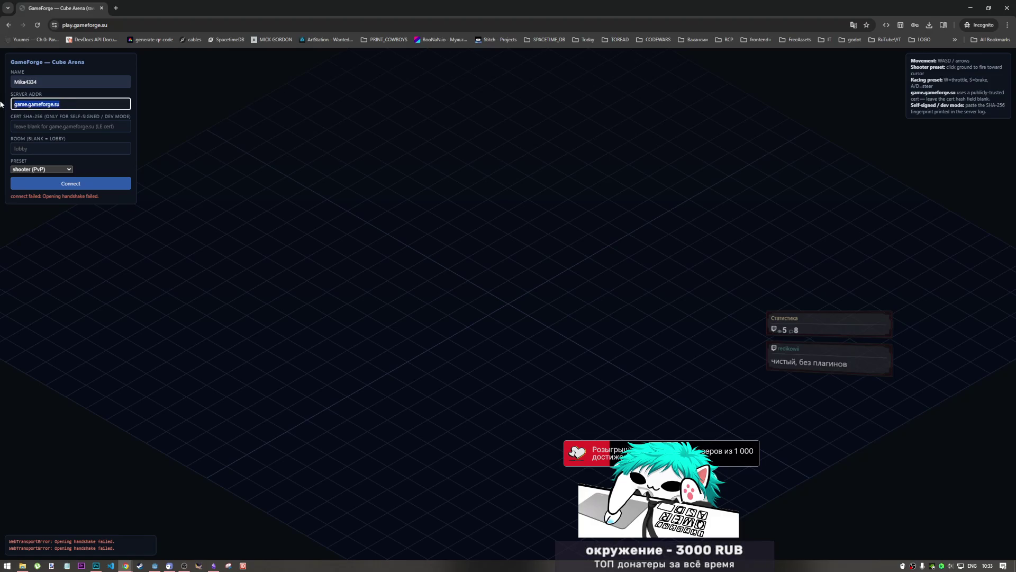
pyautogui.click(44, 83)
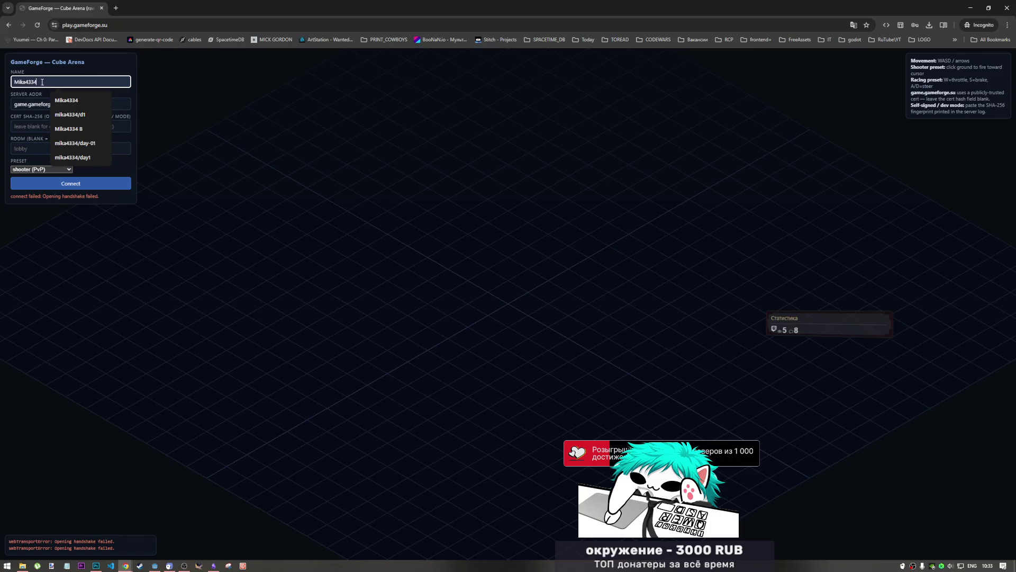
pyautogui.click(24, 103)
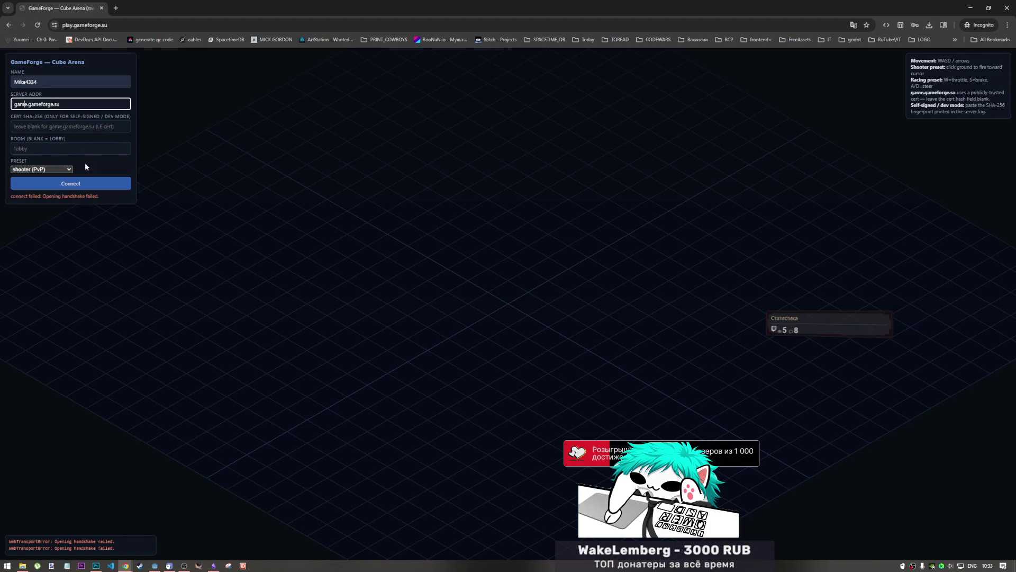
# - Switch the preset to racing (laps), then back to cube_arena (sandbox), and inspect the page address
pyautogui.click(59, 169)
pyautogui.click(62, 197)
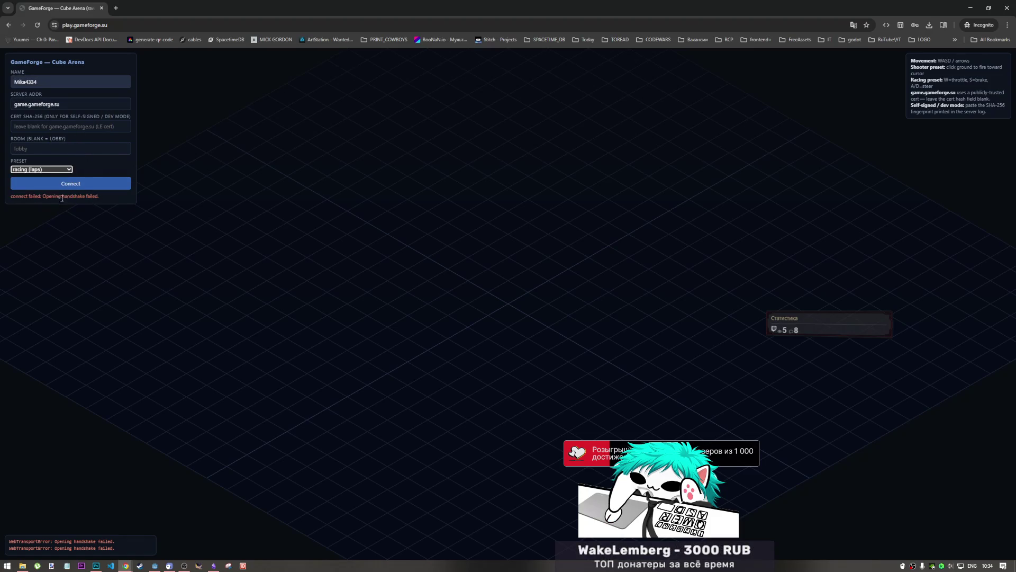
pyautogui.click(93, 188)
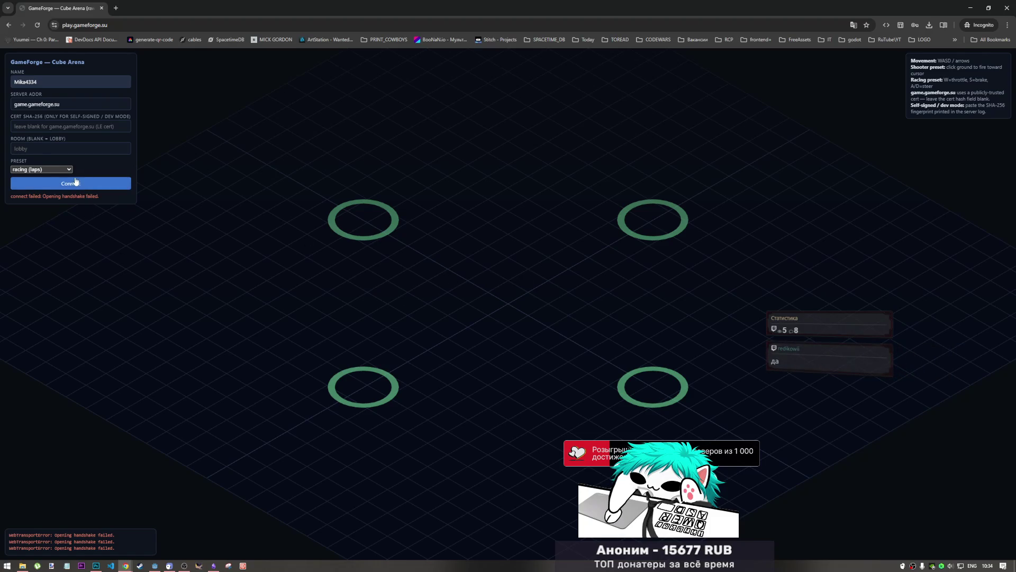
pyautogui.click(60, 170)
pyautogui.click(60, 179)
pyautogui.click(62, 185)
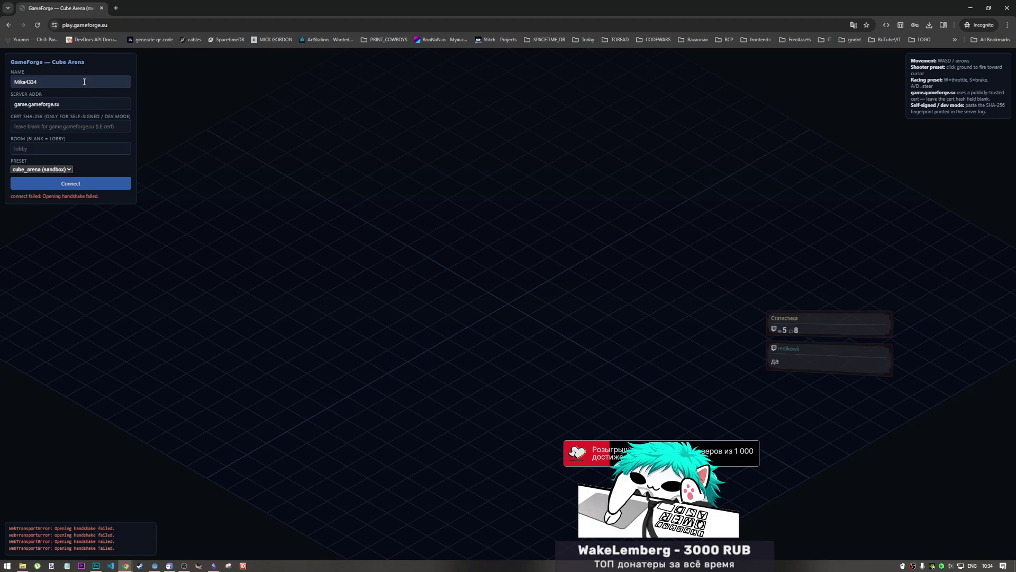
pyautogui.click(121, 27)
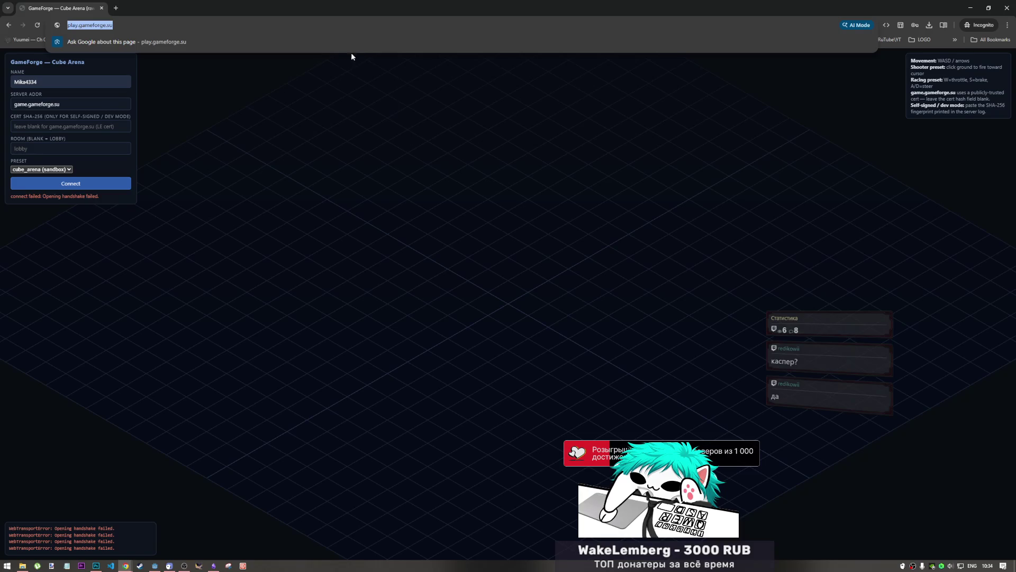
pyautogui.click(170, 22)
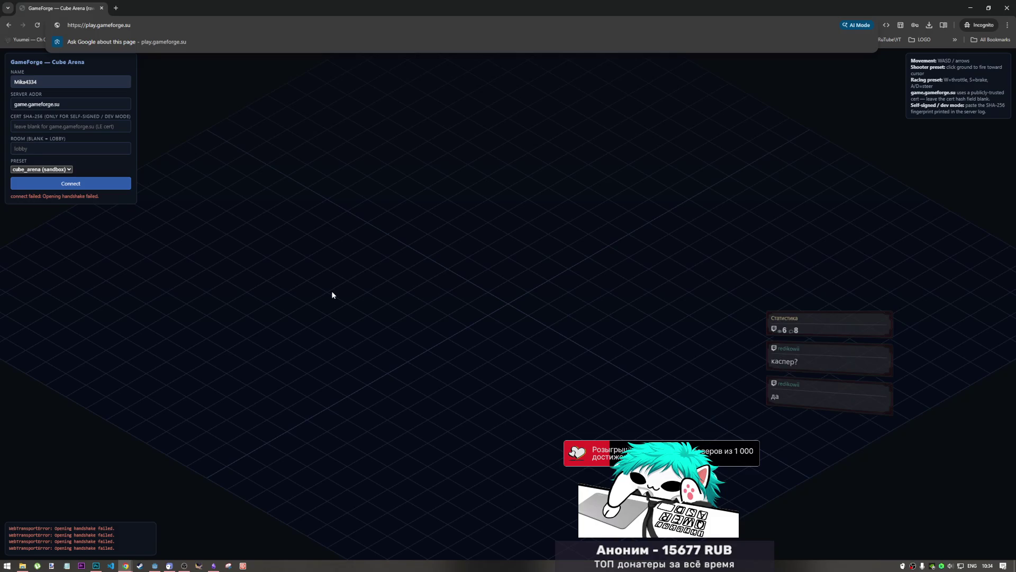
# - Search Start for 'адап' and open the network status settings page
pyautogui.rightClick(6, 564)
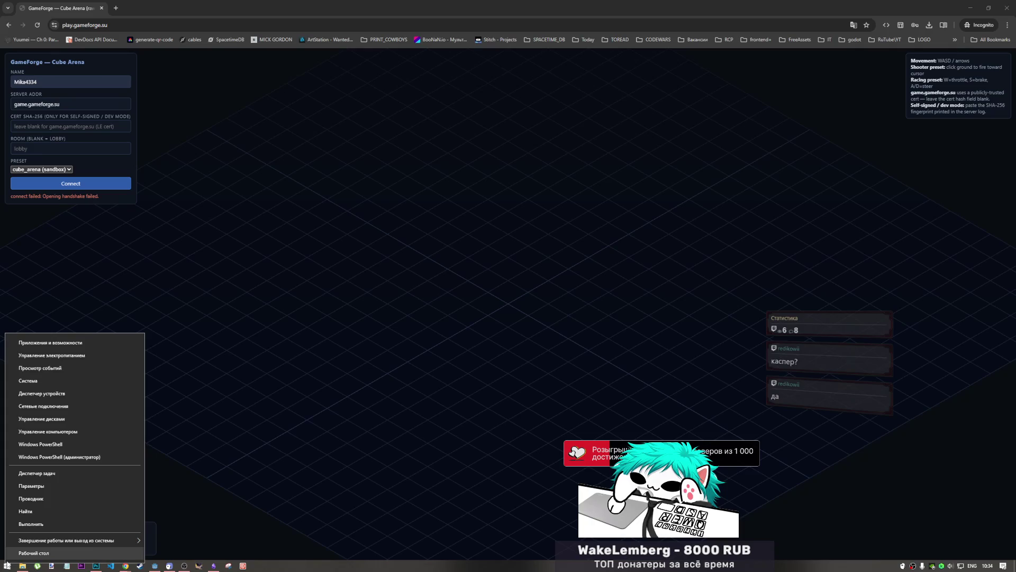
pyautogui.click(6, 564)
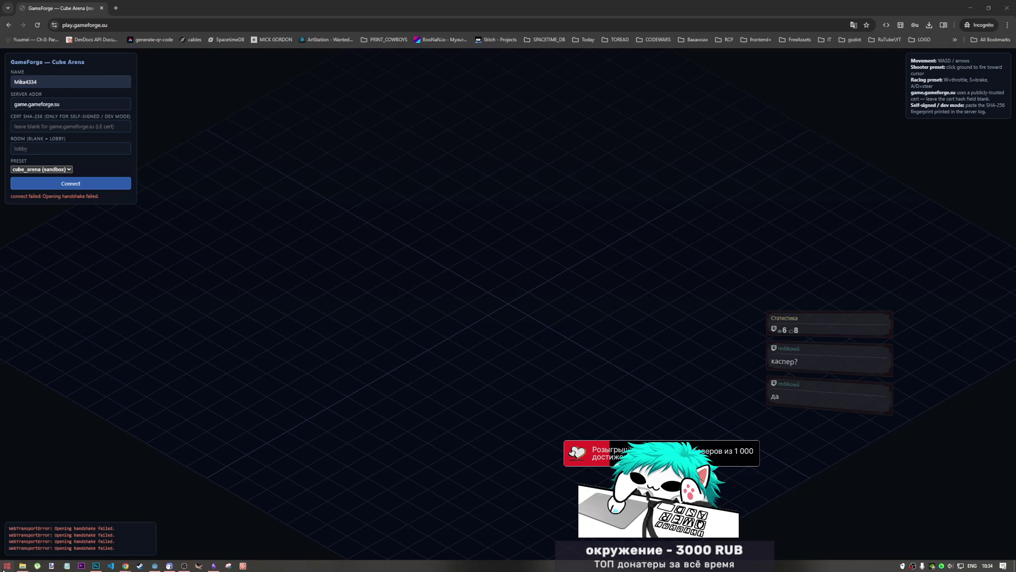
pyautogui.click(7, 564)
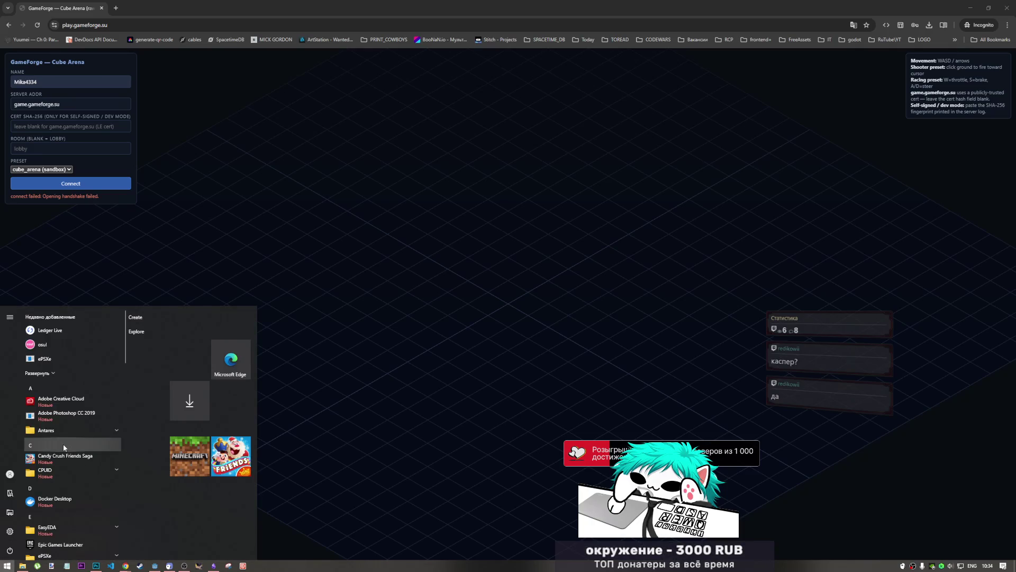
pyautogui.write('c')
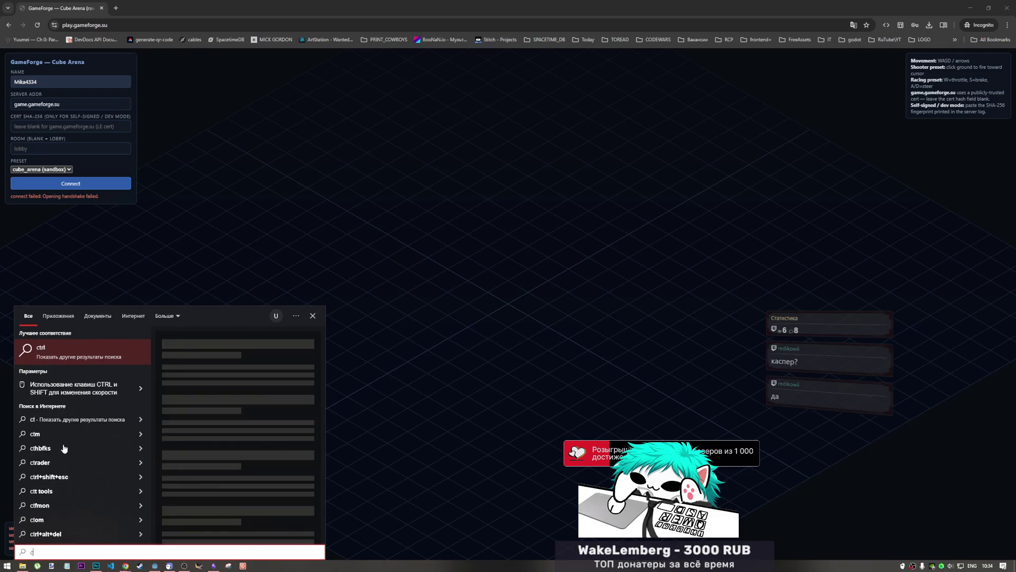
pyautogui.write('еть')
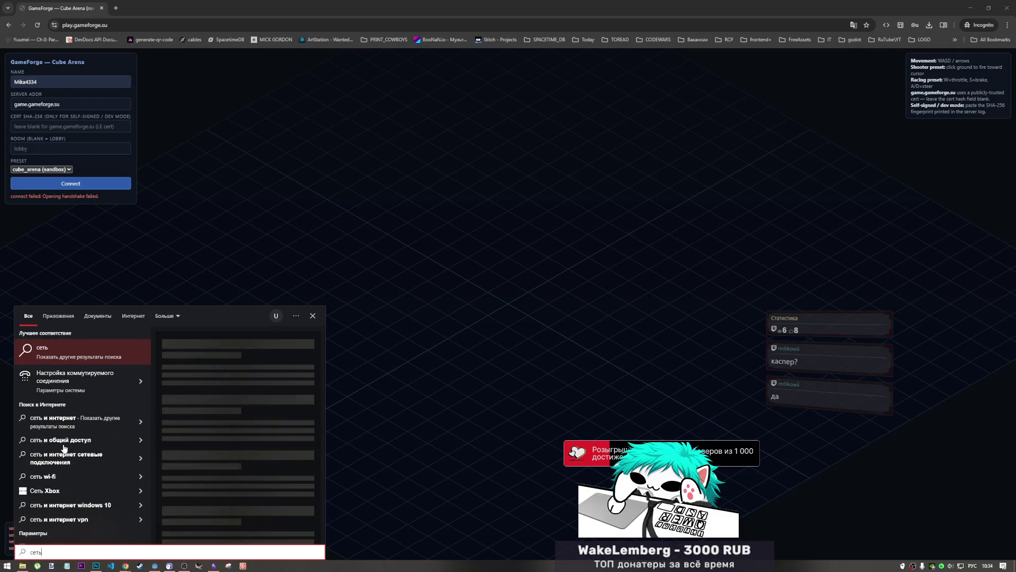
pyautogui.press('BackSpace')
pyautogui.press('BackSpace')
pyautogui.press('BackSpace')
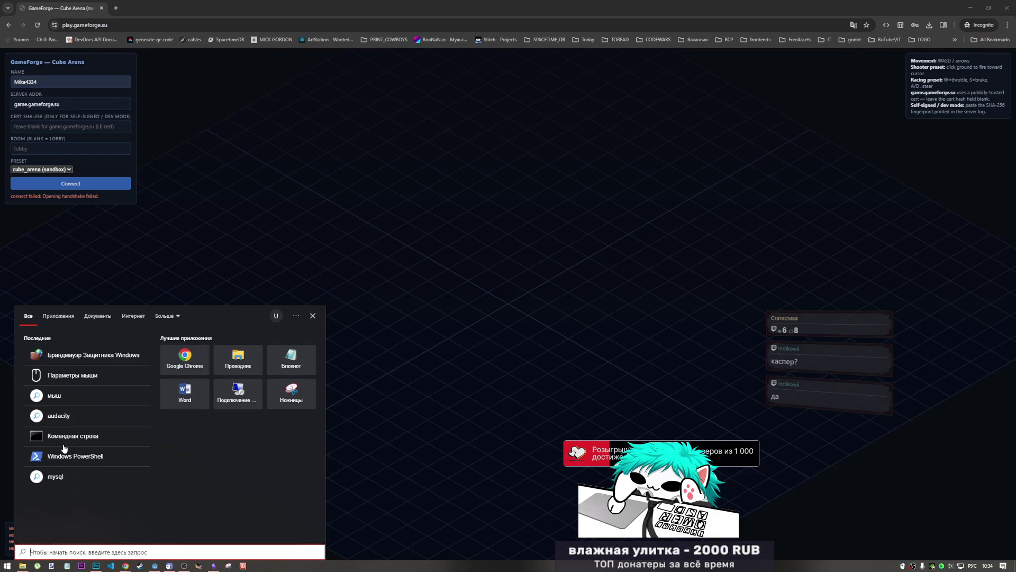
pyautogui.write('адам')
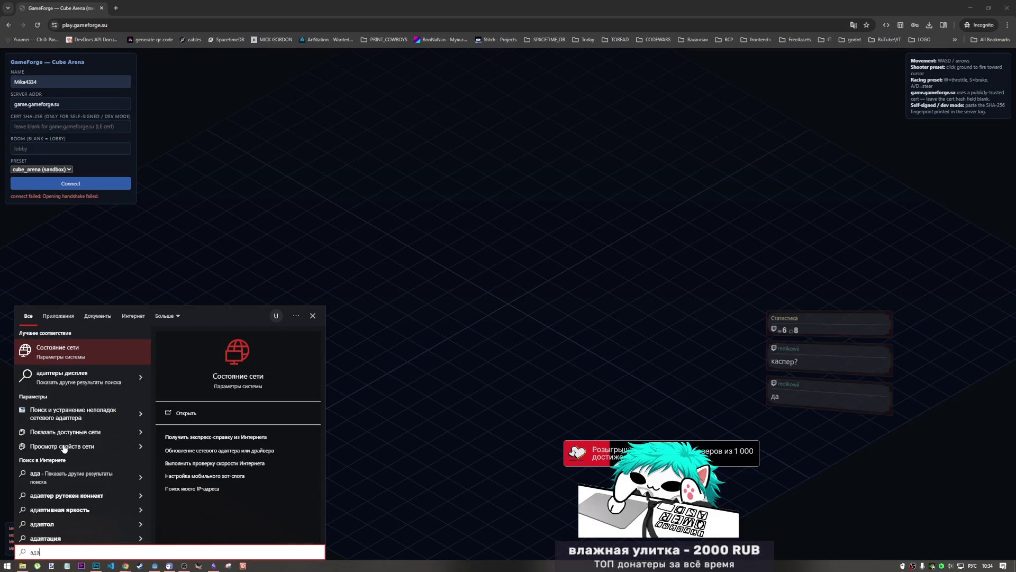
pyautogui.press('BackSpace')
pyautogui.write('п')
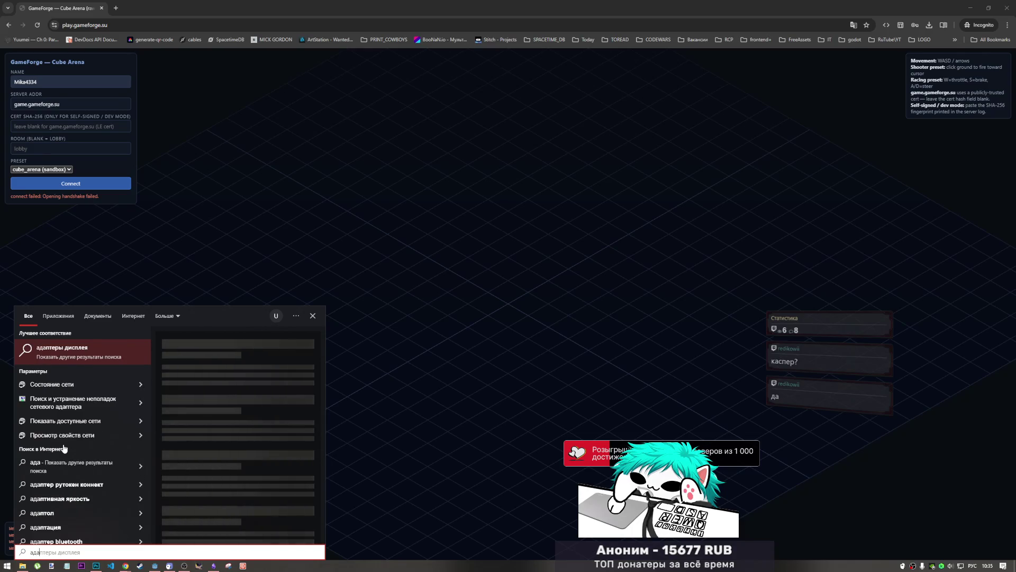
pyautogui.click(118, 350)
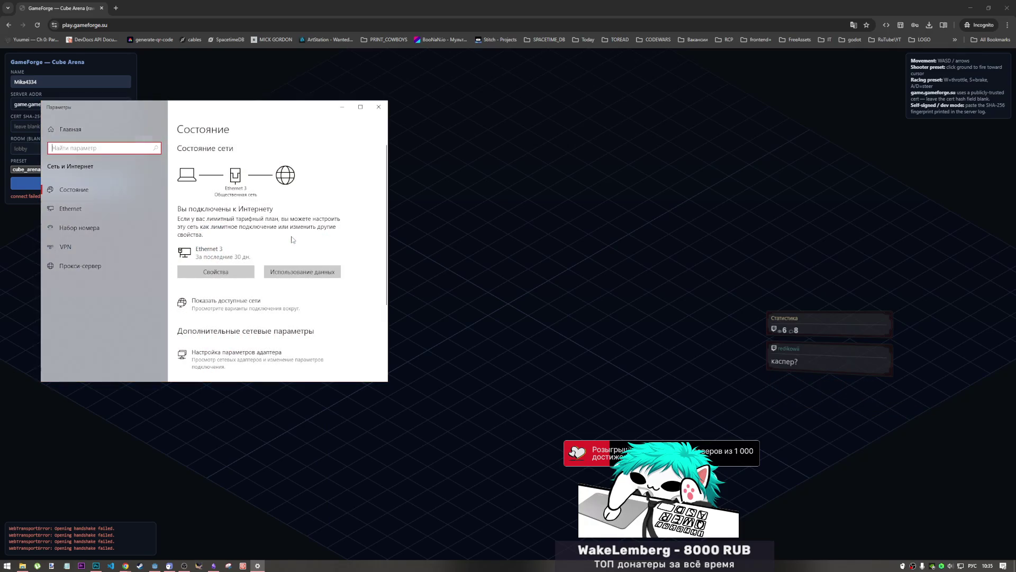
# - Inspect the Ethernet 3 and Ethernet 4 adapters in Network Connections, then close both windows
pyautogui.scroll(-3, 248, 309)
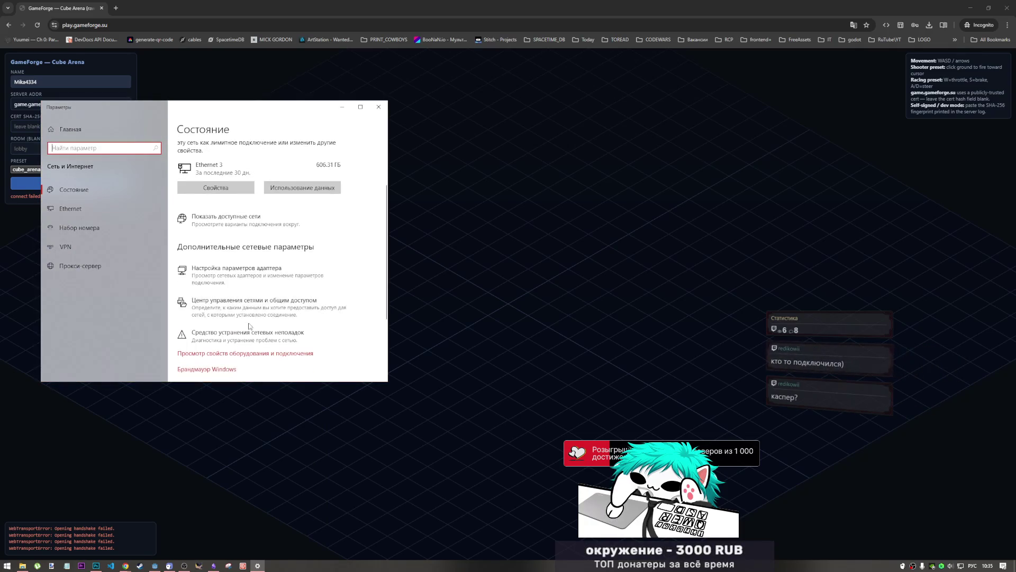
pyautogui.click(278, 274)
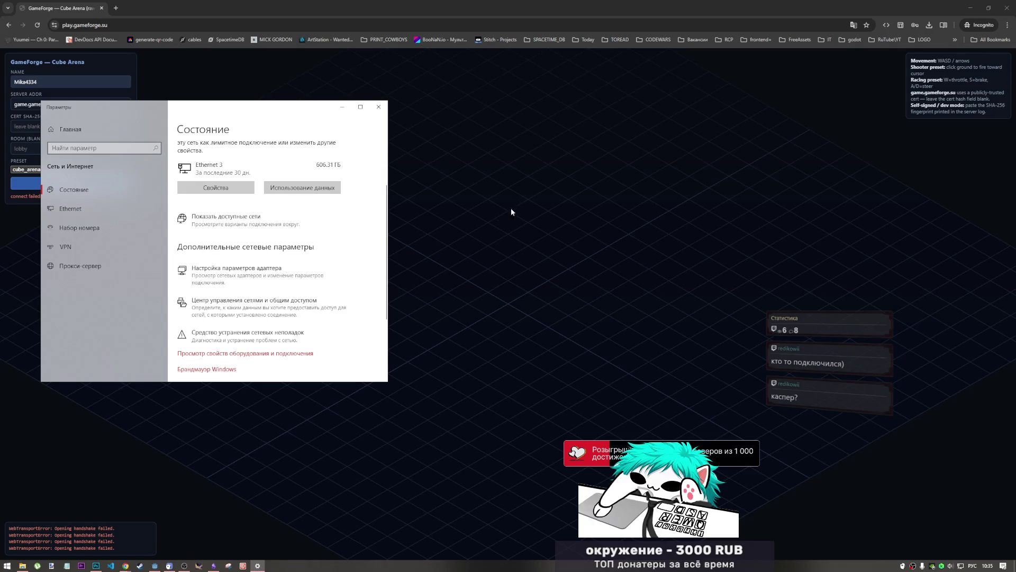
pyautogui.click(675, 104)
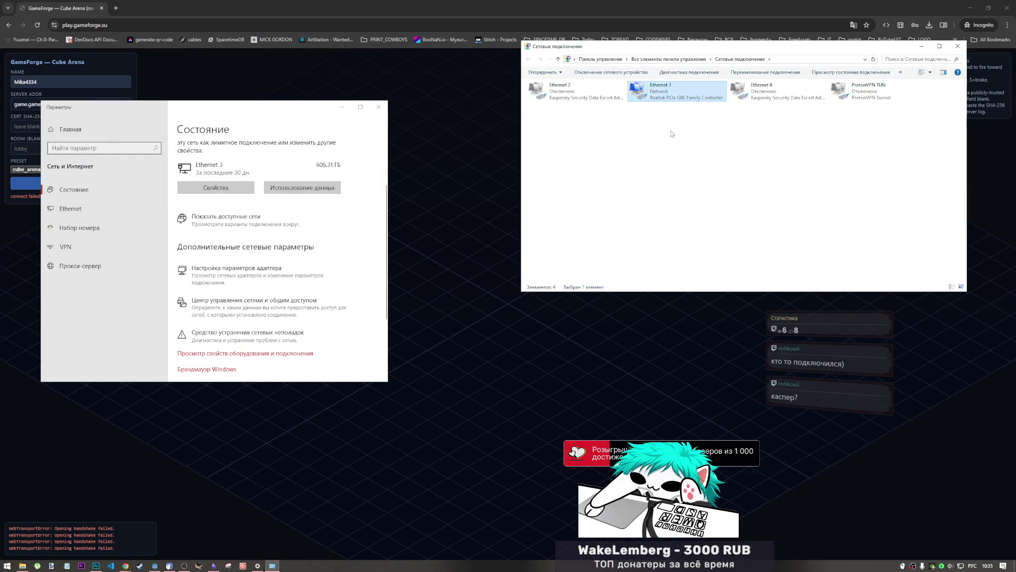
pyautogui.moveTo(673, 139)
pyautogui.mouseDown()
pyautogui.moveTo(655, 85)
pyautogui.moveTo(655, 99)
pyautogui.mouseUp()
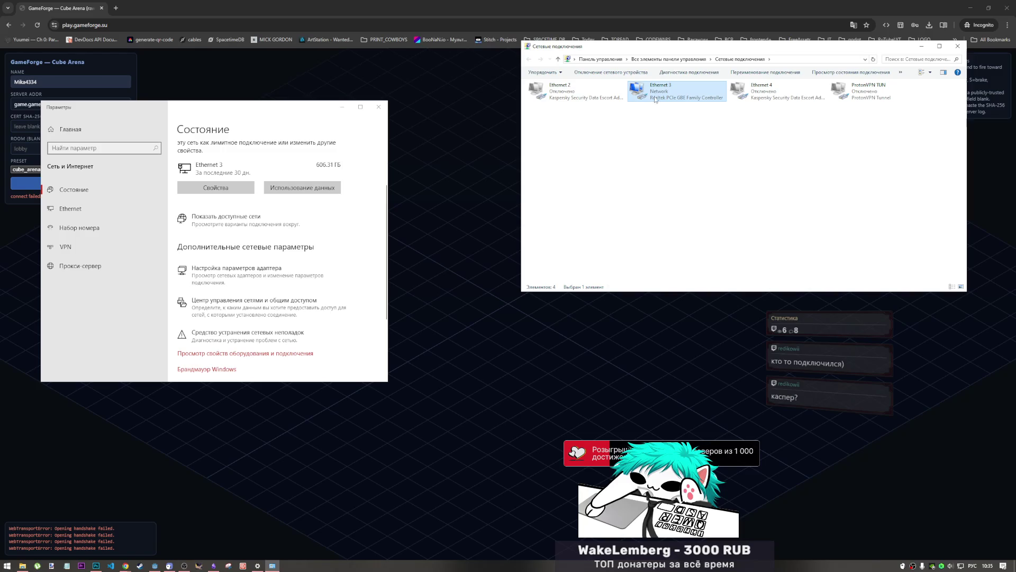
pyautogui.click(590, 88)
pyautogui.click(777, 94)
pyautogui.click(721, 129)
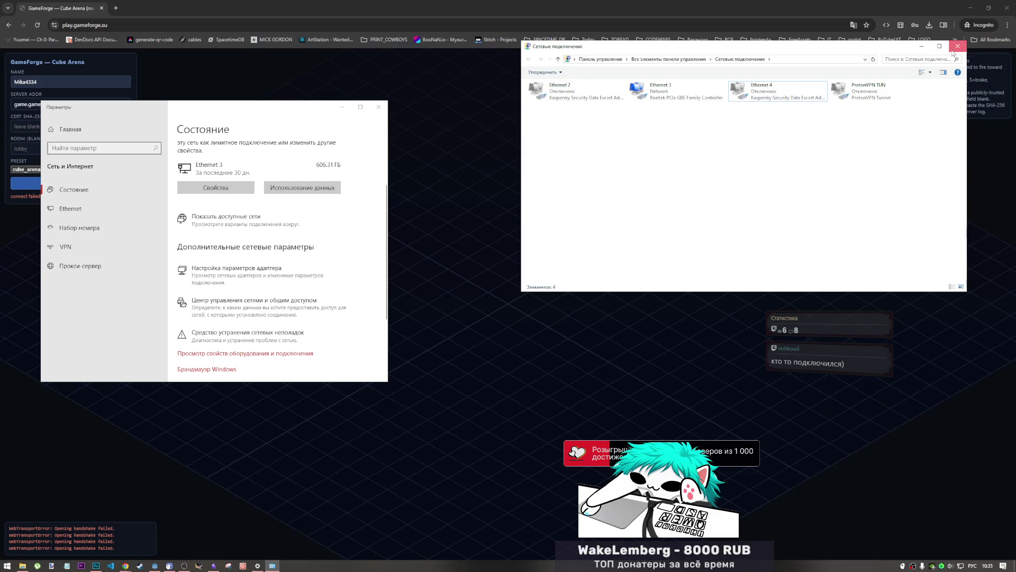
pyautogui.click(956, 48)
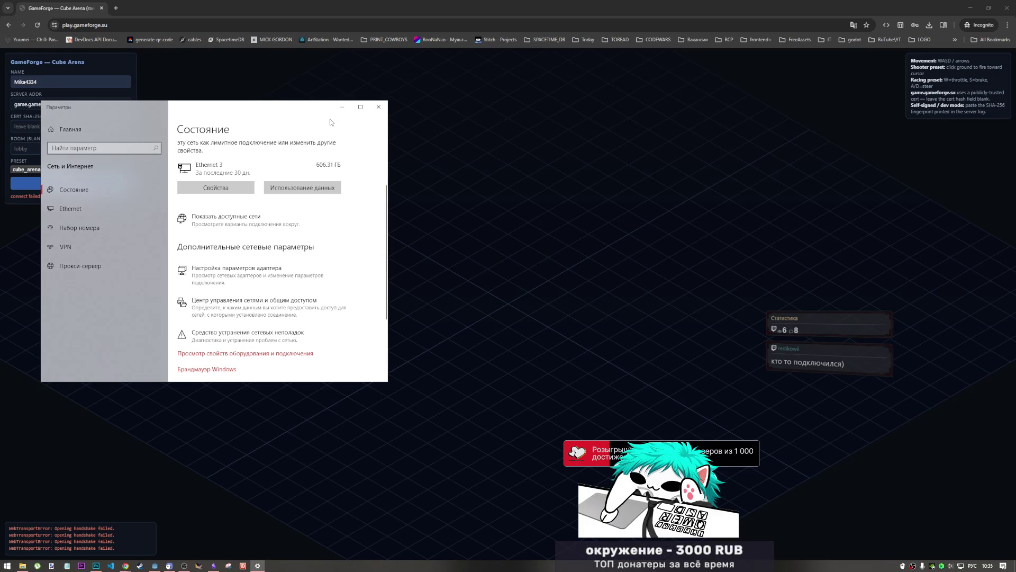
pyautogui.click(378, 107)
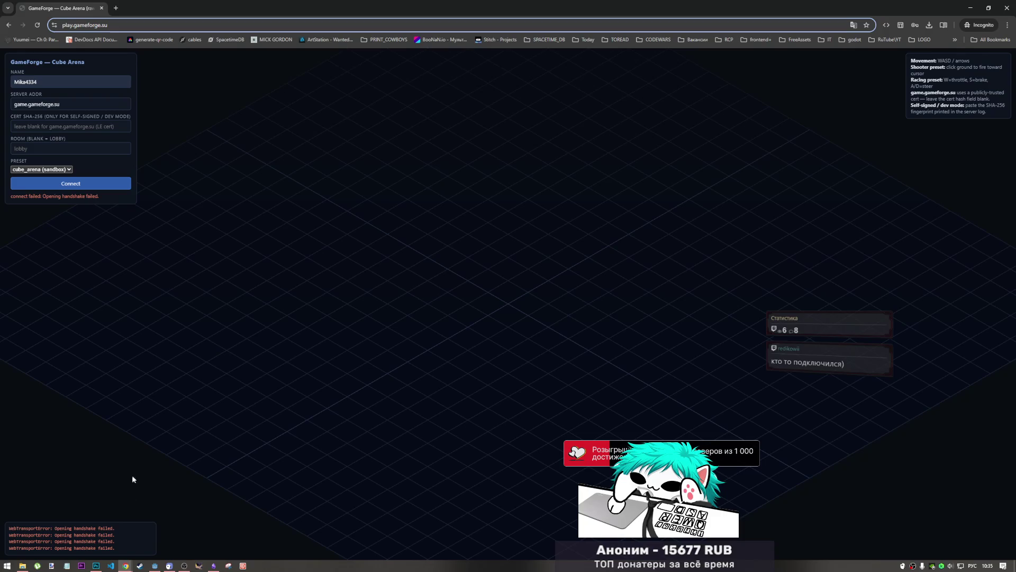
# - Return to the GameForge Cube Arena page and select its address
pyautogui.moveTo(96, 564)
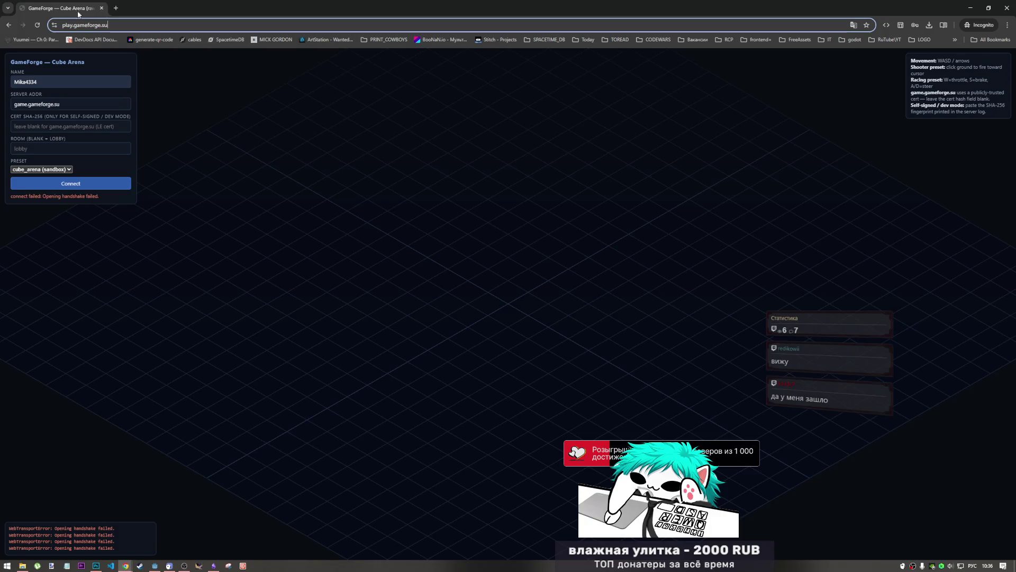
pyautogui.click(124, 24)
# - Reload the GameForge page, retry connecting, and select the 'Opening handshake failed' error text
pyautogui.press('Return')
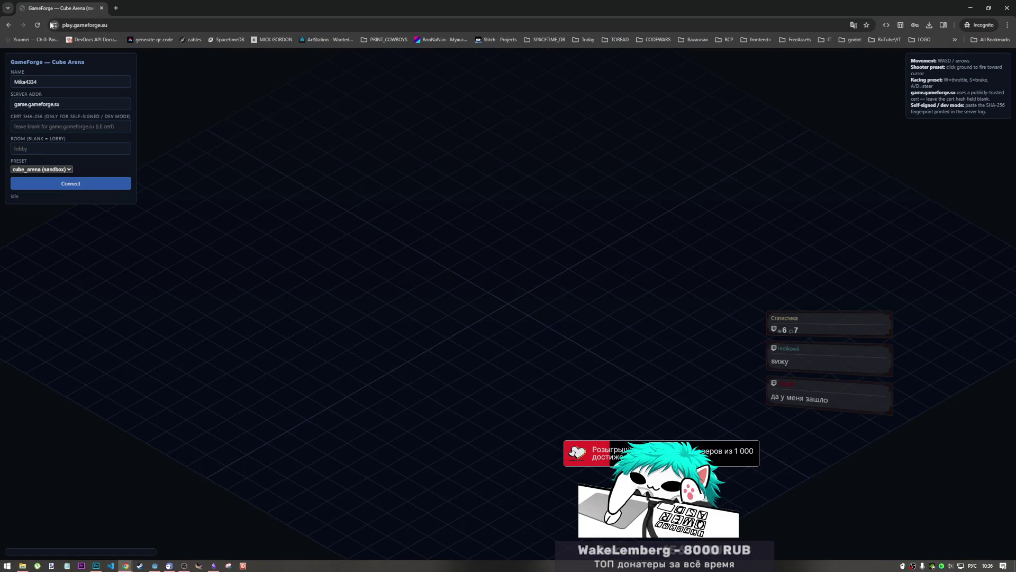
pyautogui.press('F5')
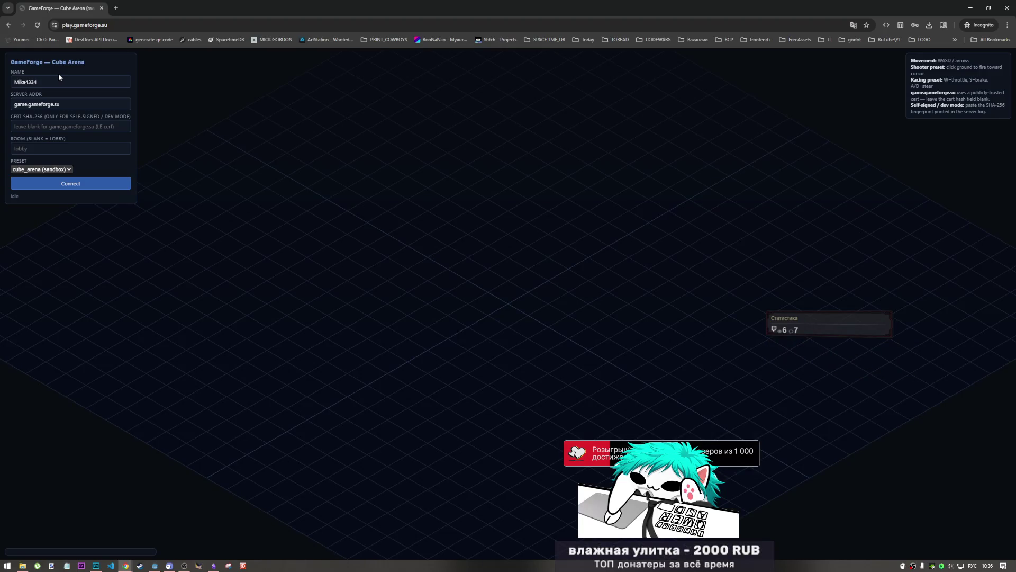
pyautogui.click(83, 186)
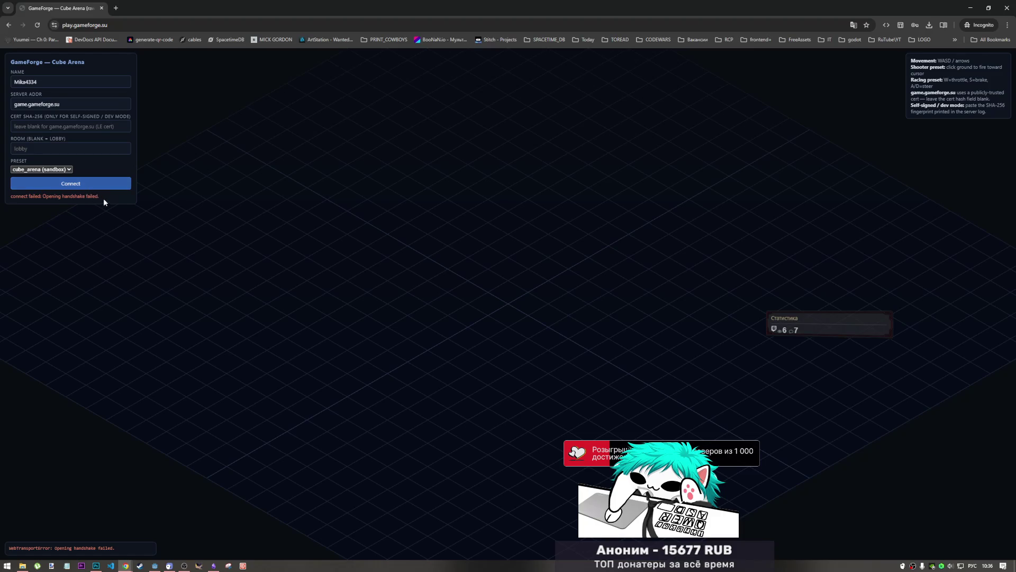
pyautogui.moveTo(102, 197); pyautogui.dragTo(8, 195)
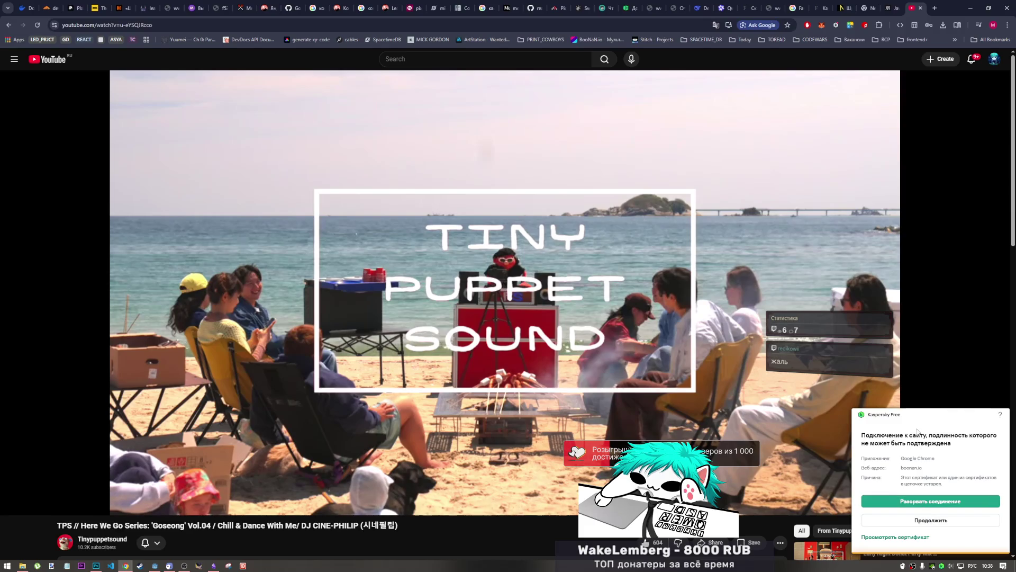
# - Dismiss the certificate warning, go to the YouTube home page and scroll the feed
pyautogui.click(930, 519)
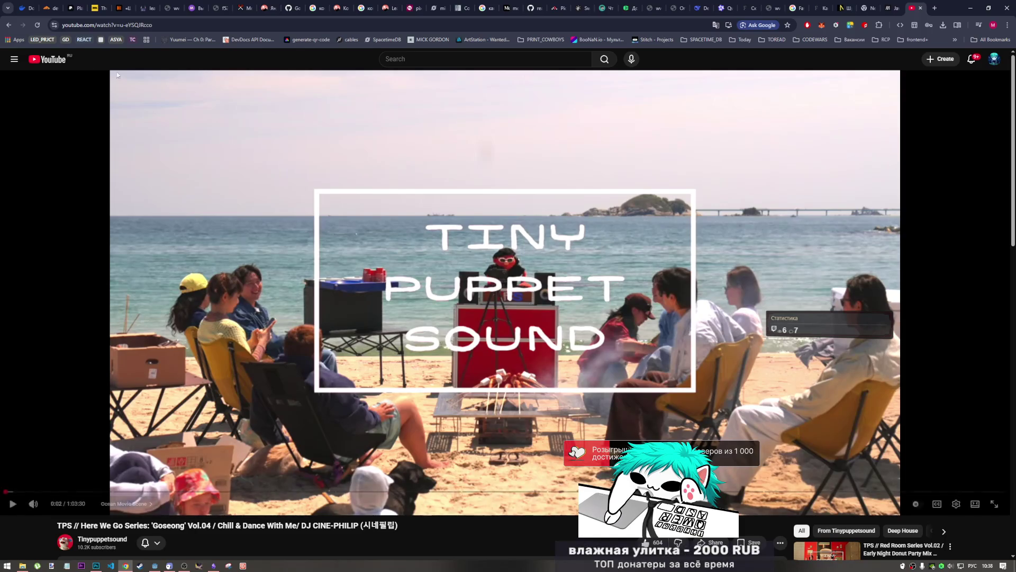
pyautogui.click(34, 59)
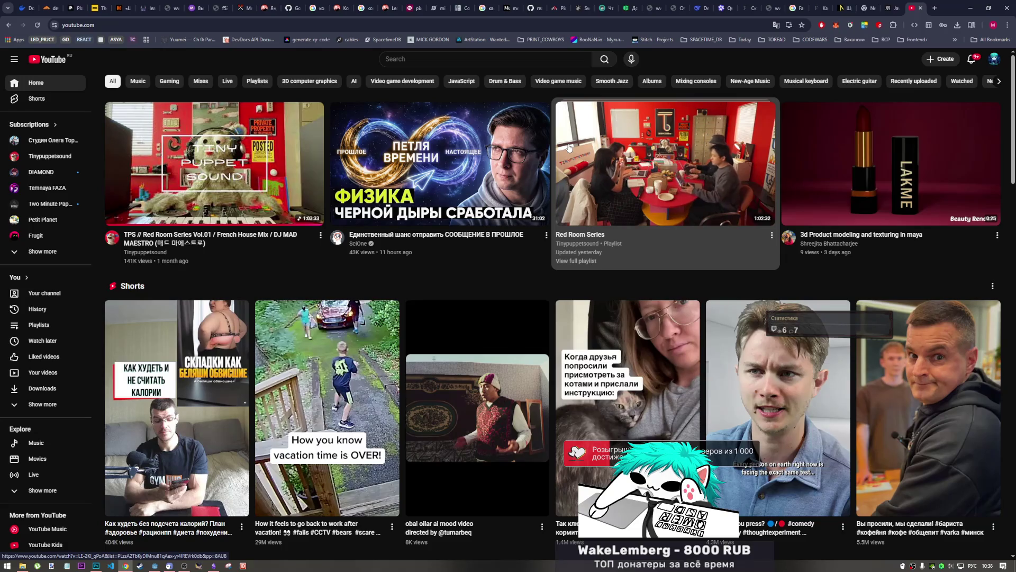
pyautogui.scroll(-2, 489, 354)
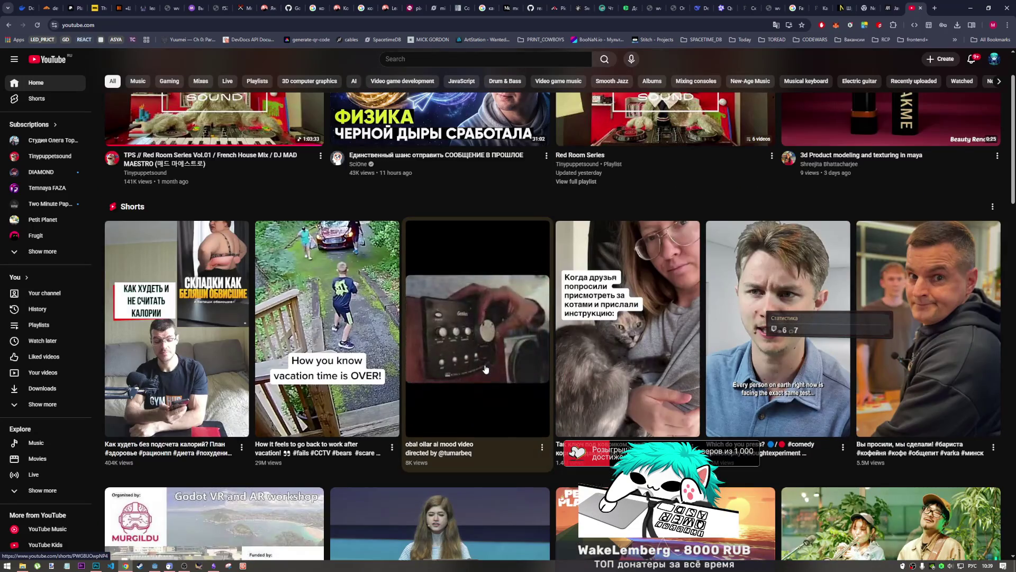
pyautogui.scroll(-1, 483, 360)
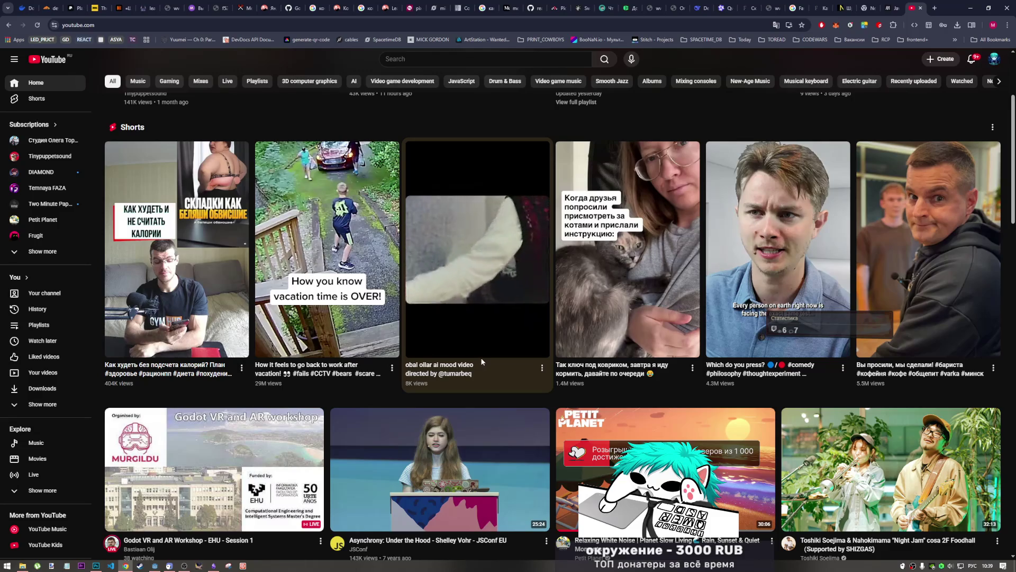
pyautogui.scroll(-1, 484, 363)
pyautogui.scroll(-1, 485, 363)
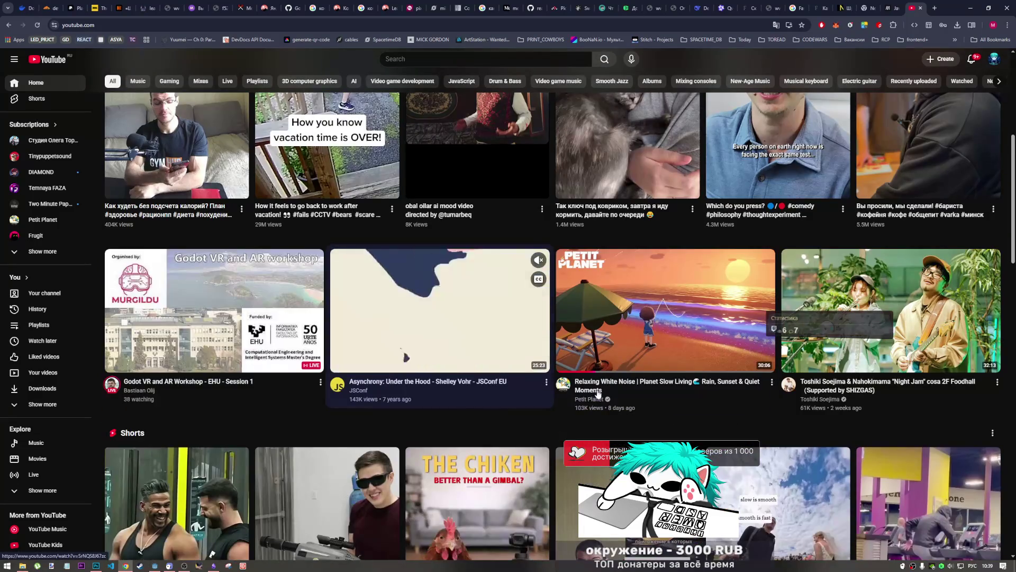
pyautogui.scroll(-3, 511, 413)
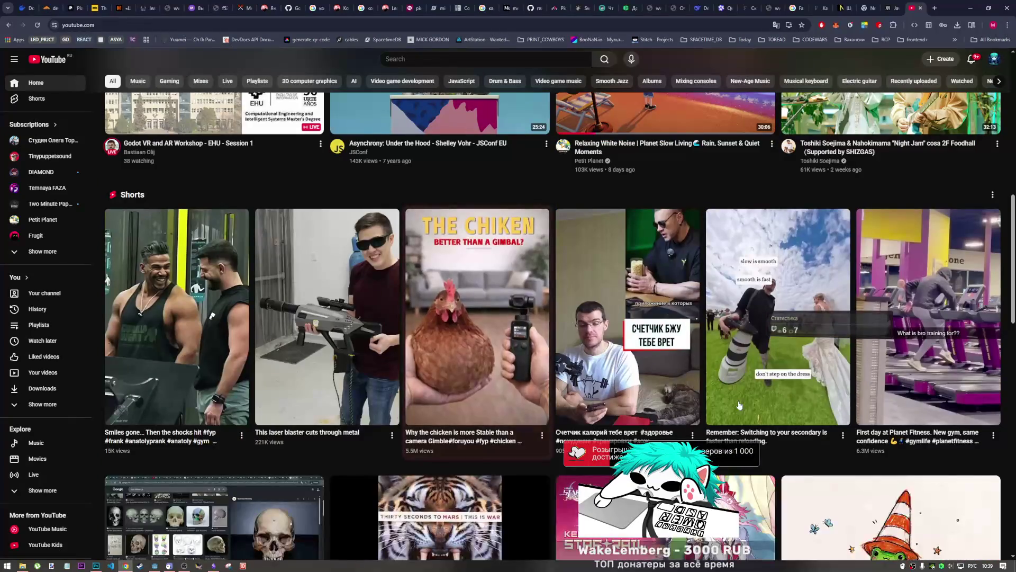
pyautogui.scroll(-4, 507, 409)
pyautogui.scroll(-4, 435, 241)
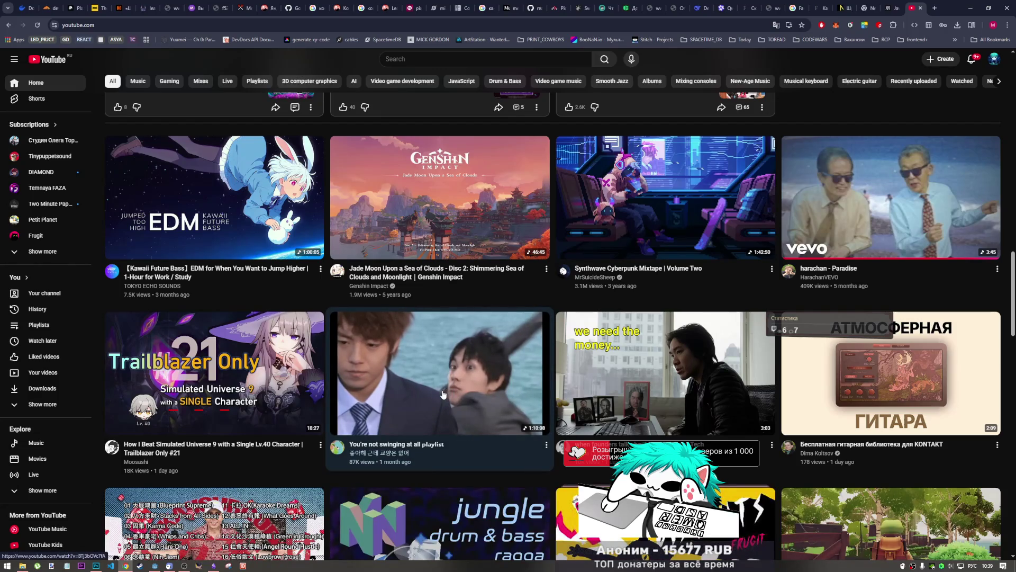
pyautogui.scroll(-12, 426, 406)
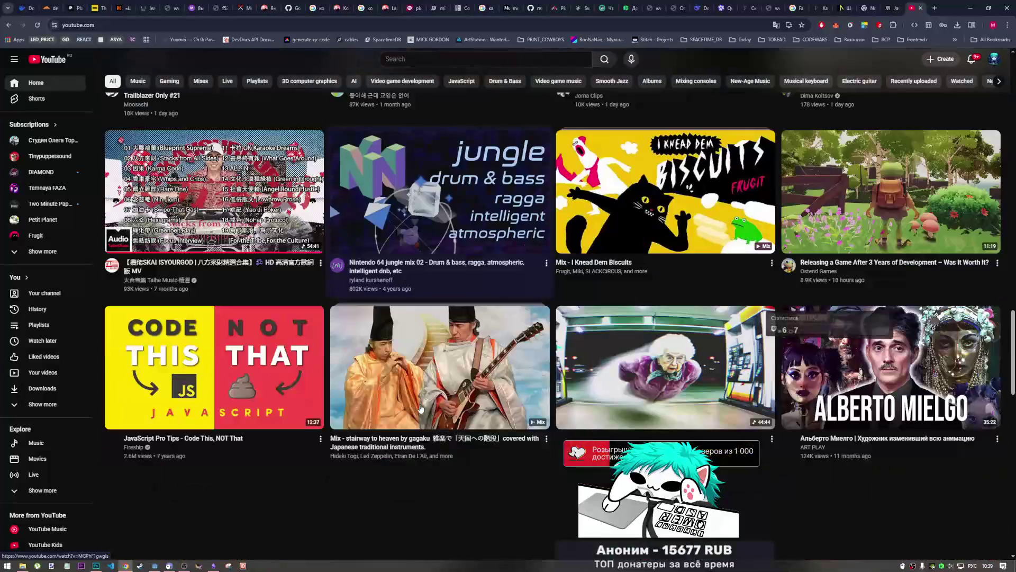
pyautogui.scroll(-7, 420, 408)
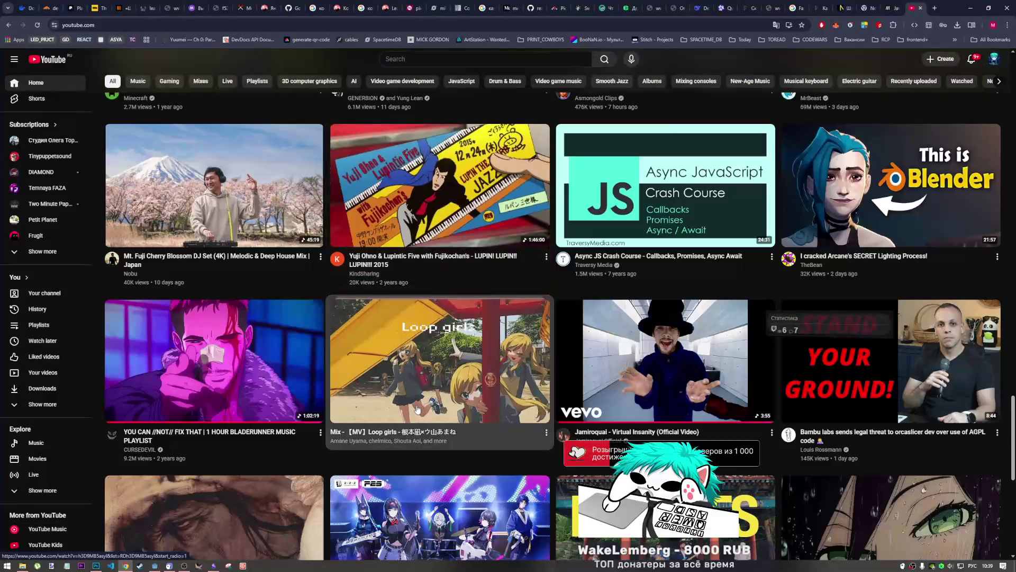
pyautogui.scroll(5, 417, 410)
pyautogui.scroll(2, 417, 410)
pyautogui.scroll(-3, 417, 410)
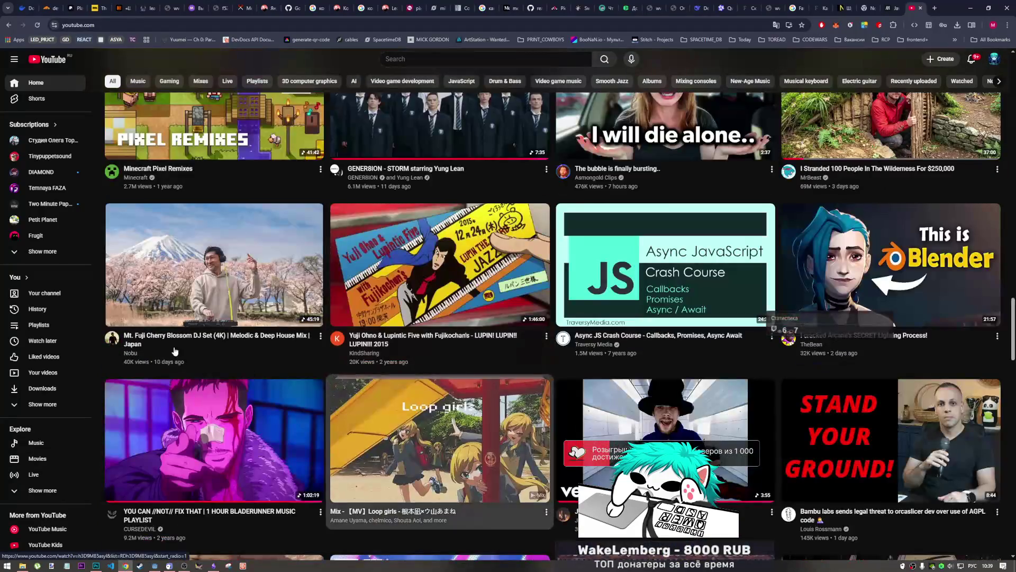
# - Expand the Subscriptions list with 'Show more', then open Task Manager
pyautogui.moveTo(144, 291)
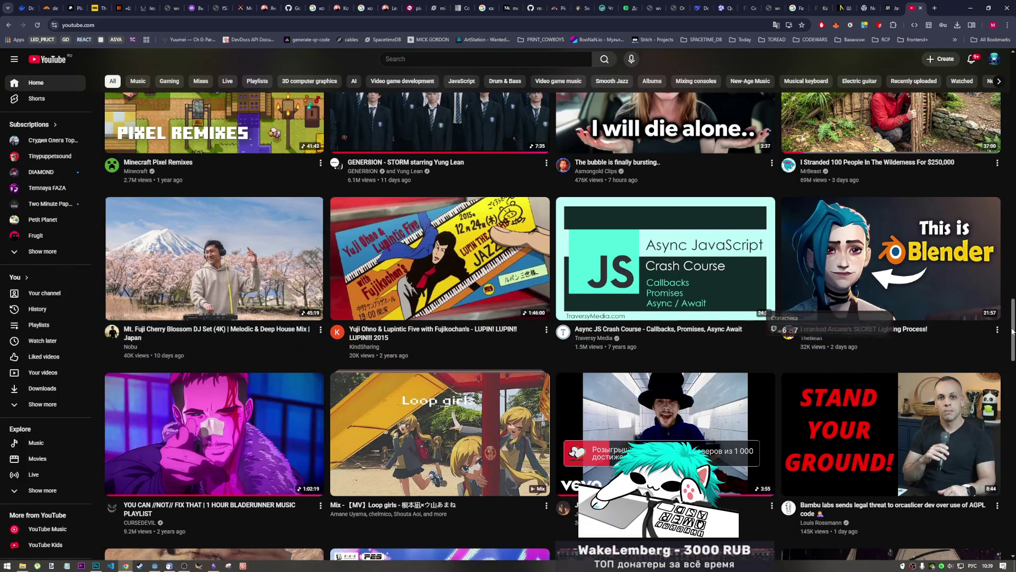
pyautogui.moveTo(1015, 332); pyautogui.dragTo(1015, 354)
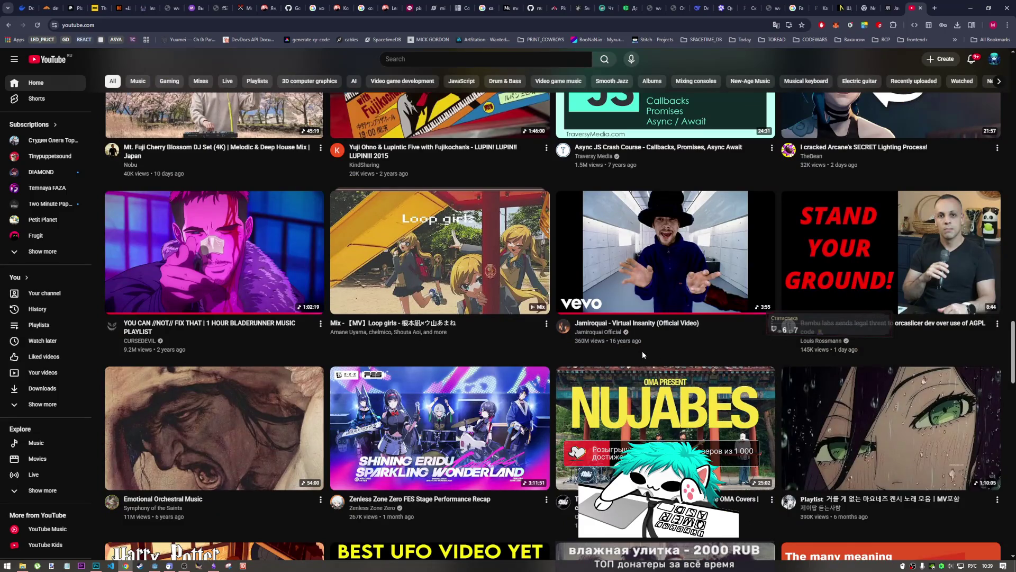
pyautogui.scroll(-2, 427, 389)
pyautogui.scroll(-4, 427, 389)
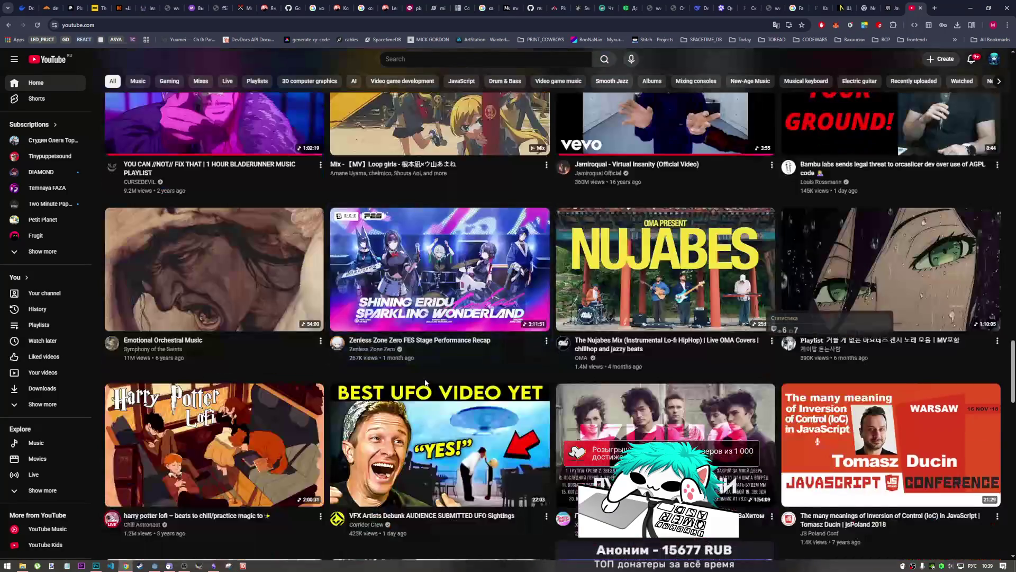
pyautogui.scroll(-3, 408, 377)
pyautogui.moveTo(403, 375)
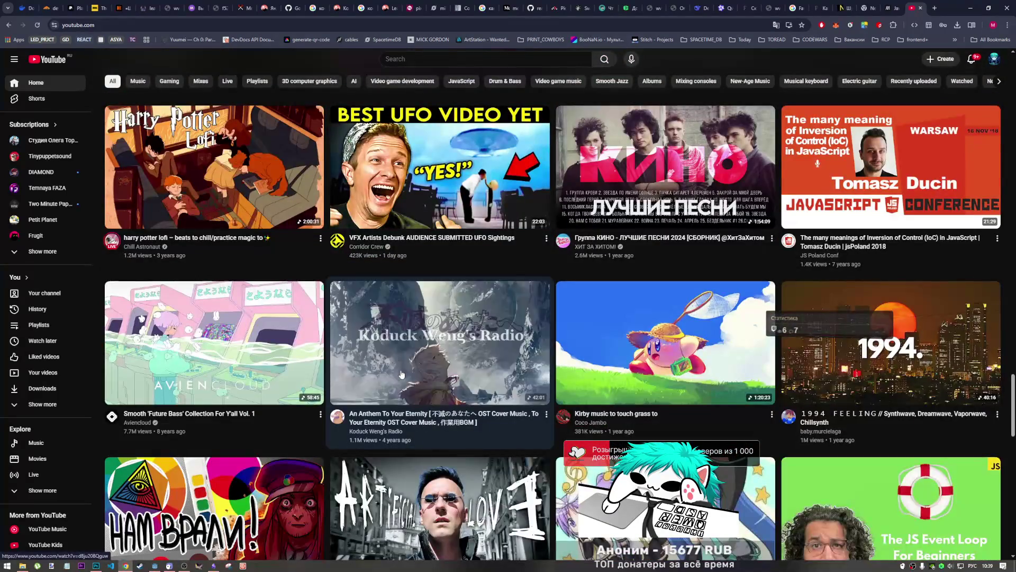
pyautogui.scroll(-3, 397, 374)
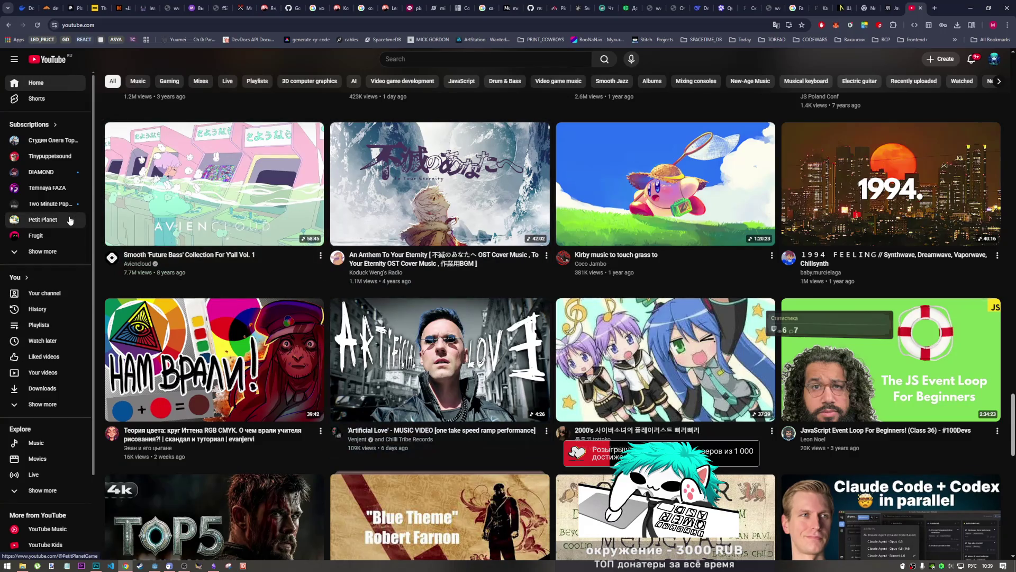
pyautogui.click(60, 255)
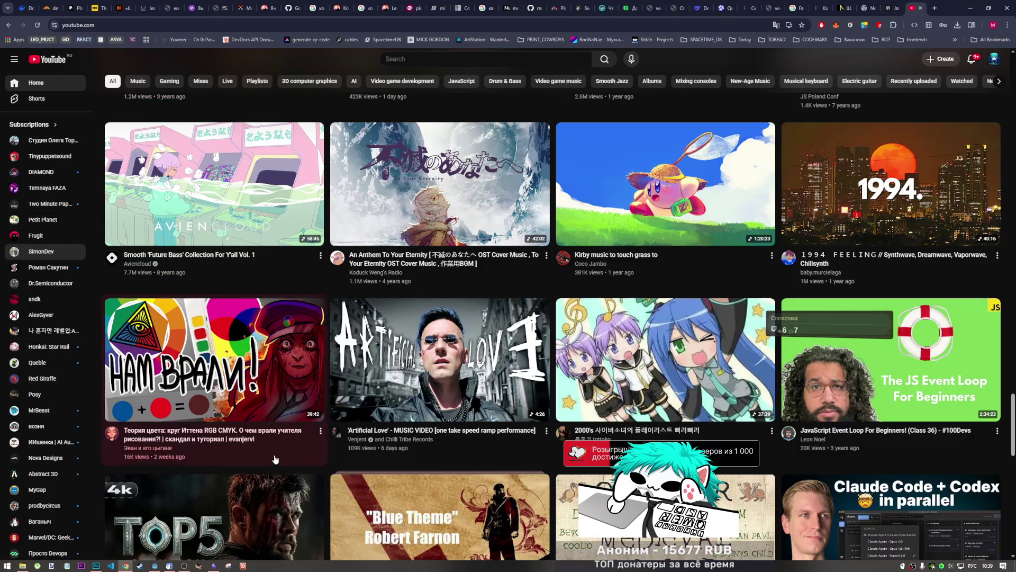
pyautogui.moveTo(276, 448)
pyautogui.hotkey('ctrl', 'shift', 'Escape')
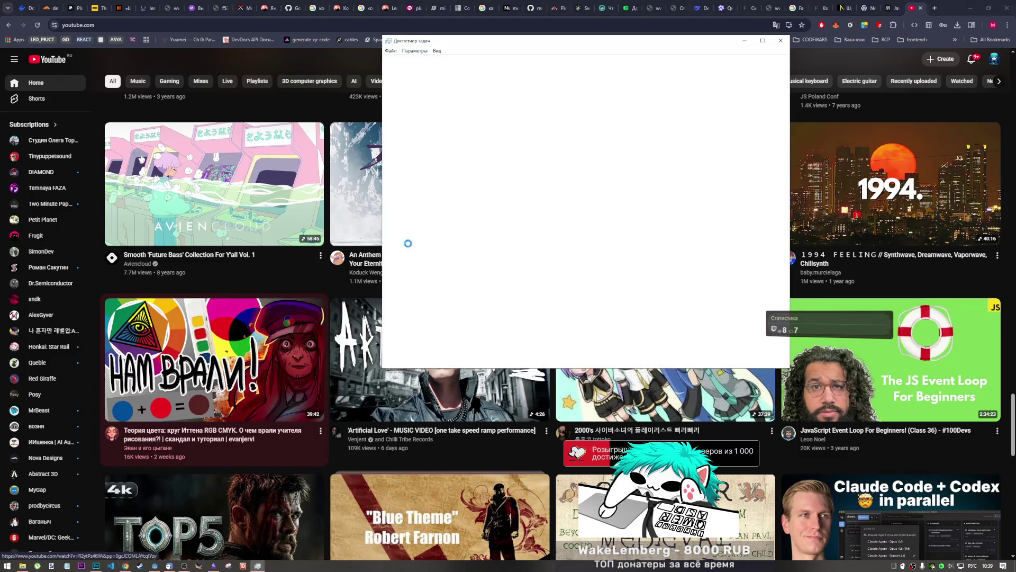
pyautogui.click(595, 62)
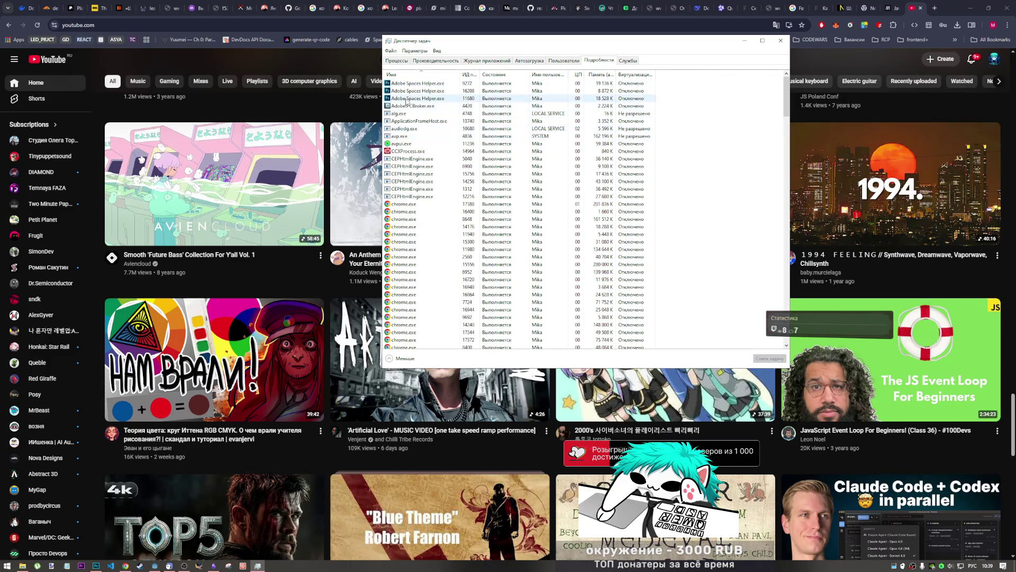
pyautogui.click(416, 107)
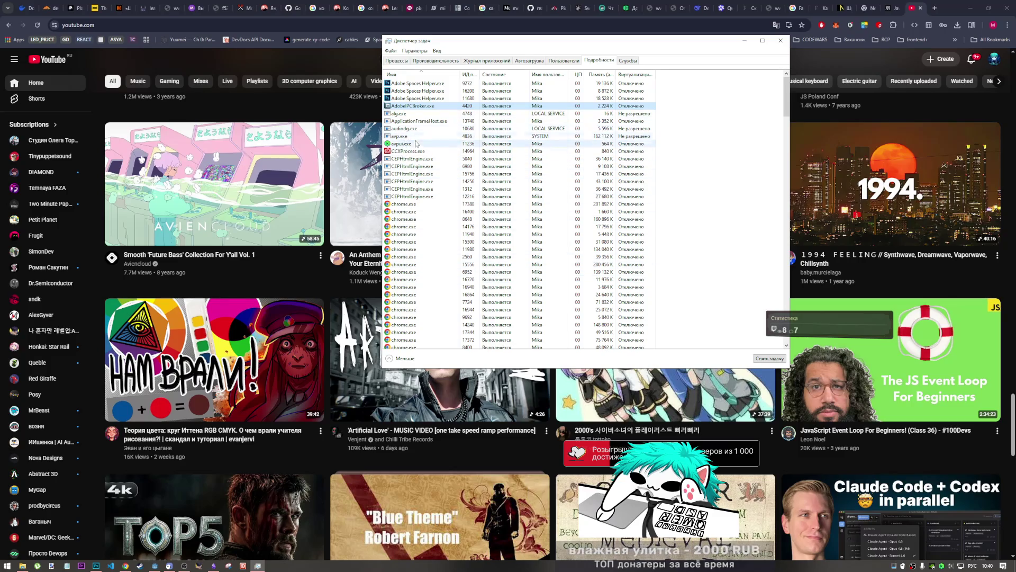
pyautogui.scroll(-15, 412, 174)
pyautogui.click(409, 243)
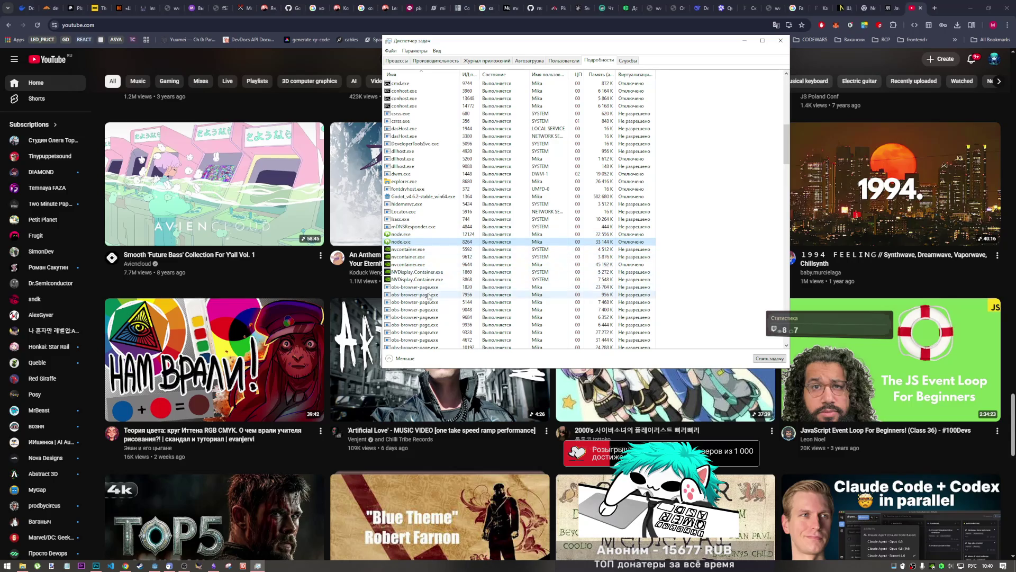
pyautogui.scroll(-8, 413, 275)
pyautogui.scroll(-5, 407, 318)
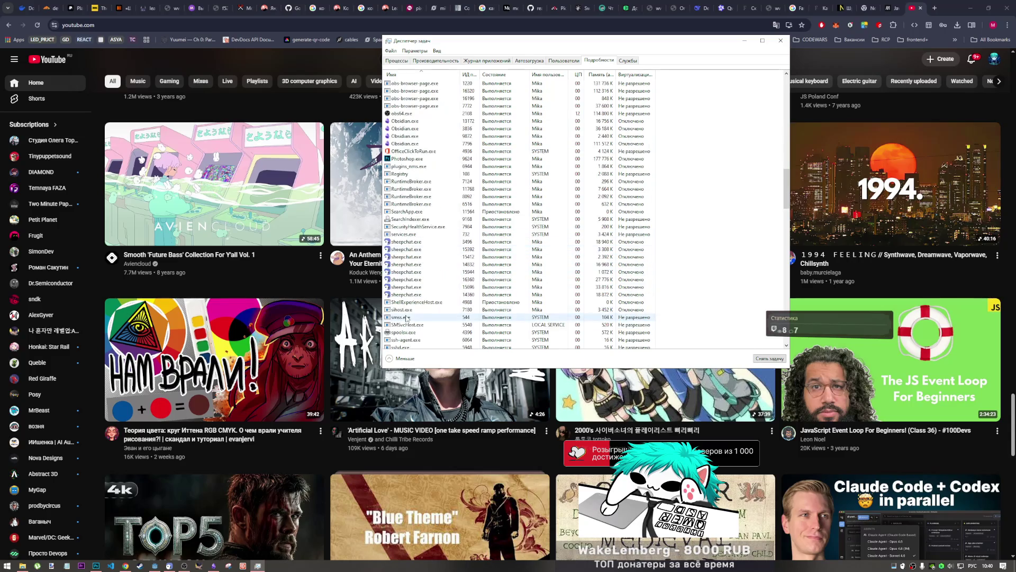
pyautogui.scroll(-15, 408, 318)
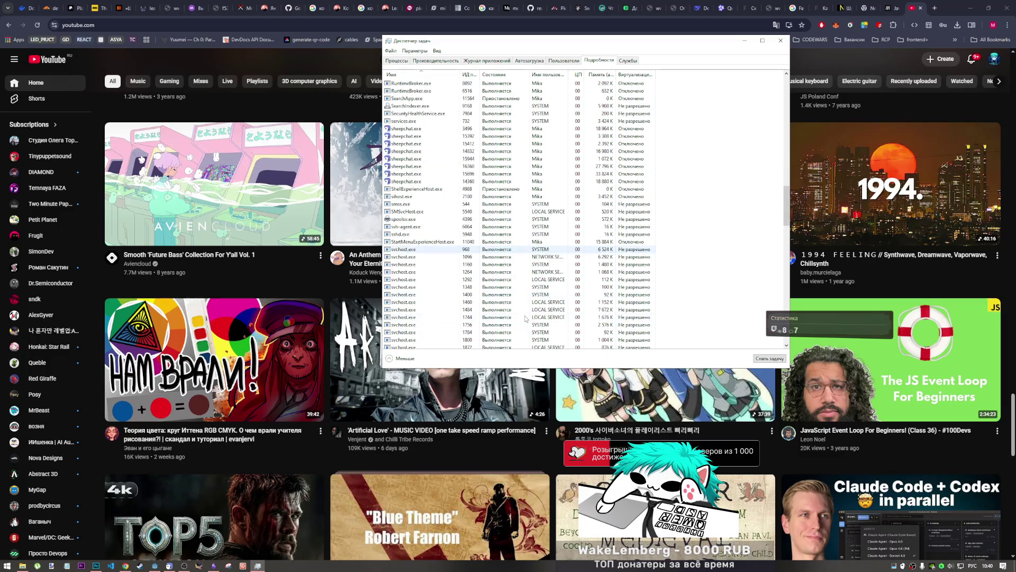
pyautogui.scroll(-1, 483, 316)
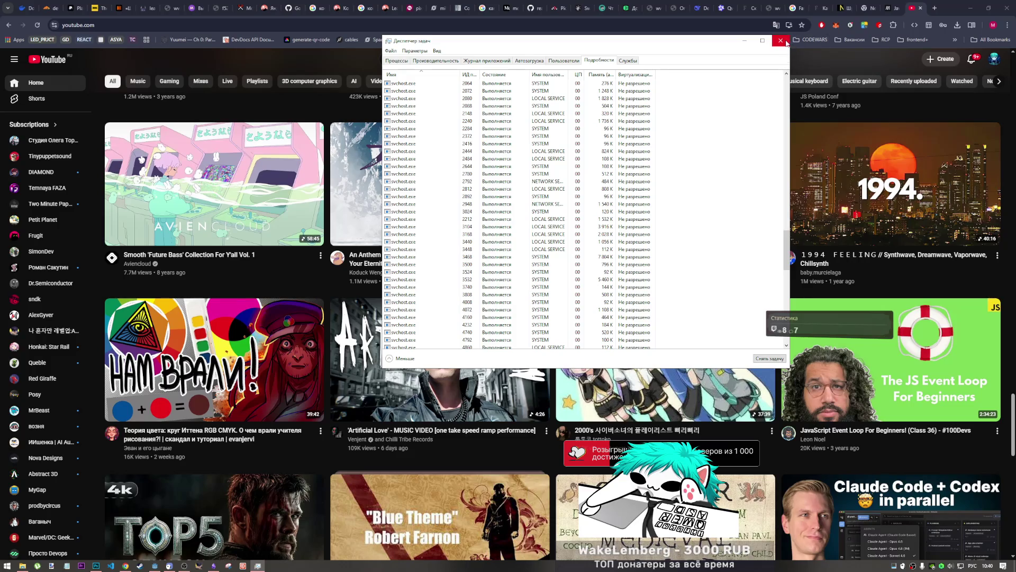
pyautogui.click(787, 42)
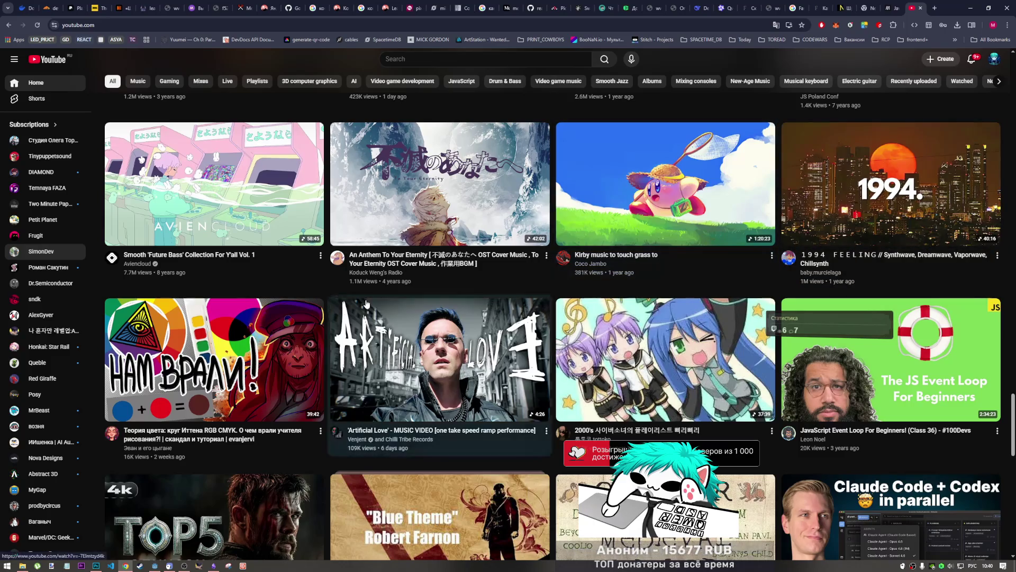
# - Scroll the YouTube feed and reload the home page via the logo
pyautogui.scroll(-10, 389, 248)
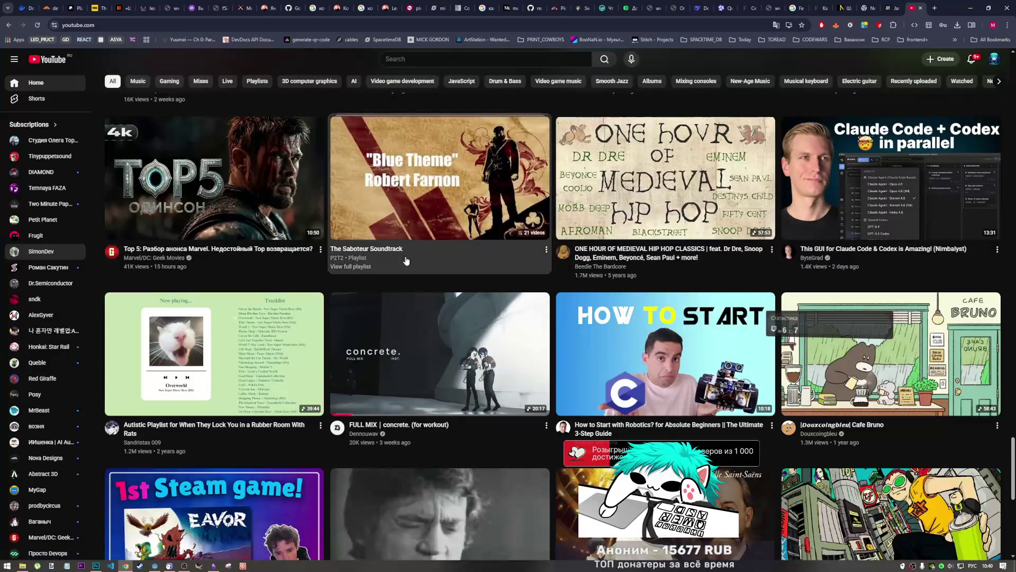
pyautogui.scroll(-4, 488, 284)
pyautogui.scroll(14, 488, 284)
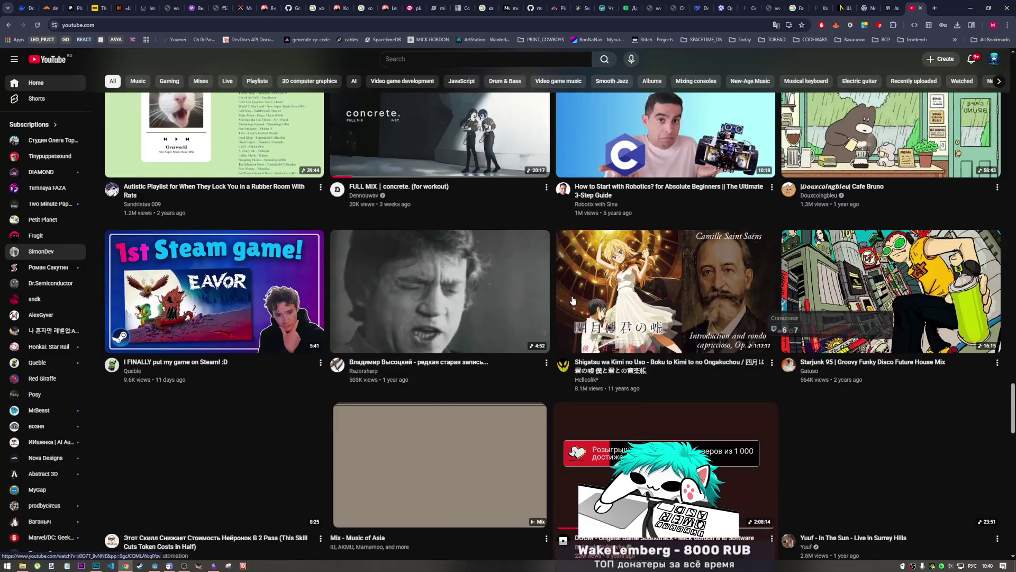
pyautogui.scroll(-11, 579, 297)
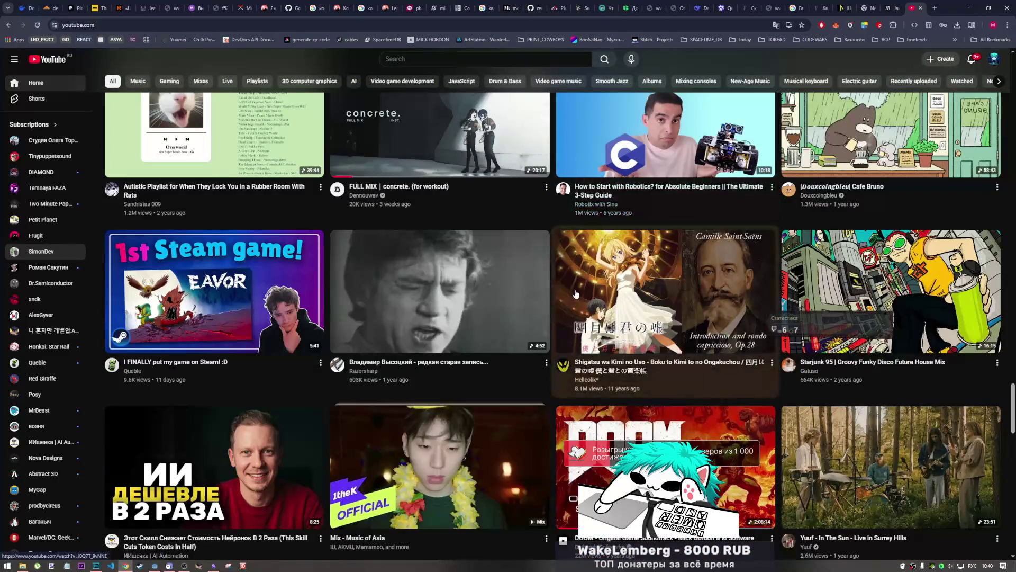
pyautogui.scroll(4, 575, 294)
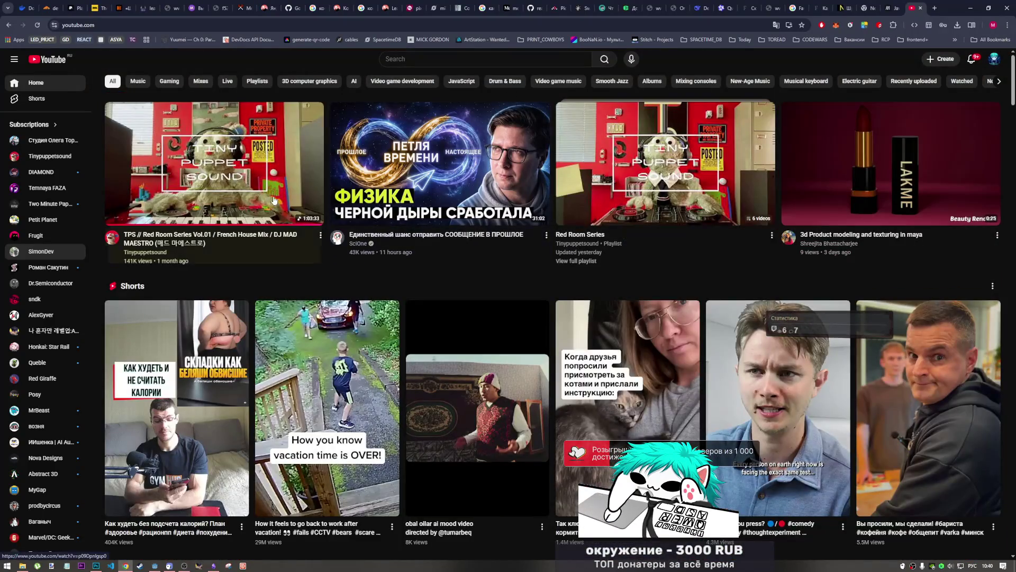
pyautogui.scroll(-2, 419, 205)
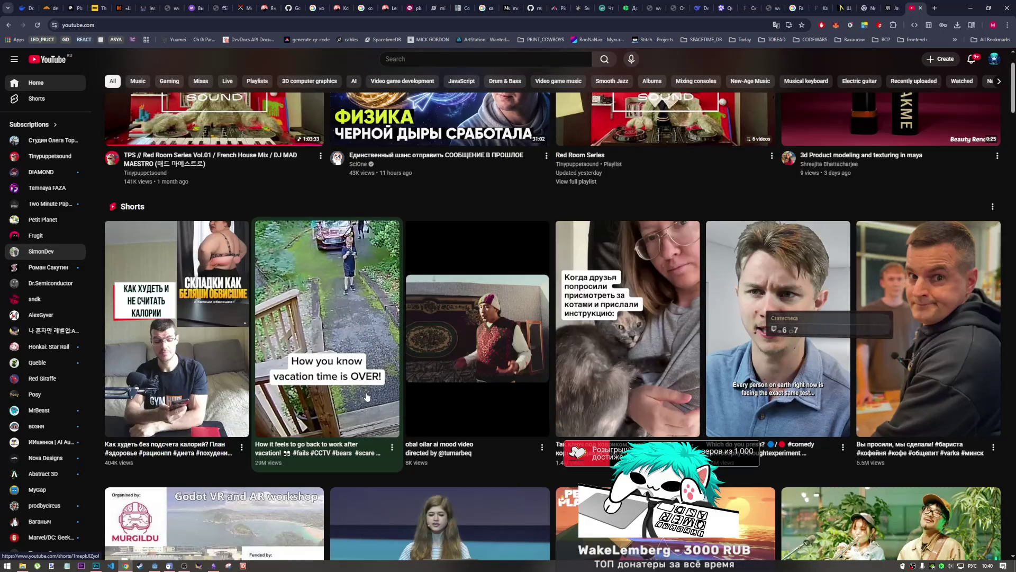
pyautogui.click(43, 65)
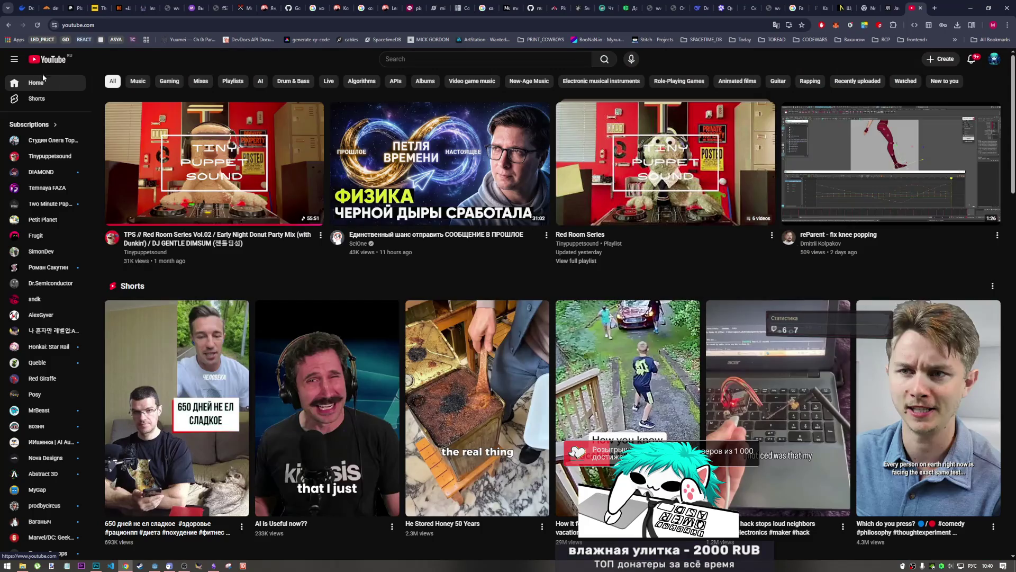
# - Play the 'Relaxing White Noise' video, then switch back to the Godot editor
pyautogui.scroll(-2, 532, 398)
pyautogui.scroll(-4, 532, 398)
pyautogui.click(662, 265)
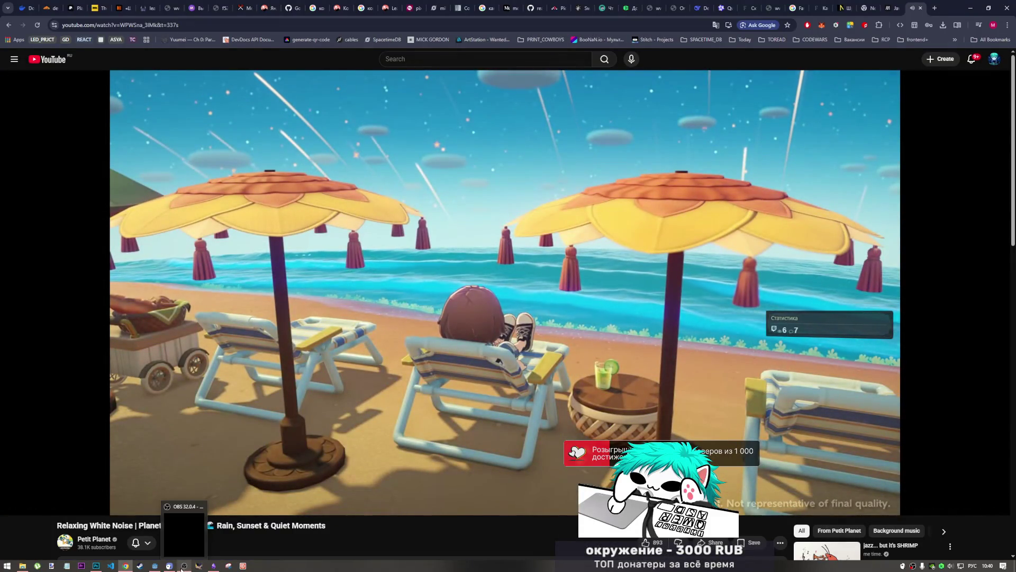
pyautogui.click(155, 566)
# - Edit Label2's text from 'Choose Category and Mode' to 'Choose Mode'
pyautogui.scroll(2, 393, 128)
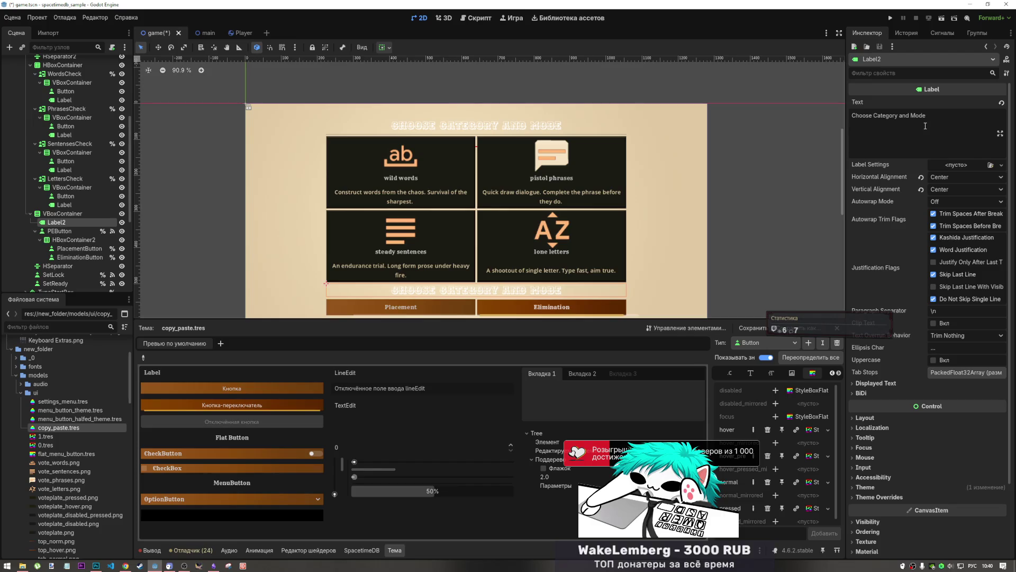
pyautogui.moveTo(925, 126); pyautogui.dragTo(833, 148)
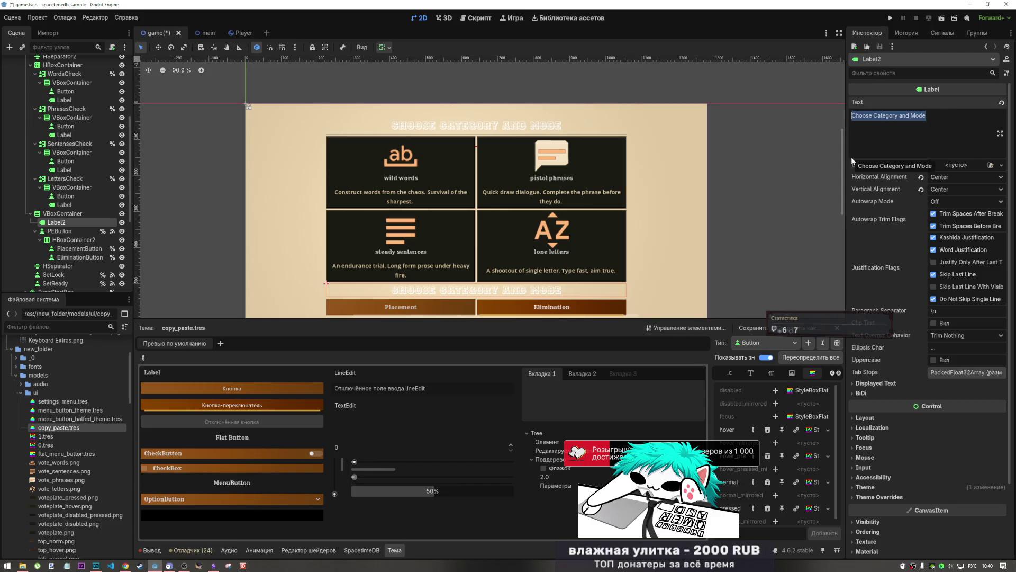
pyautogui.press('End')
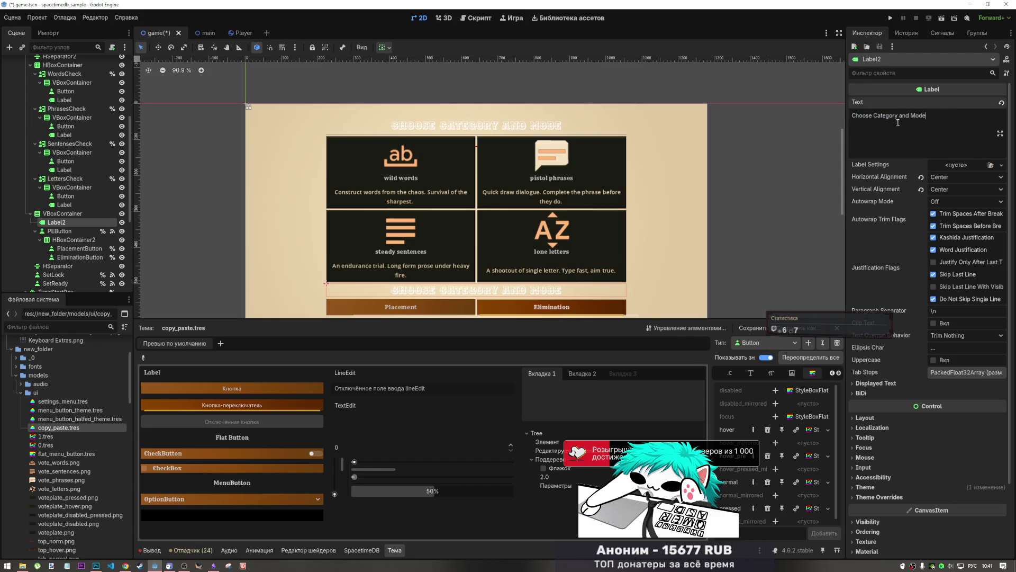
pyautogui.press('BackSpace')
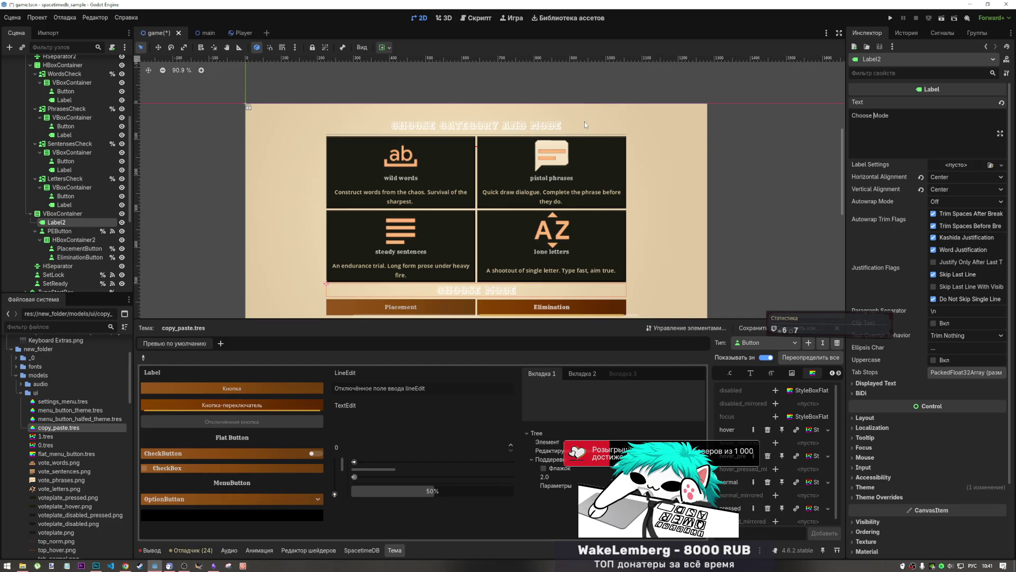
# - Trim the title label's text to 'Choose Category' and save the scene with Ctrl+S
pyautogui.click(548, 127)
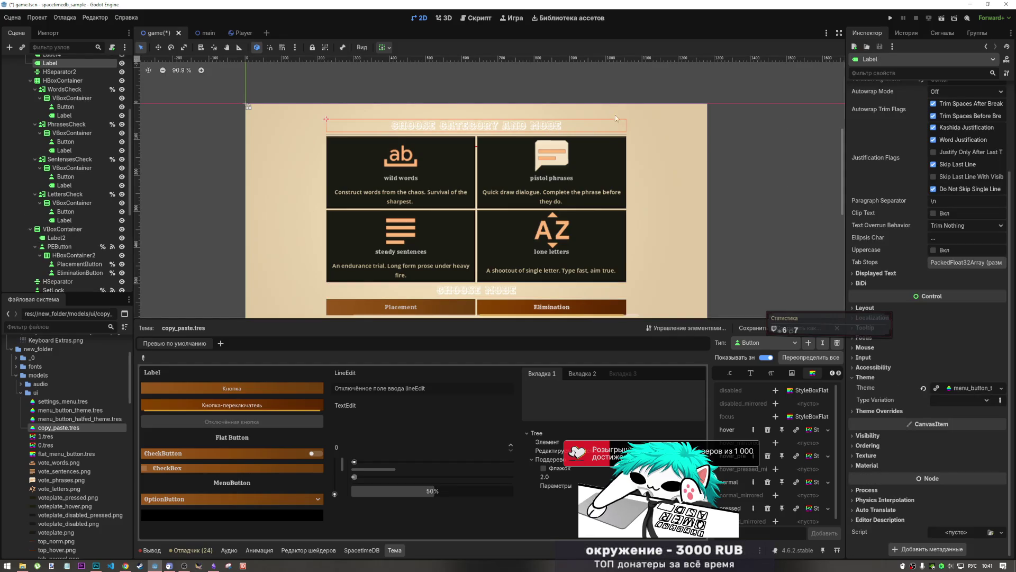
pyautogui.scroll(3, 943, 142)
pyautogui.moveTo(936, 120); pyautogui.dragTo(897, 116)
pyautogui.press('BackSpace')
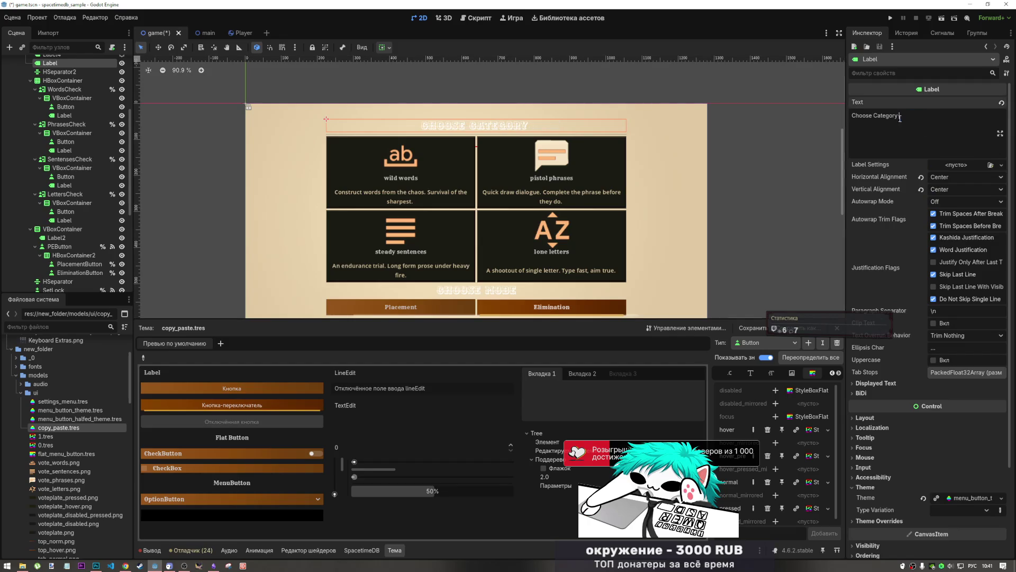
pyautogui.click(769, 224)
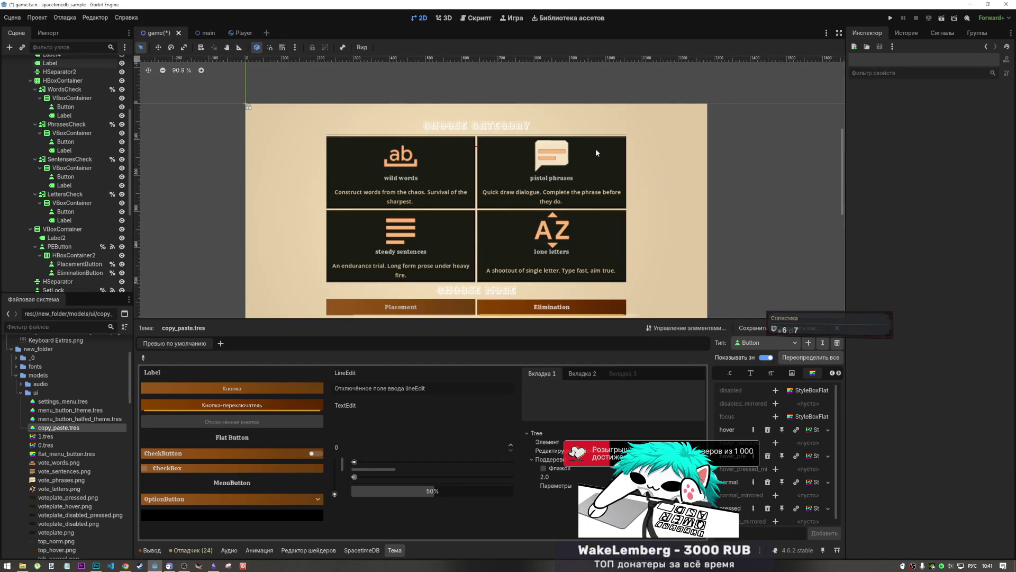
pyautogui.scroll(-1, 693, 222)
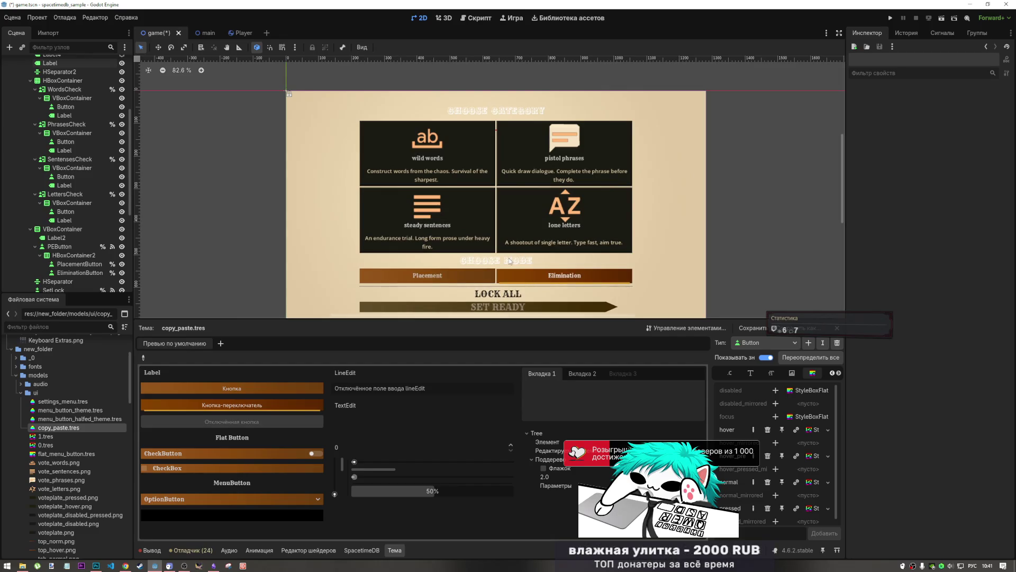
pyautogui.hotkey('ctrl', 's')
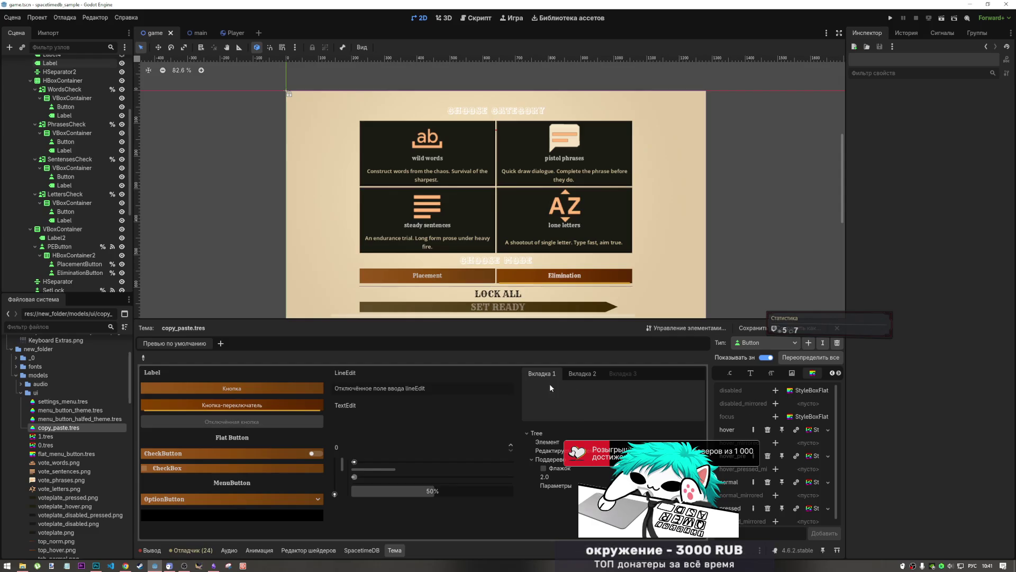
# - Select the 'Choose Mode' label node in the Scene dock
pyautogui.scroll(-2, 468, 255)
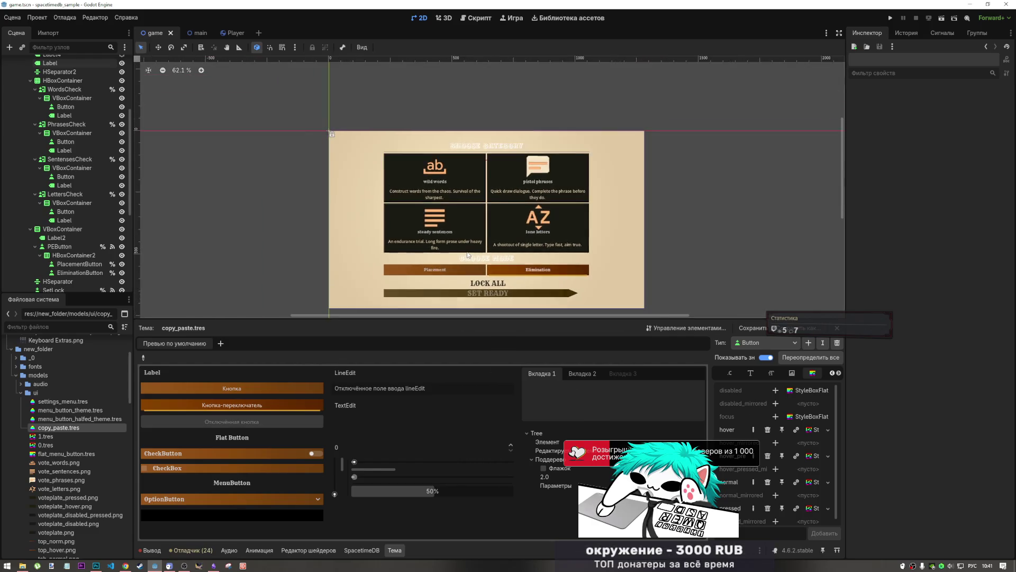
pyautogui.scroll(2, 468, 256)
pyautogui.click(63, 239)
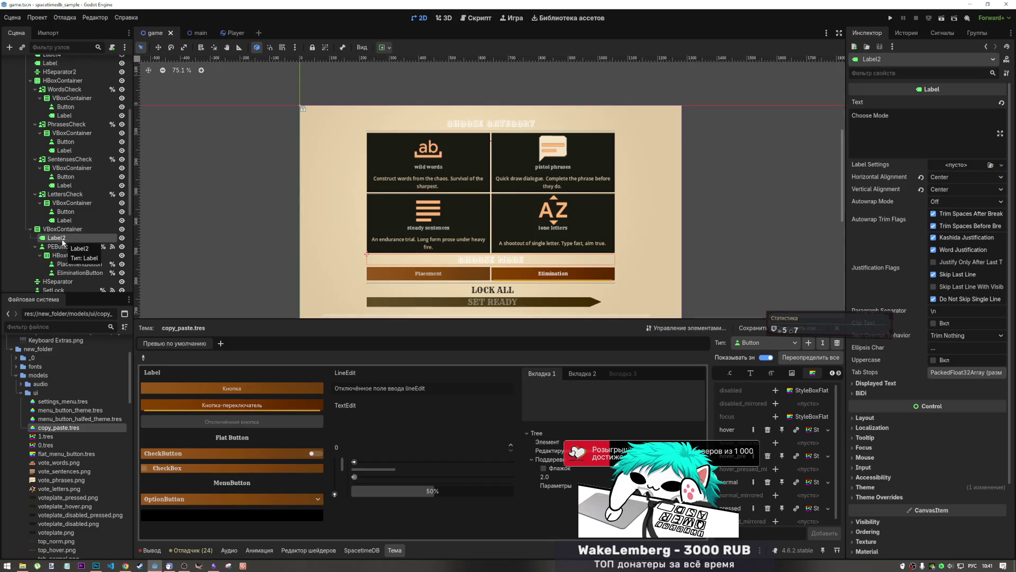
# - Rename the 'Choose Mode' label node to ModeLabel
pyautogui.click(63, 238)
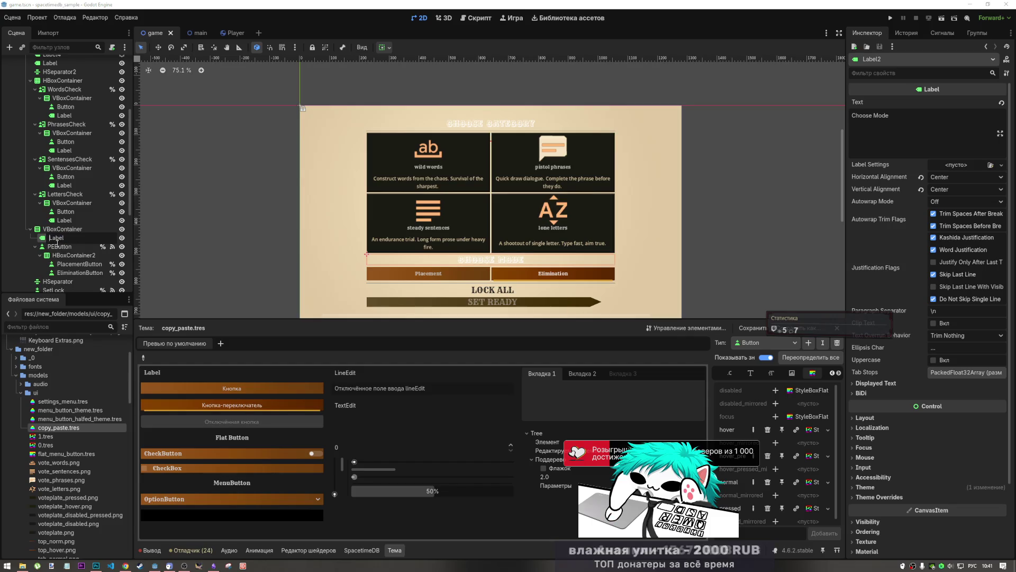
pyautogui.write('ьщву')
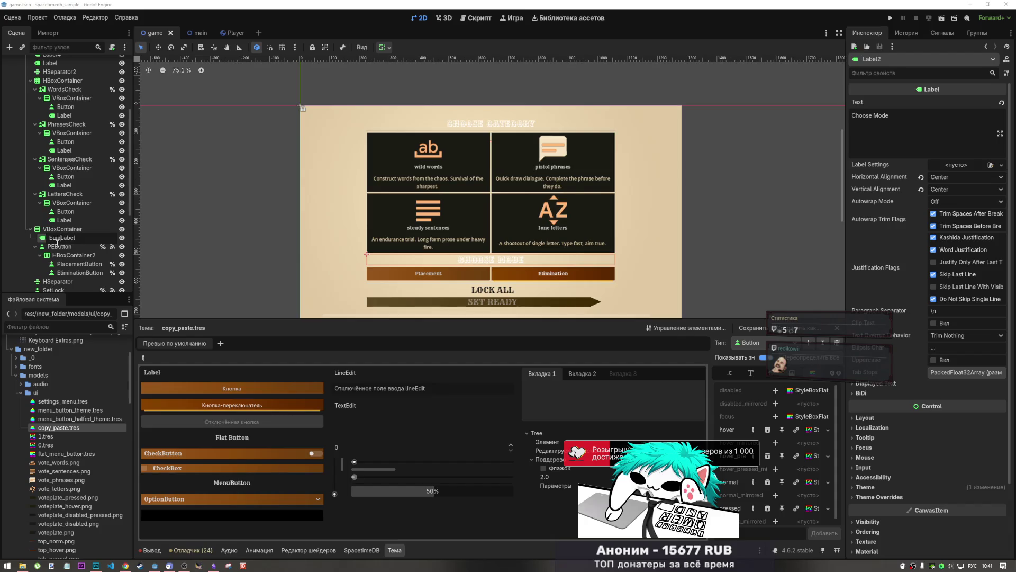
pyautogui.write('Mode')
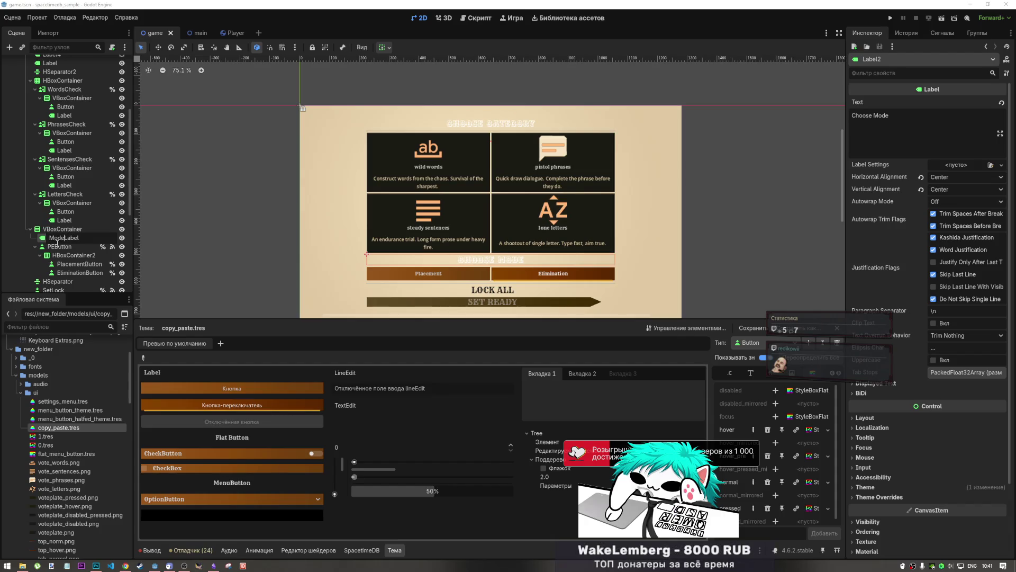
pyautogui.press('Return')
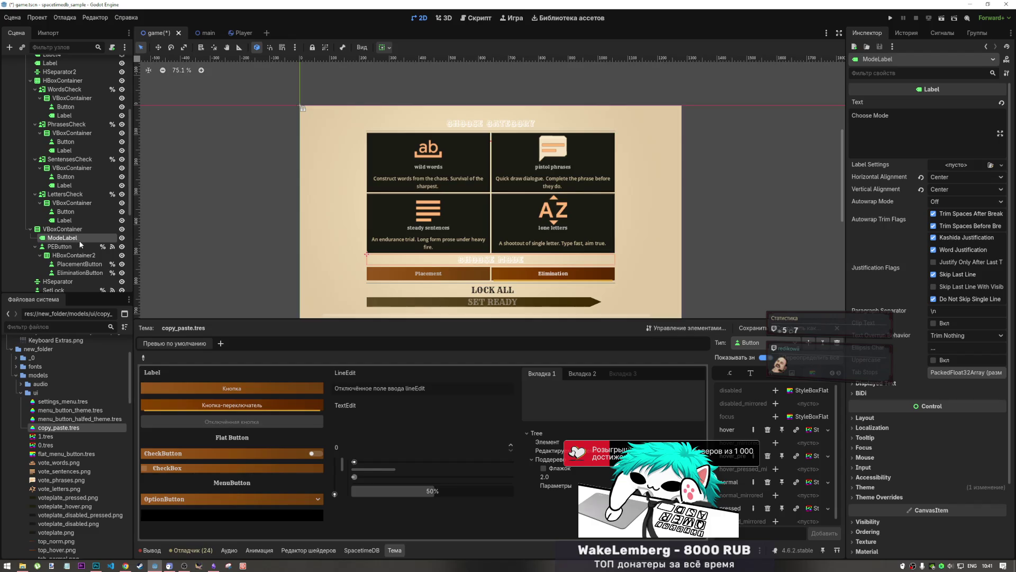
pyautogui.scroll(3, 79, 235)
pyautogui.scroll(-2, 78, 227)
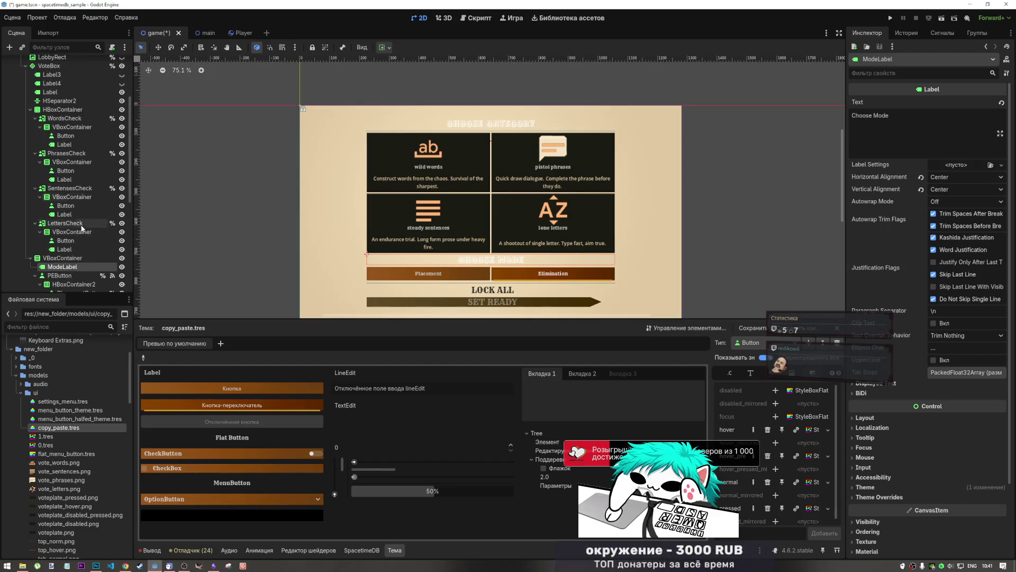
# - Rename the 'Choose Category' title label node to CategoryLabel
pyautogui.click(485, 127)
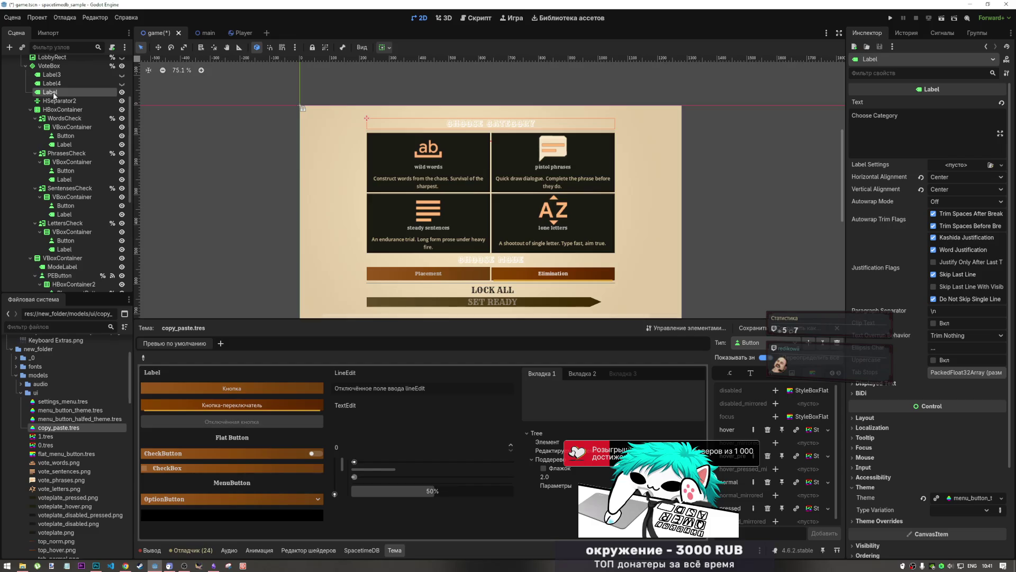
pyautogui.doubleClick(46, 92)
pyautogui.click(46, 92)
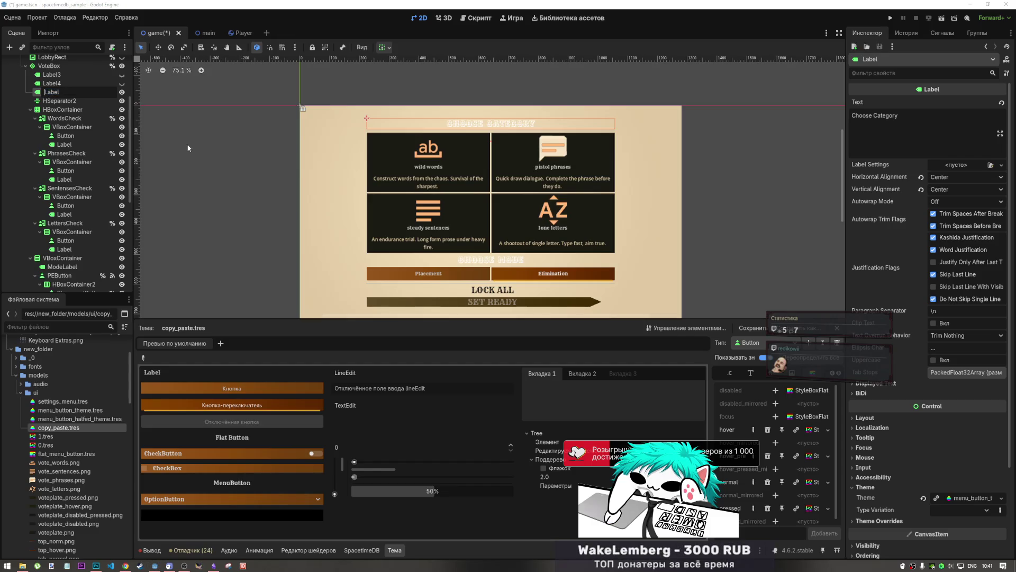
pyautogui.write('Categ')
pyautogui.write('ory')
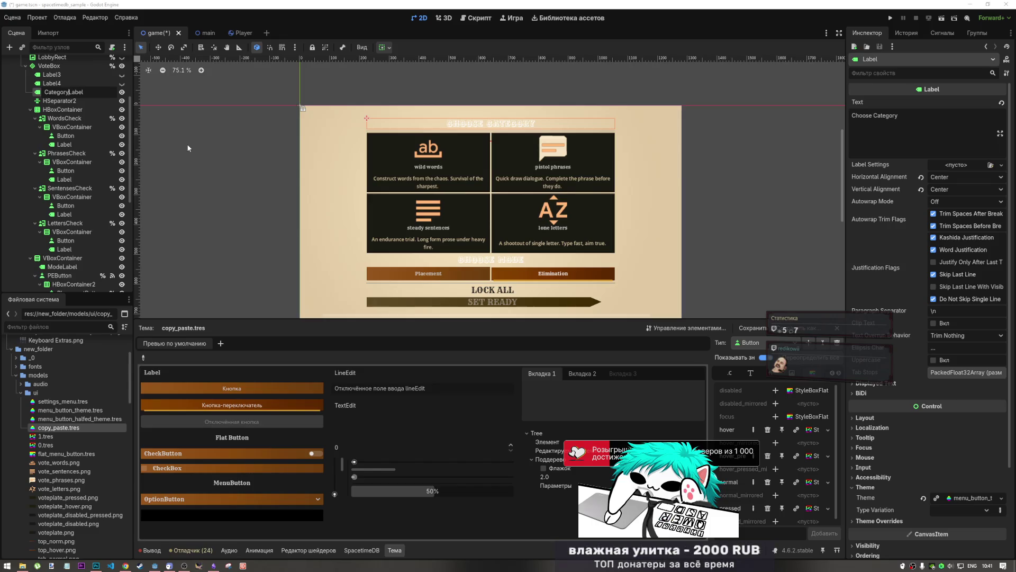
pyautogui.press('Return')
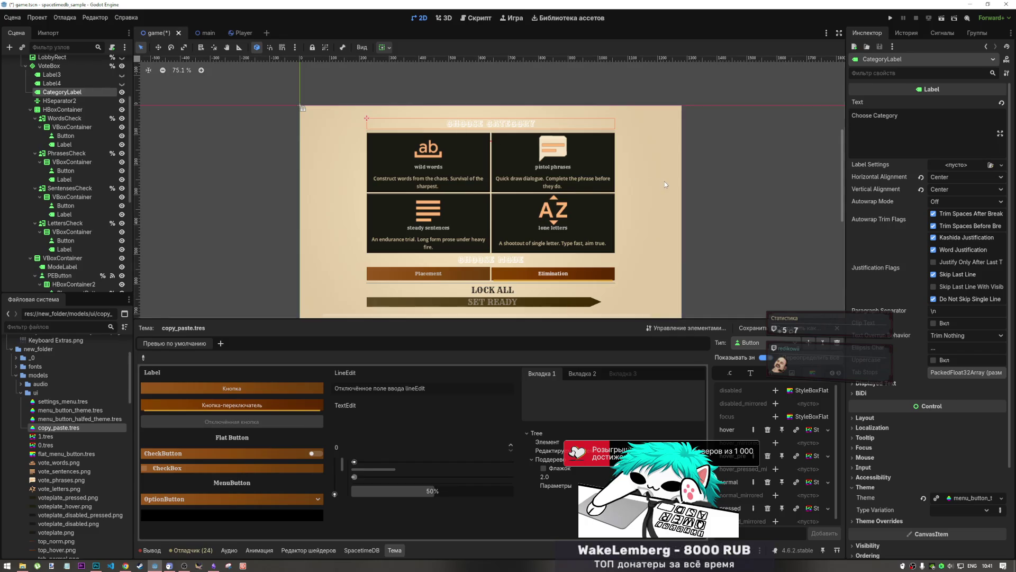
# - Scroll to the top of the Scene dock and hide the BGMenu node with its eye icon
pyautogui.scroll(4, 555, 202)
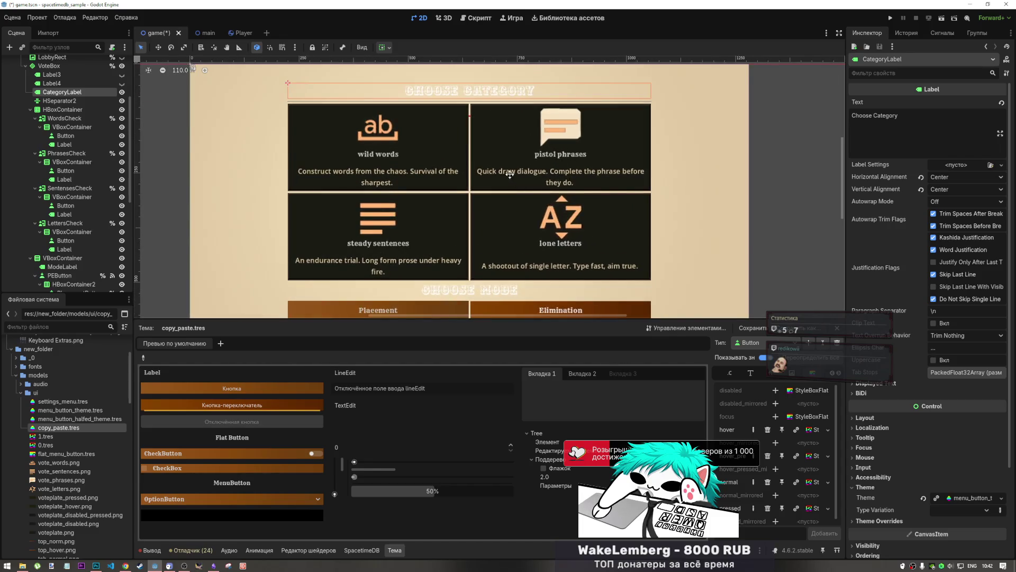
pyautogui.scroll(5, 548, 152)
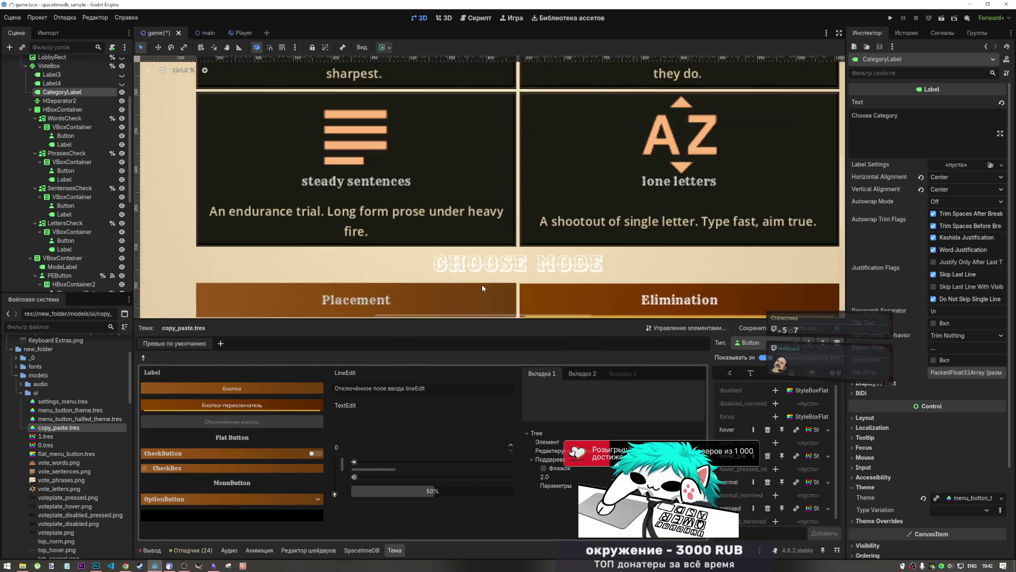
pyautogui.scroll(-6, 489, 261)
pyautogui.scroll(2, 489, 261)
pyautogui.scroll(-5, 519, 255)
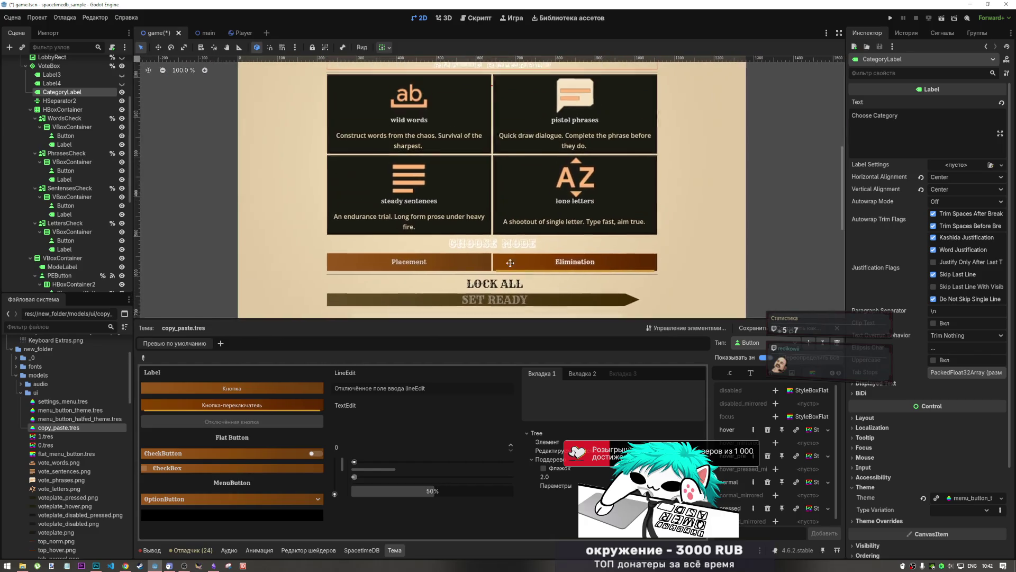
pyautogui.scroll(4, 518, 255)
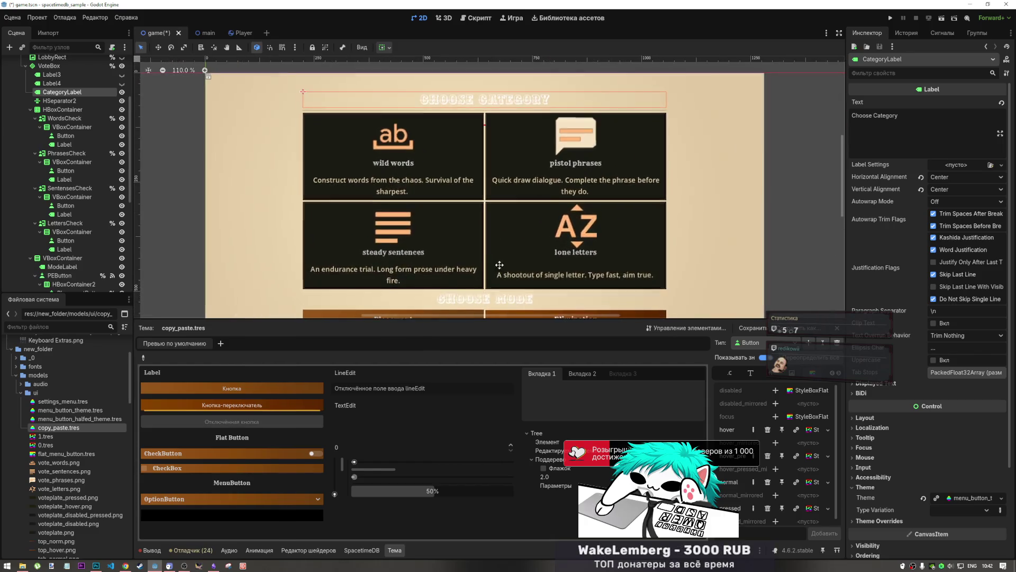
pyautogui.scroll(1, 473, 204)
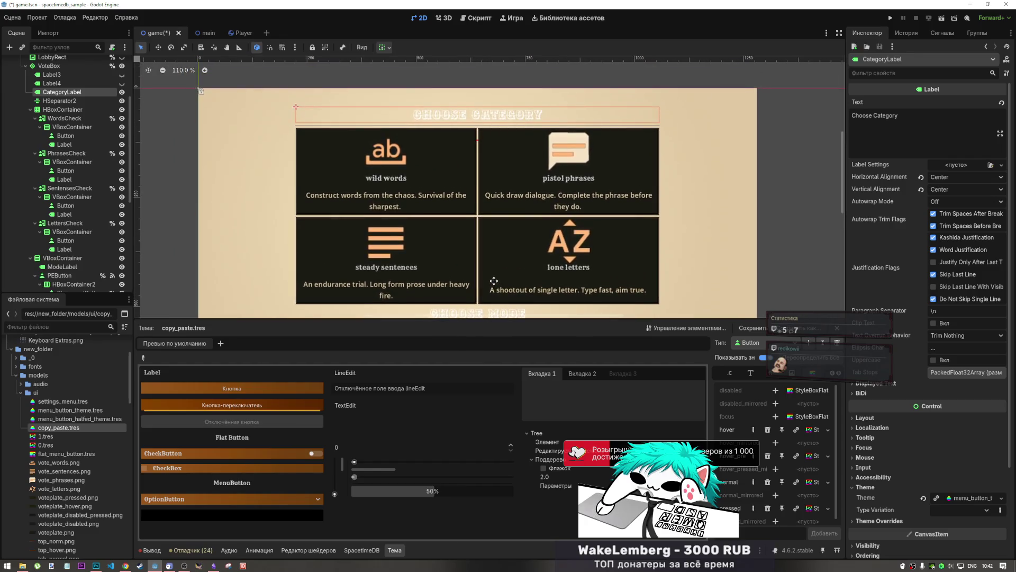
pyautogui.scroll(-3, 521, 227)
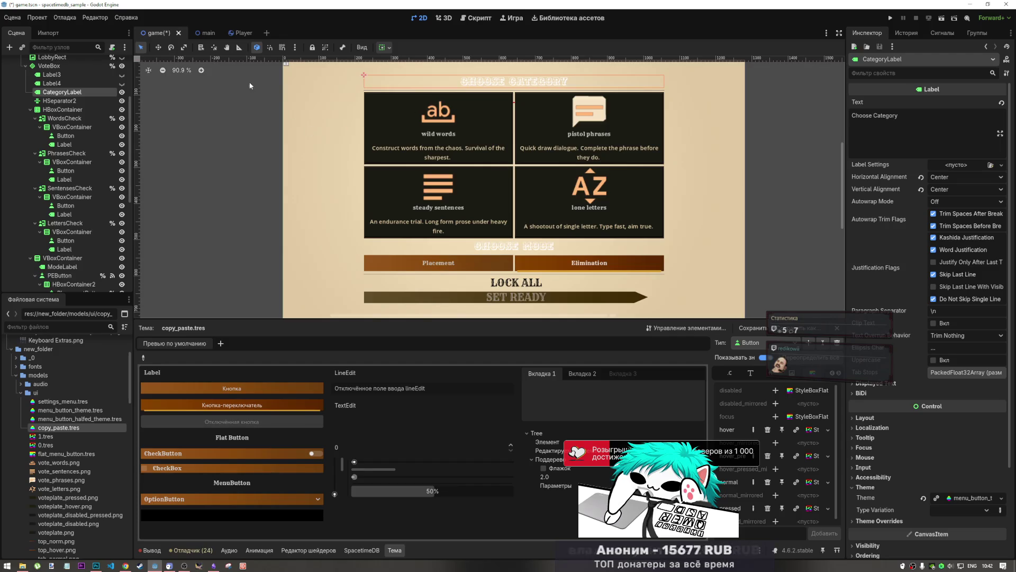
pyautogui.scroll(5, 79, 119)
pyautogui.click(121, 80)
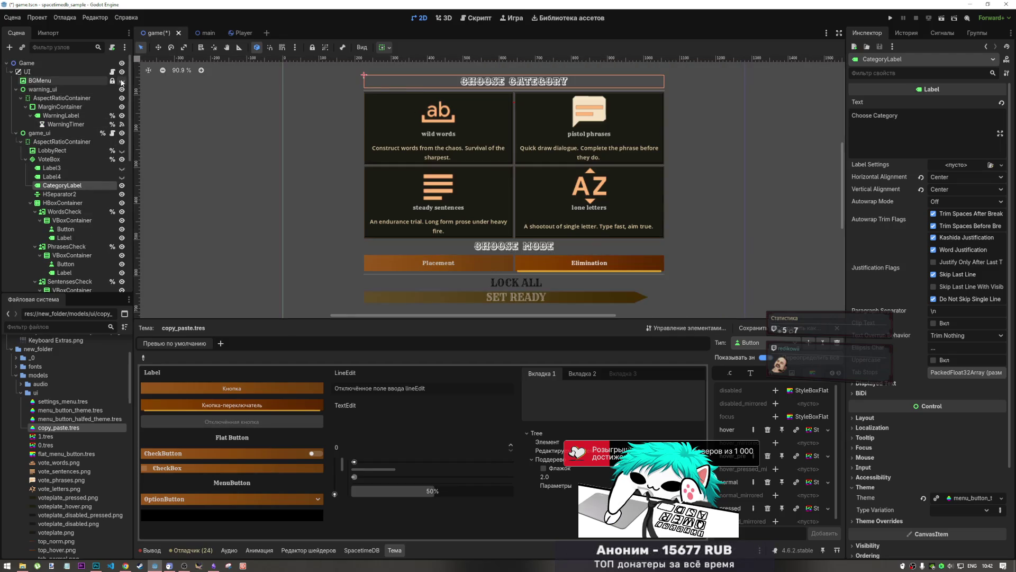
pyautogui.scroll(-3, 499, 208)
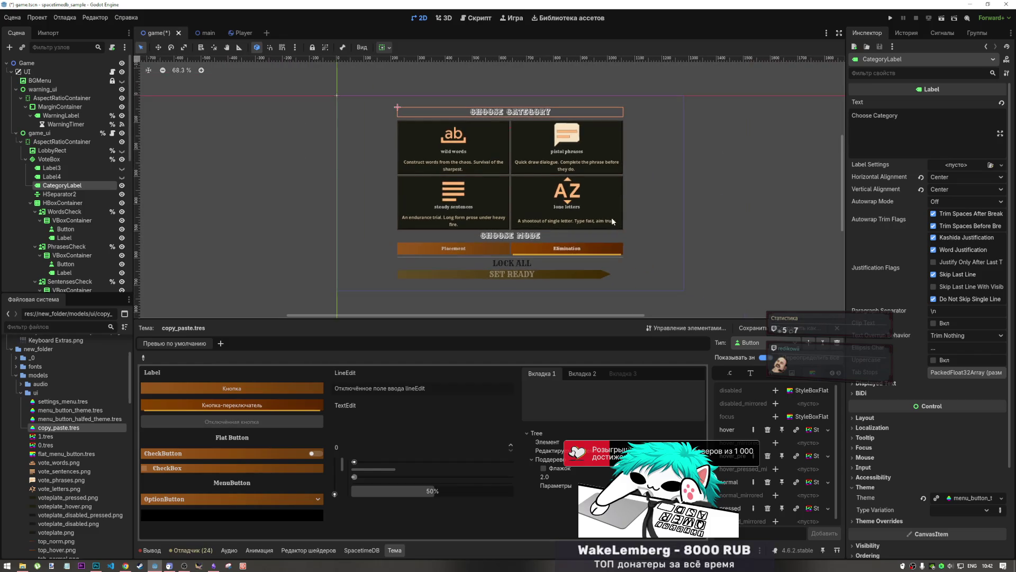
pyautogui.hscroll(3, 530, 217)
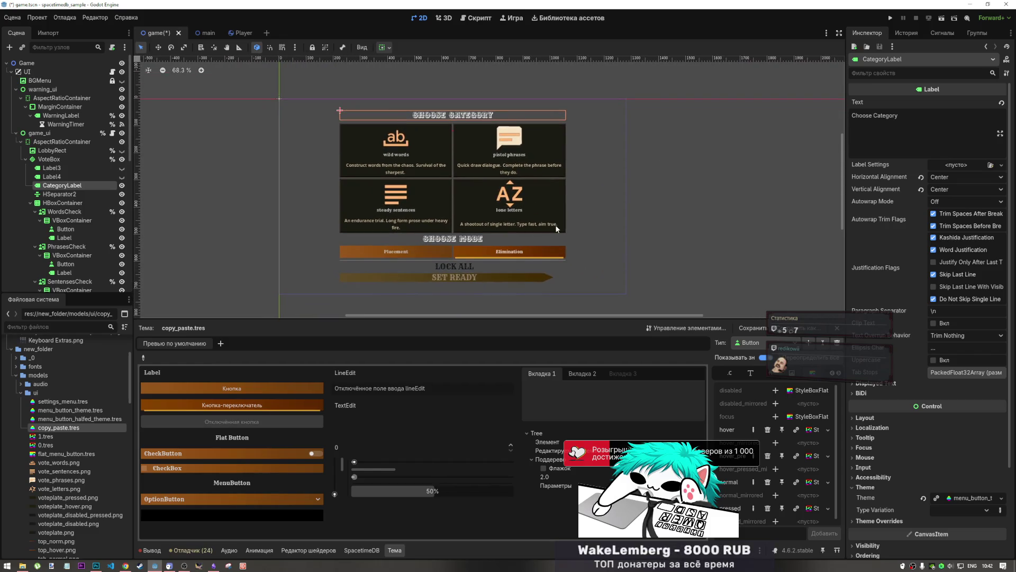
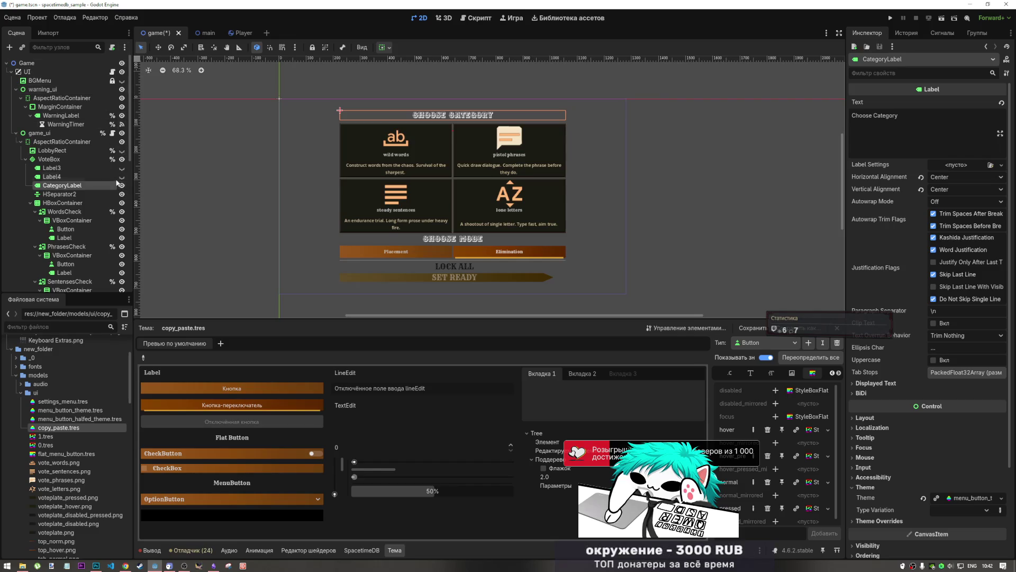
# - Hide VoteBox and show LobbyBox and the LobbyRect wanted-poster background in the Scene dock
pyautogui.click(26, 160)
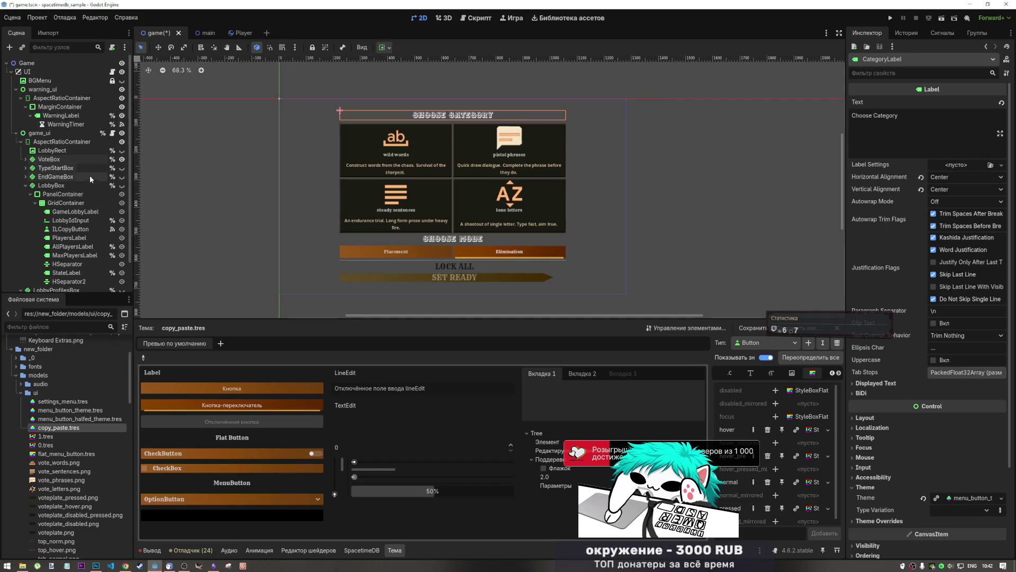
pyautogui.click(122, 160)
pyautogui.click(121, 185)
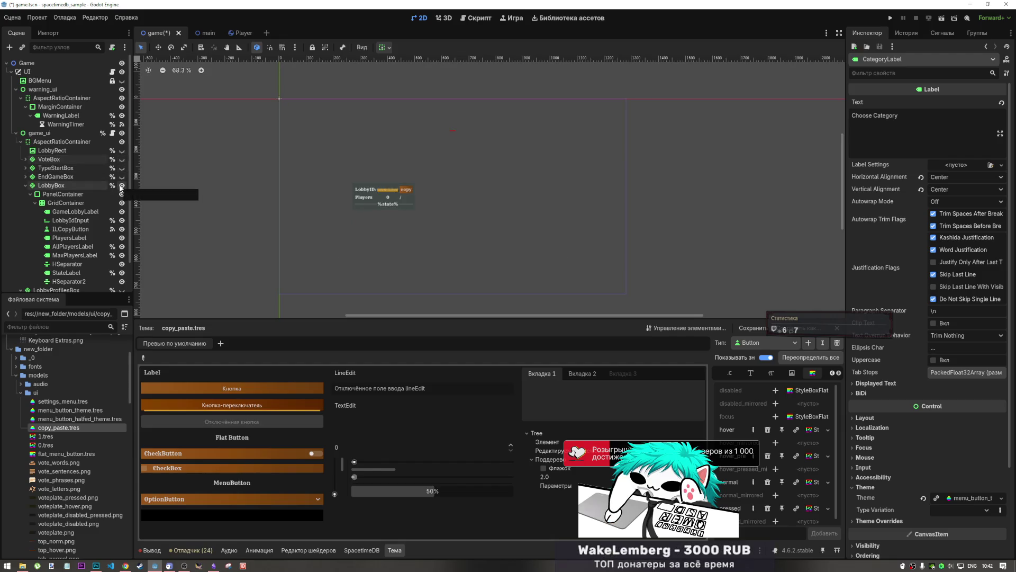
pyautogui.click(122, 150)
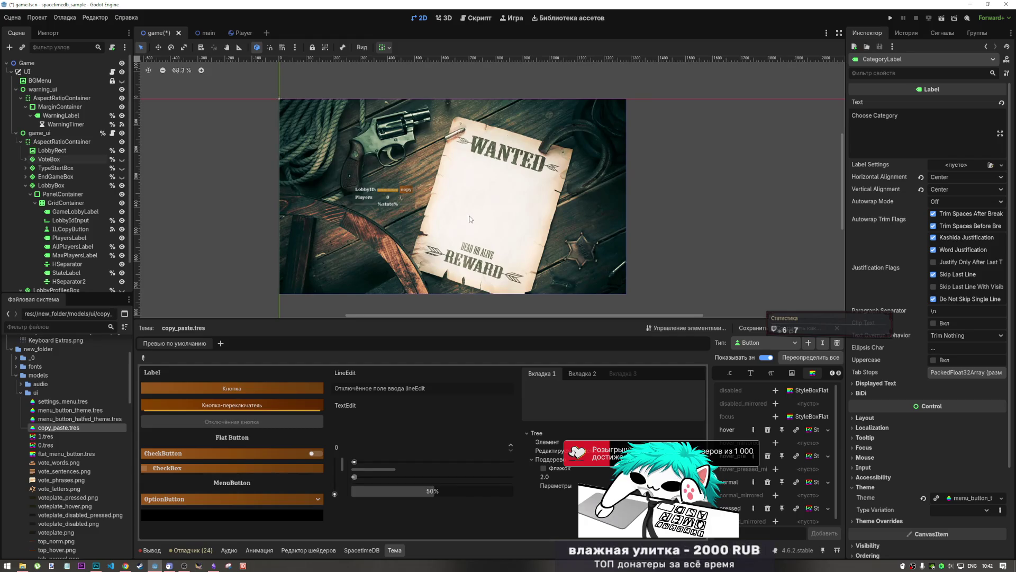
pyautogui.scroll(6, 470, 219)
pyautogui.scroll(-3, 450, 215)
pyautogui.scroll(-2, 370, 209)
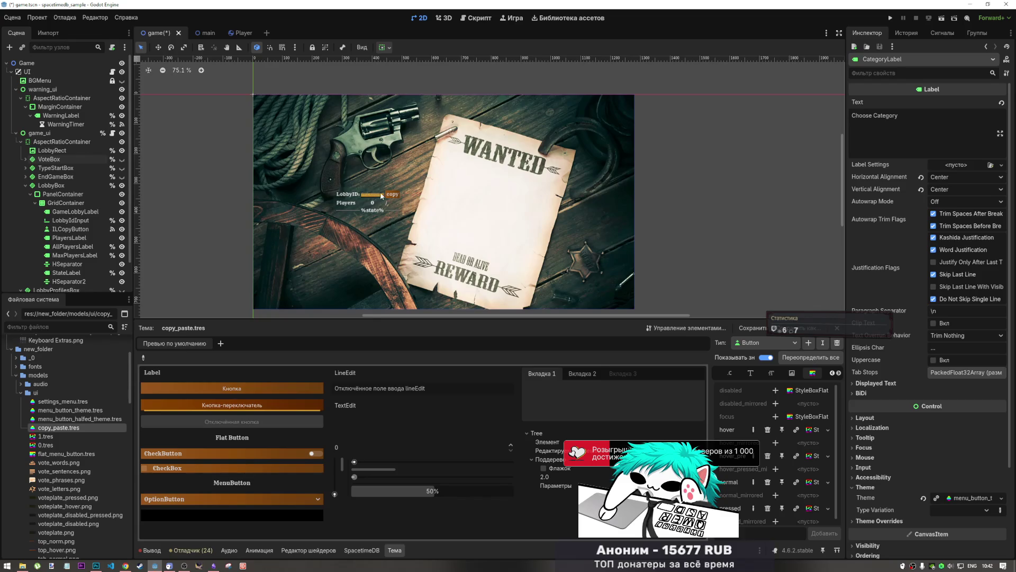
pyautogui.scroll(4, 381, 195)
pyautogui.scroll(-2, 455, 193)
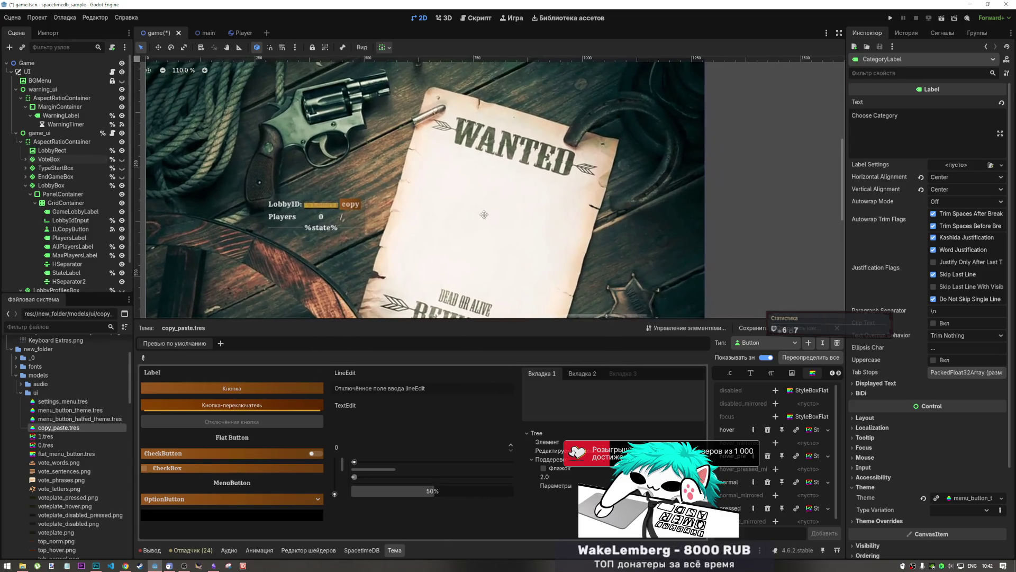
pyautogui.moveTo(455, 193); pyautogui.dragTo(452, 214)
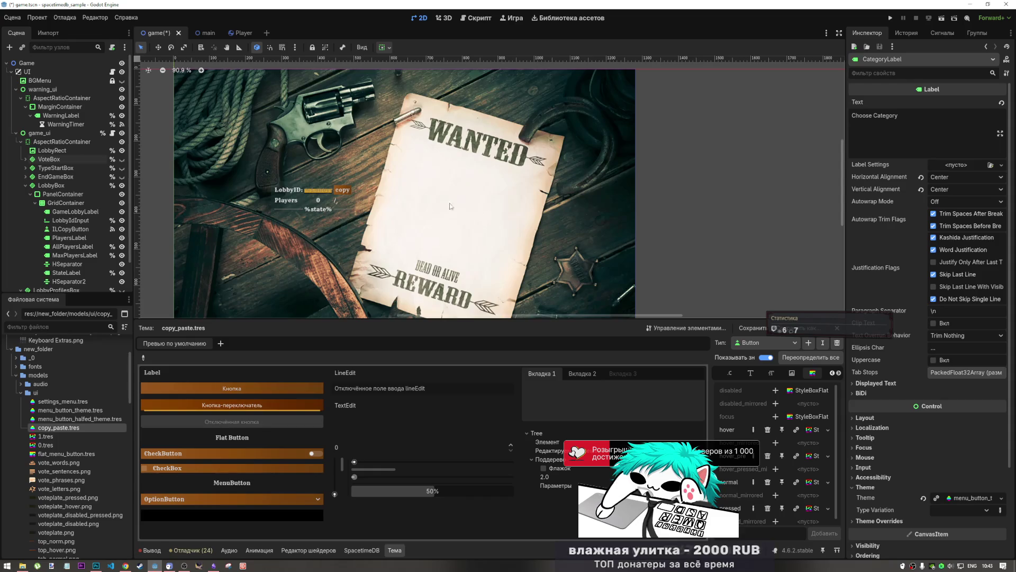
pyautogui.scroll(-1, 67, 147)
# - Set the PlayersContainer grid's Columns to 1 in the Inspector
pyautogui.click(62, 161)
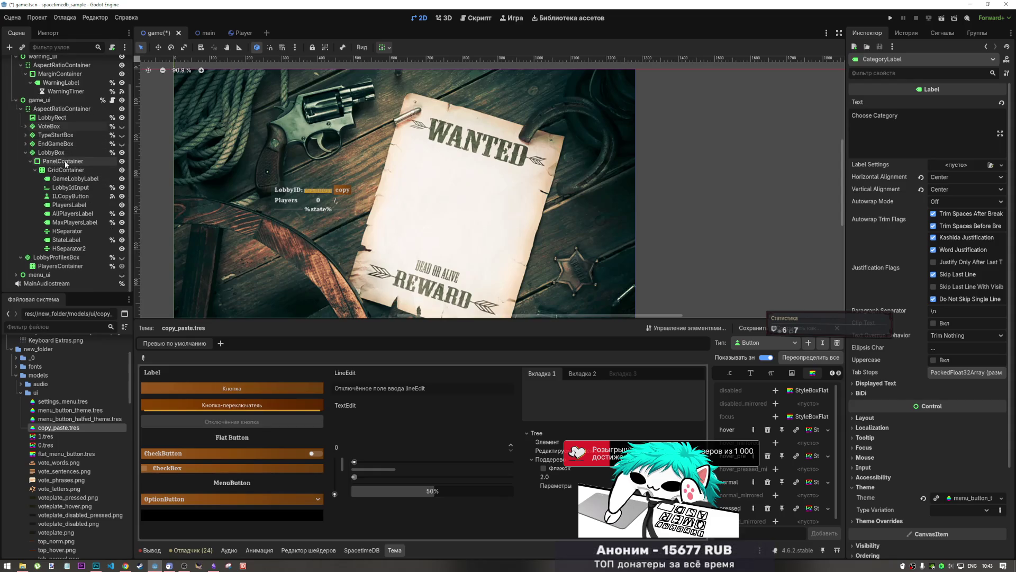
pyautogui.click(30, 161)
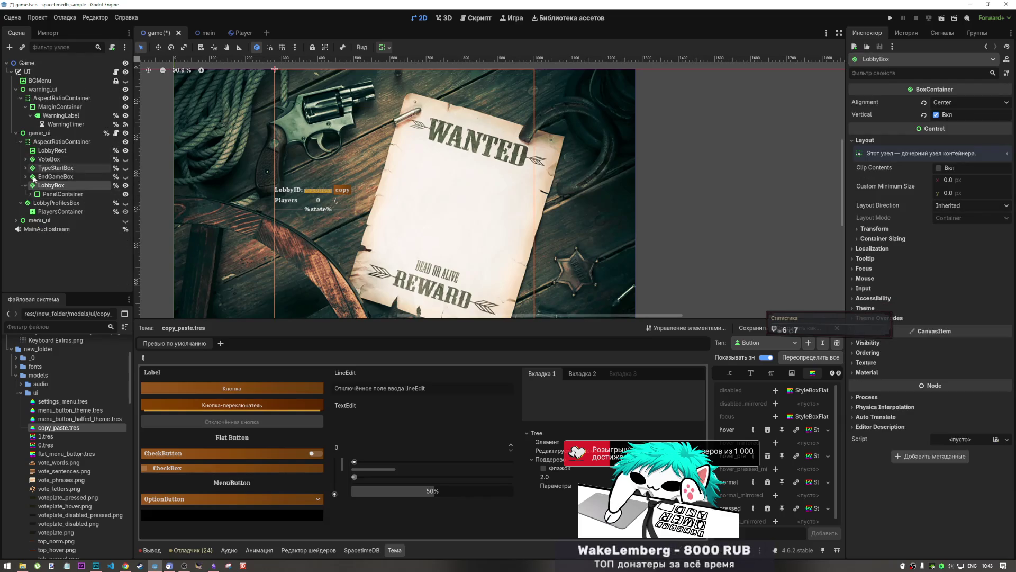
pyautogui.click(49, 212)
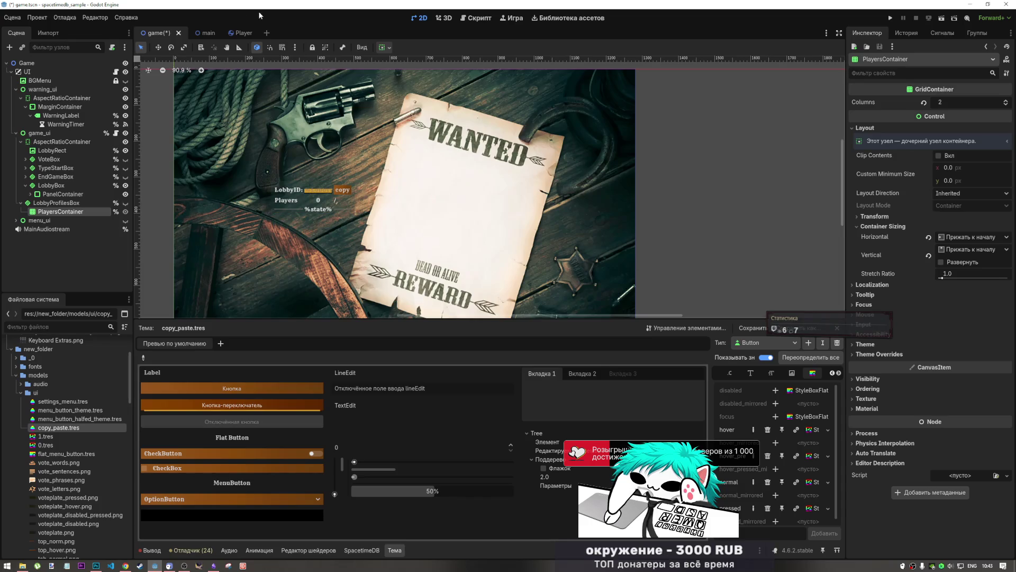
pyautogui.click(385, 48)
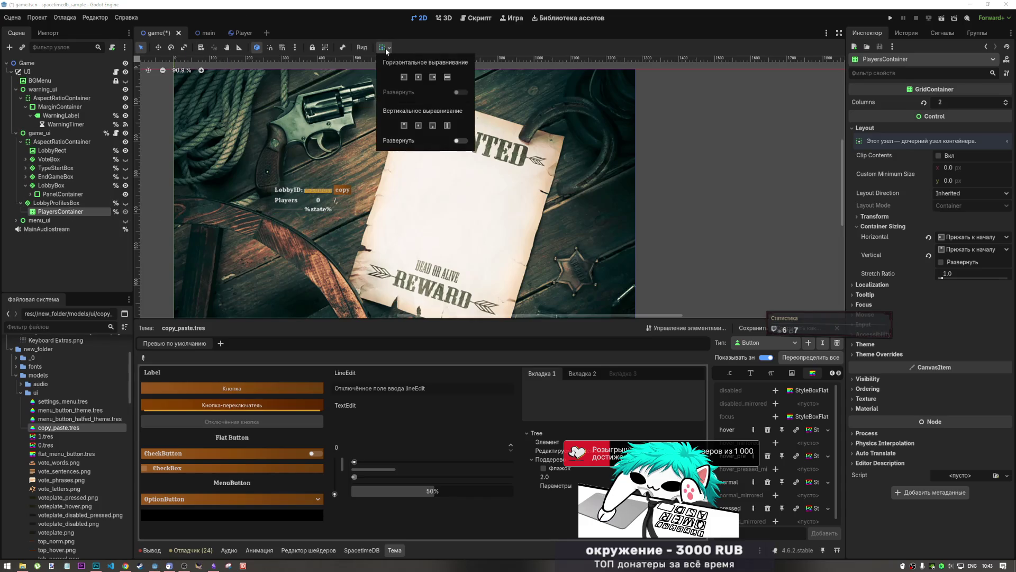
pyautogui.click(59, 214)
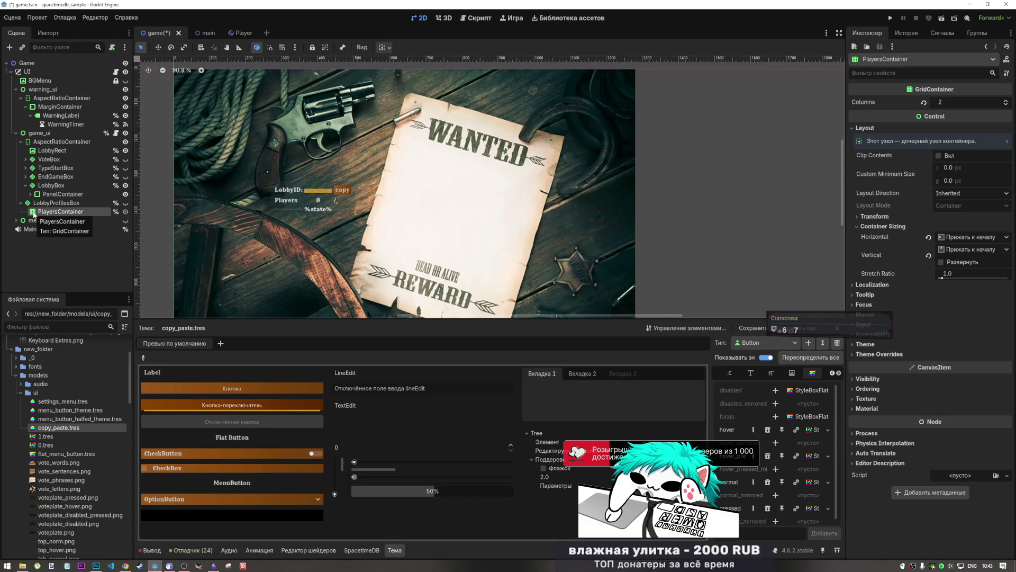
pyautogui.click(1006, 102)
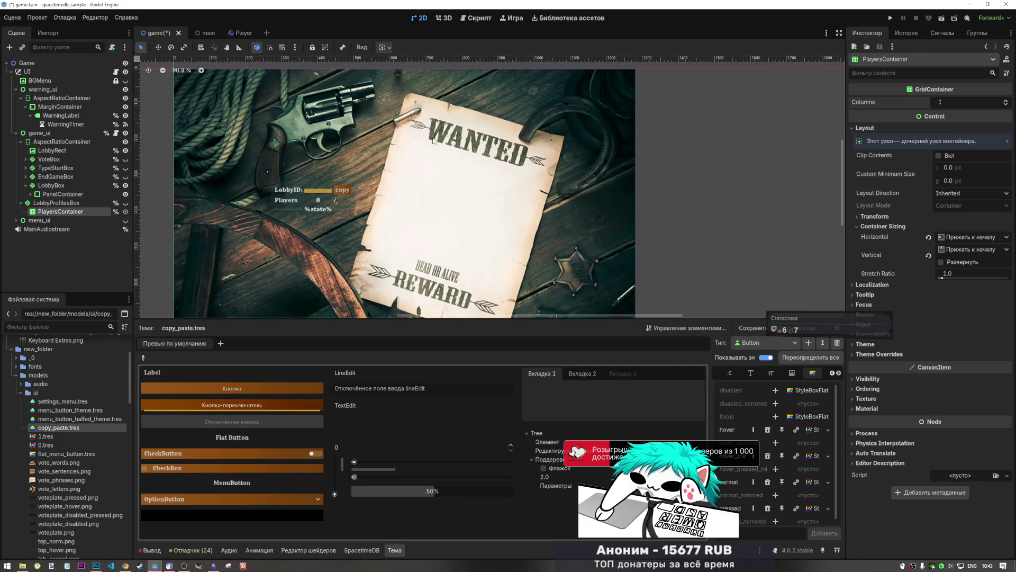
# - Check LobbyProfilesBox, reselect PlayersContainer and save the game scene with Ctrl+S
pyautogui.click(58, 203)
pyautogui.click(74, 214)
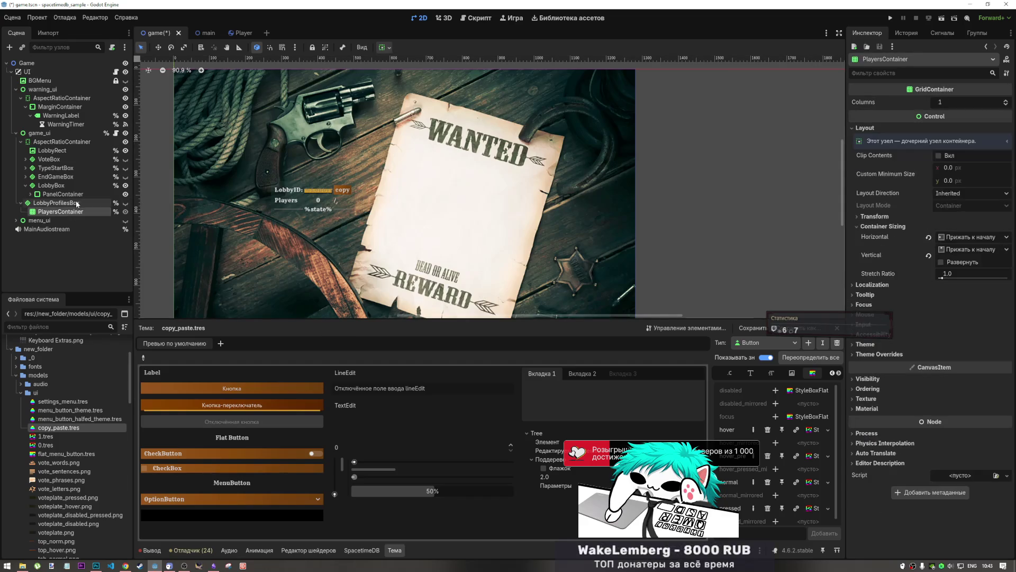
pyautogui.click(58, 203)
pyautogui.click(59, 214)
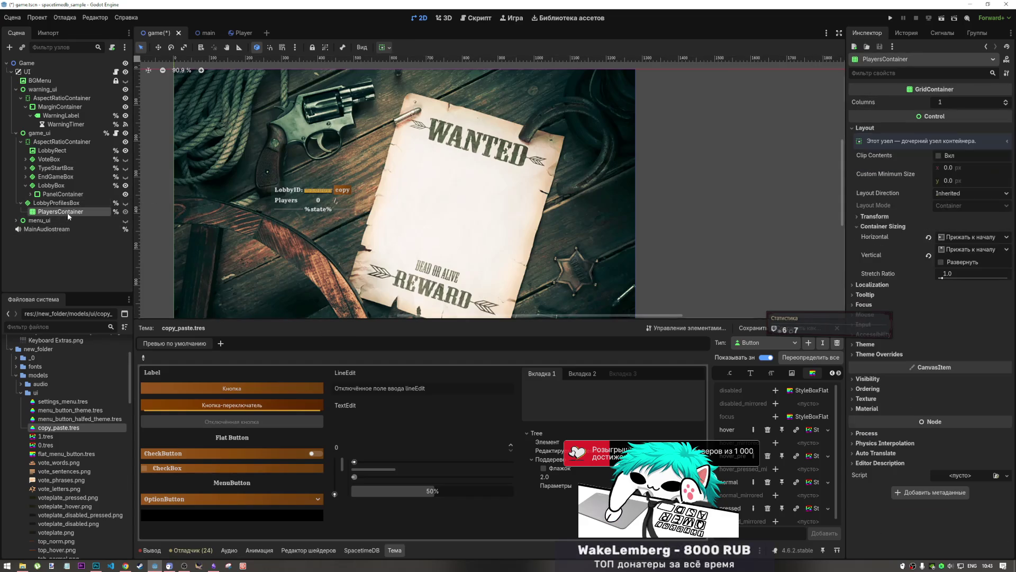
pyautogui.hotkey('ctrl', 's')
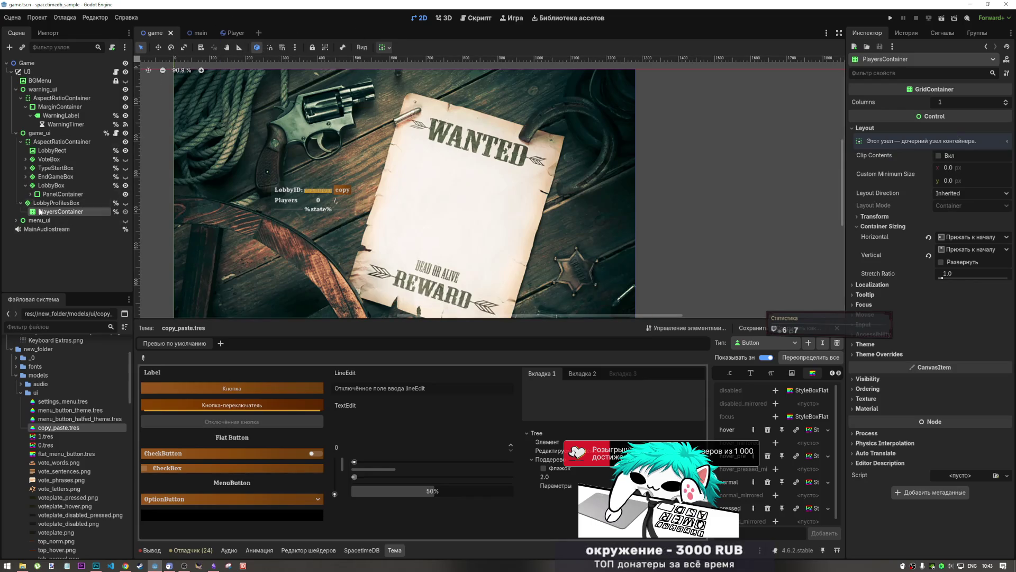
pyautogui.click(468, 20)
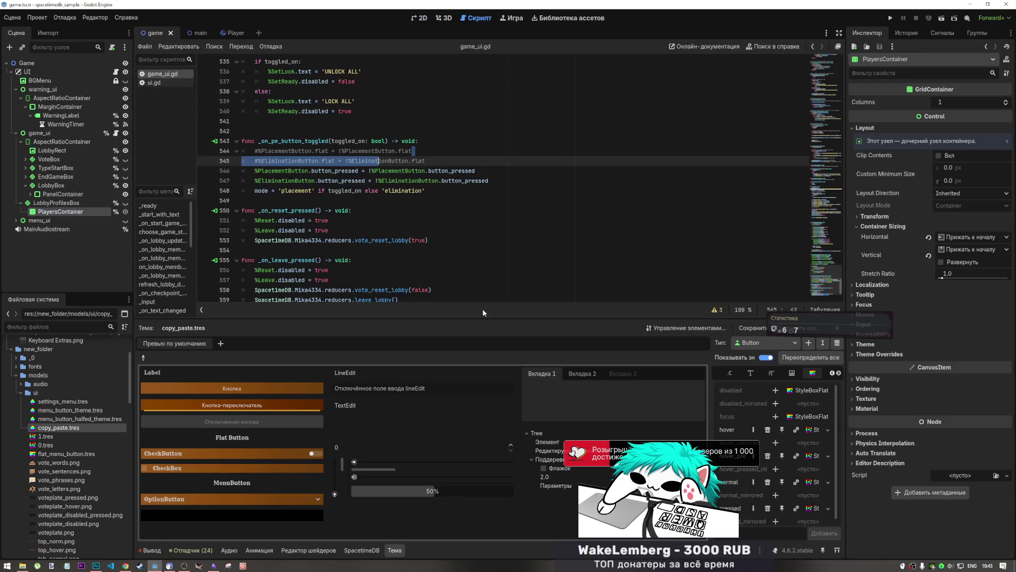
# - Search game_ui.gd for 'PlayersContainer'
pyautogui.click(608, 250)
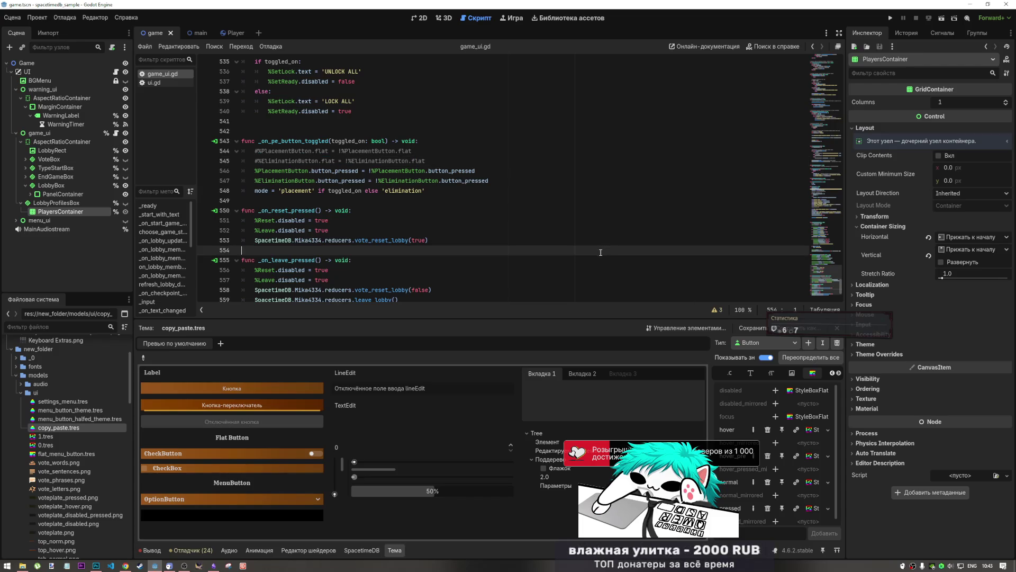
pyautogui.hotkey('ctrl', 'f')
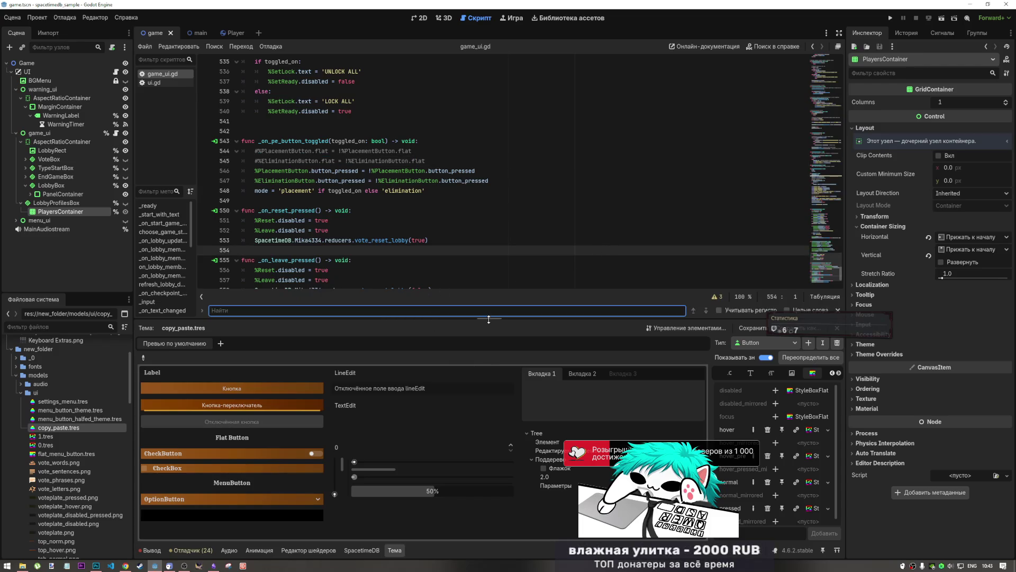
pyautogui.write('PlayersContainer')
pyautogui.moveTo(489, 319); pyautogui.dragTo(468, 350)
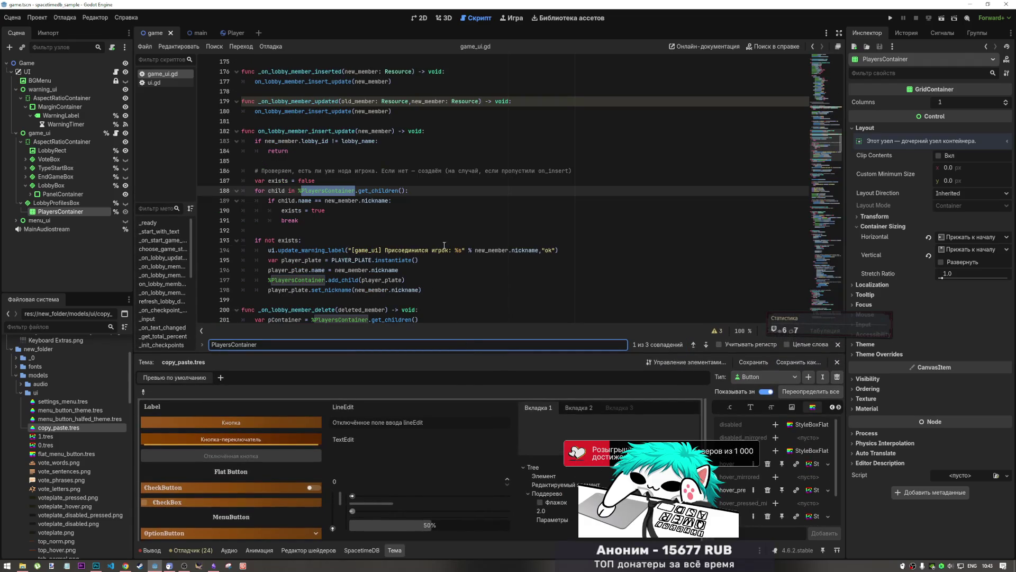
pyautogui.moveTo(372, 194)
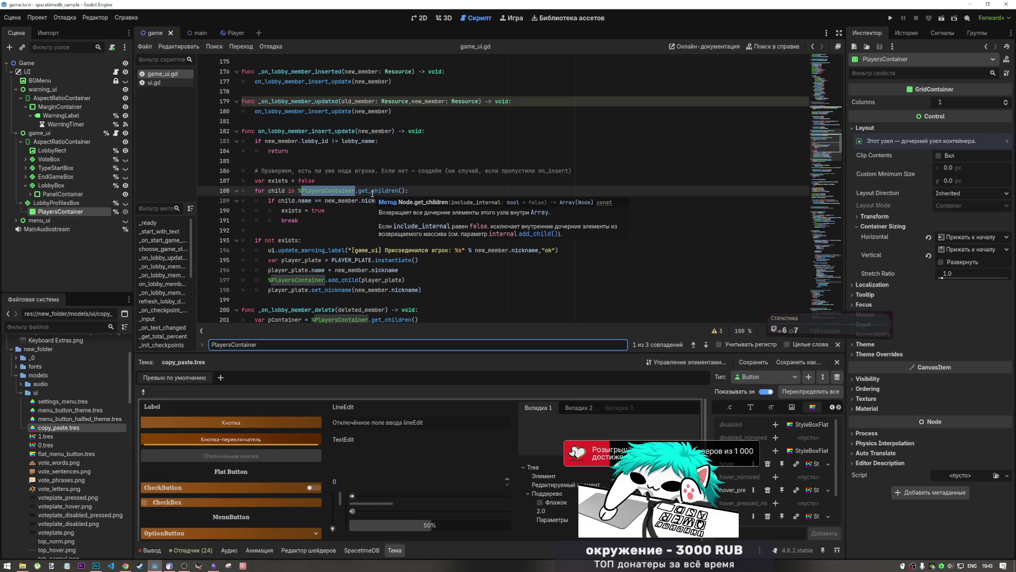
pyautogui.click(340, 234)
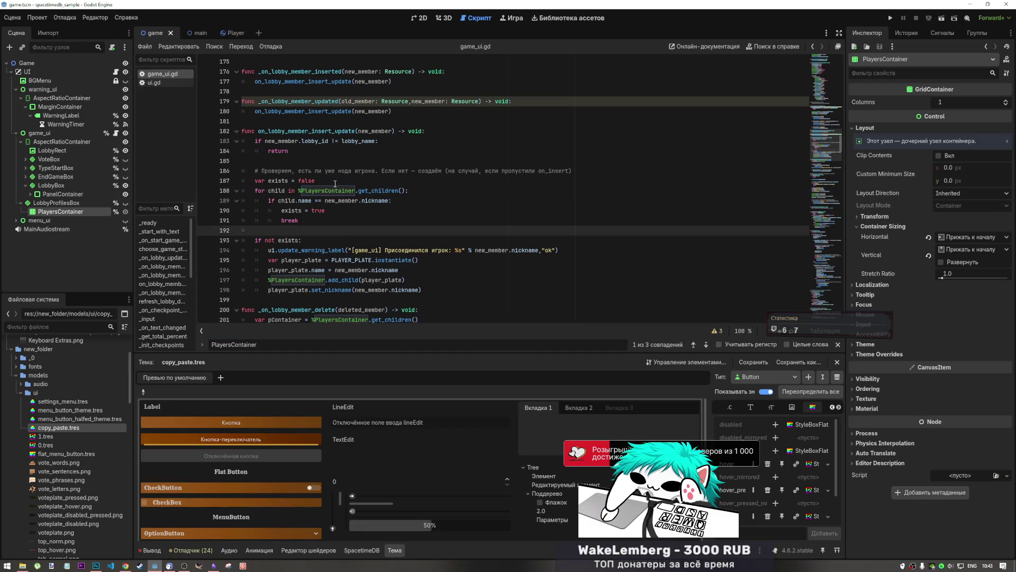
# - Follow the plate instantiation on line 195 to the PLAYER_PLATE constant and open player_plate.tscn
pyautogui.click(364, 280)
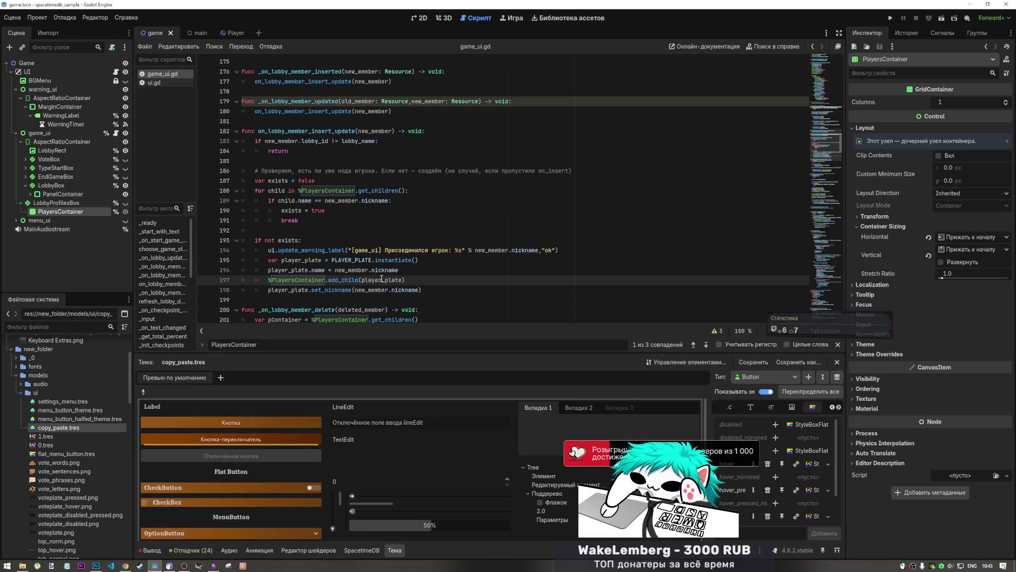
pyautogui.scroll(-2, 375, 190)
pyautogui.click(375, 189)
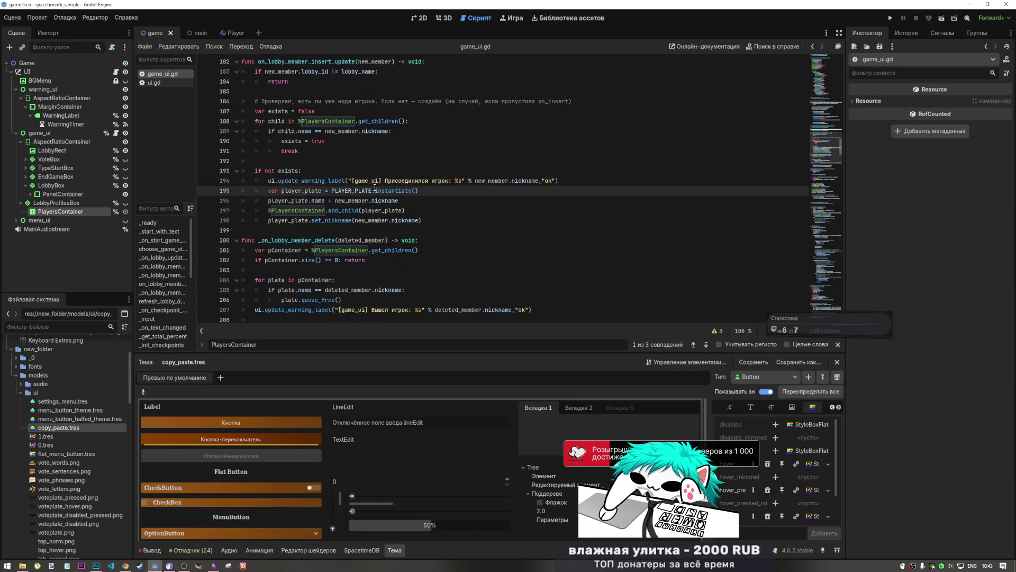
pyautogui.keyDown('ctrl'); pyautogui.click(366, 191); pyautogui.keyUp('ctrl')
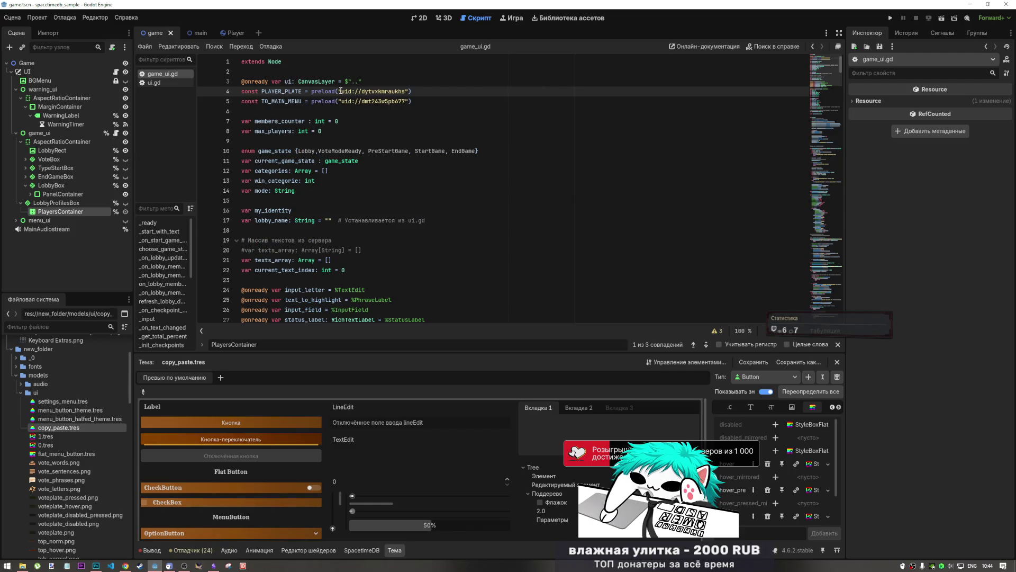
pyautogui.keyDown('ctrl'); pyautogui.click(381, 91); pyautogui.keyUp('ctrl')
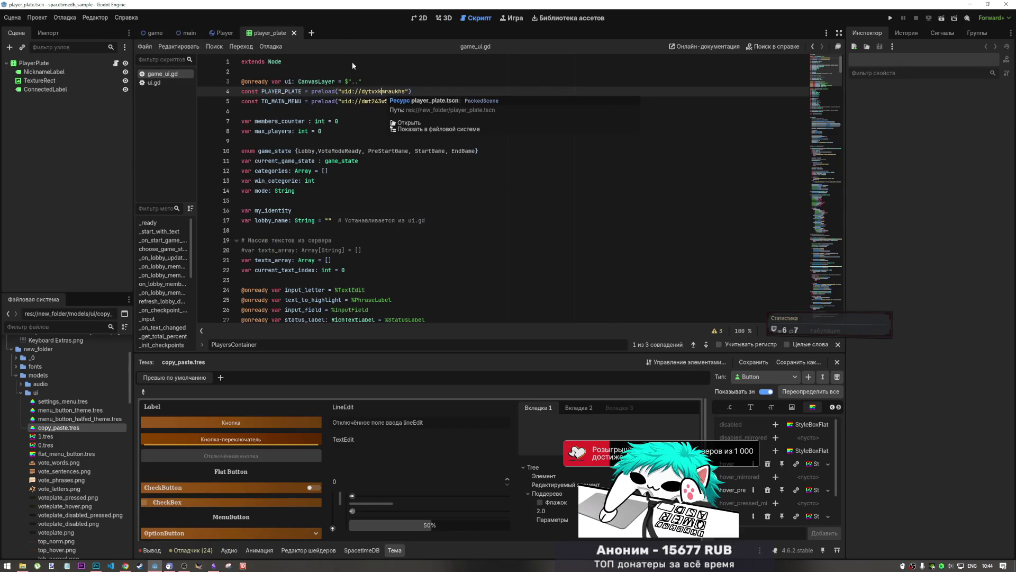
# - Assign menu_button_theme.tres as the PlayerPlate root node's theme
pyautogui.click(61, 62)
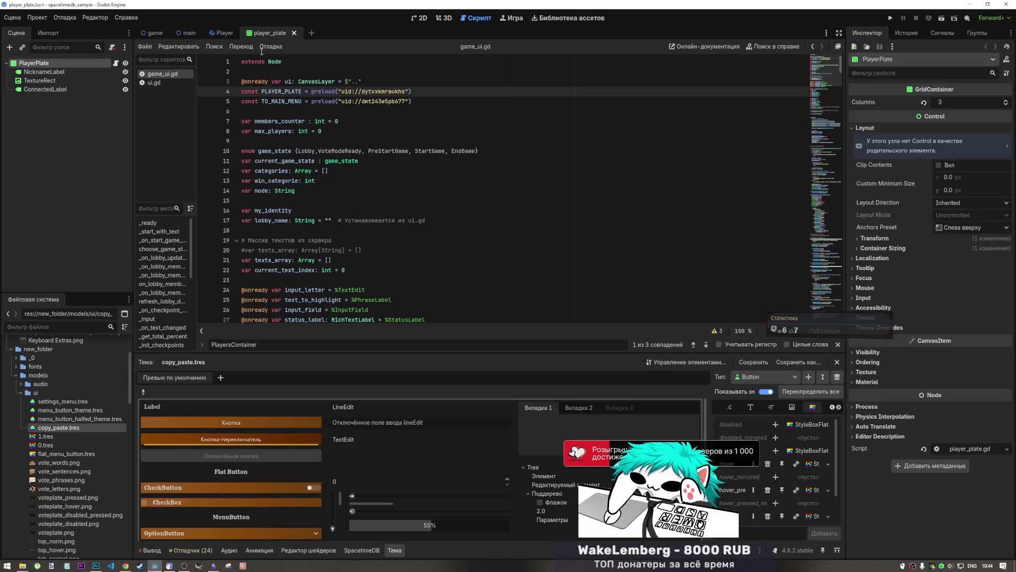
pyautogui.click(416, 18)
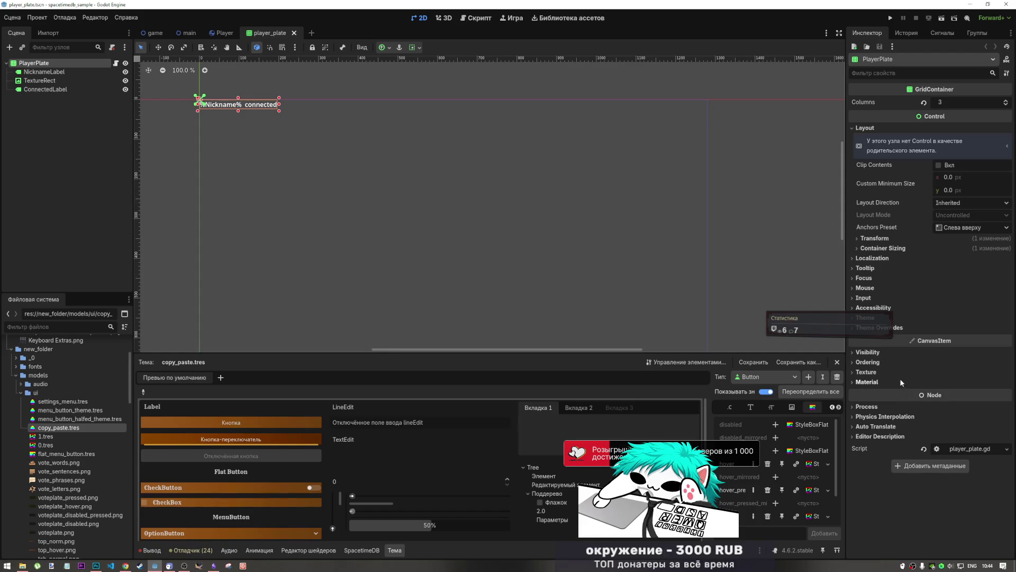
pyautogui.click(865, 317)
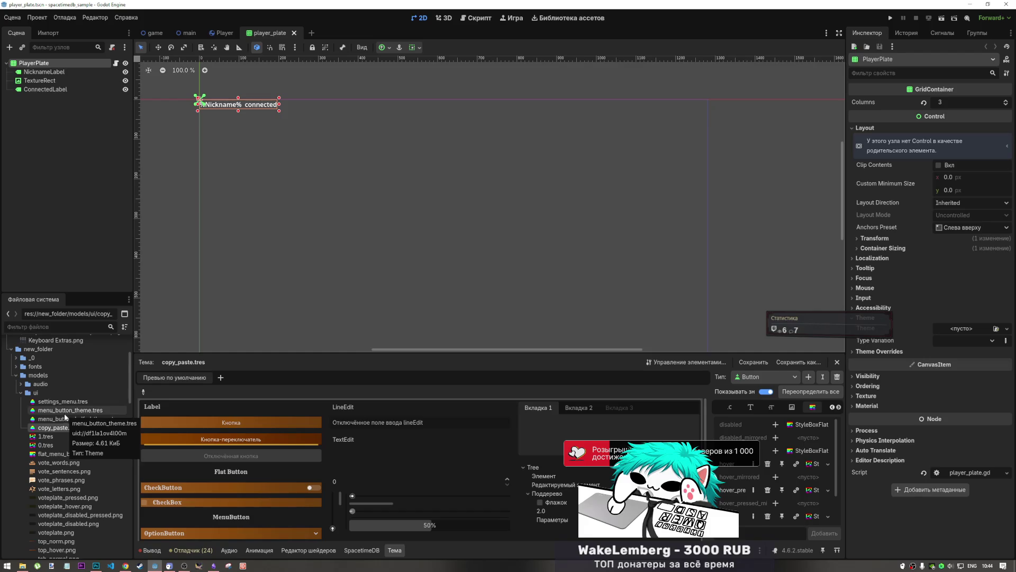
pyautogui.moveTo(63, 415); pyautogui.dragTo(966, 331)
# - Centre the nickname label on the 2D canvas and select ConnectedLabel
pyautogui.scroll(4, 300, 92)
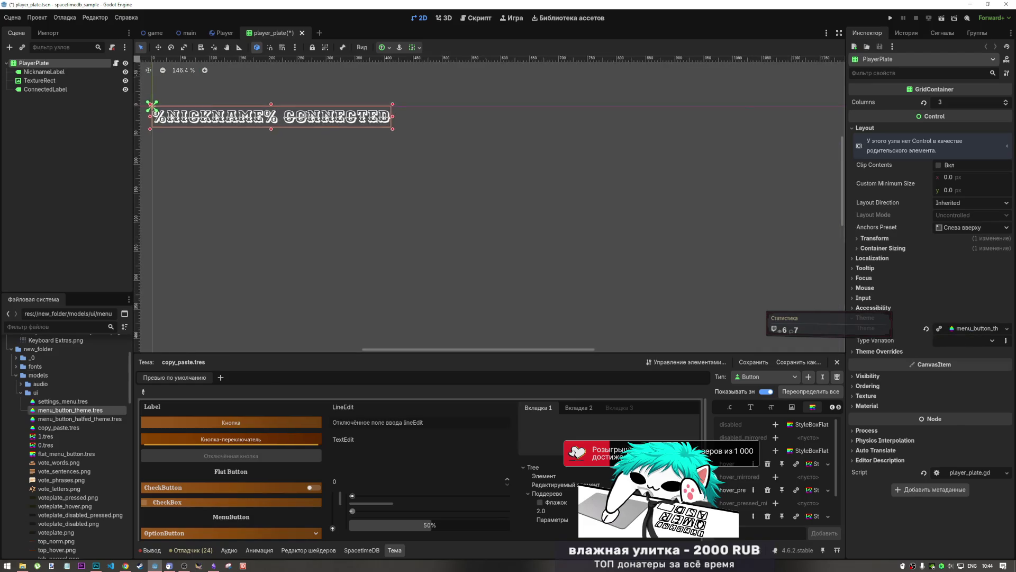
pyautogui.moveTo(301, 115); pyautogui.dragTo(388, 180)
pyautogui.scroll(-2, 392, 183)
pyautogui.scroll(1, 394, 187)
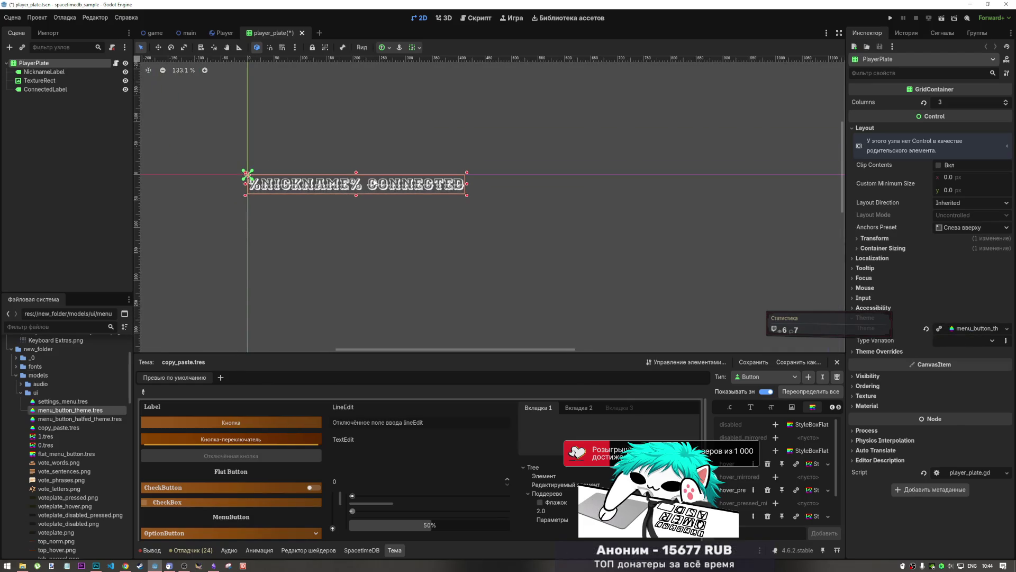
pyautogui.click(398, 191)
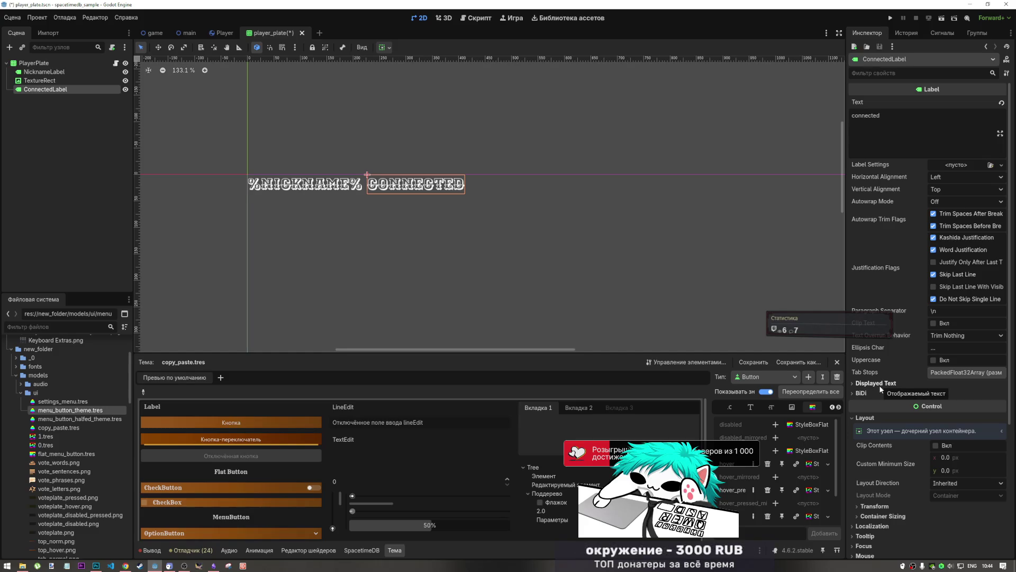
# - Override ConnectedLabel's font colour to green 00d100
pyautogui.scroll(-4, 882, 449)
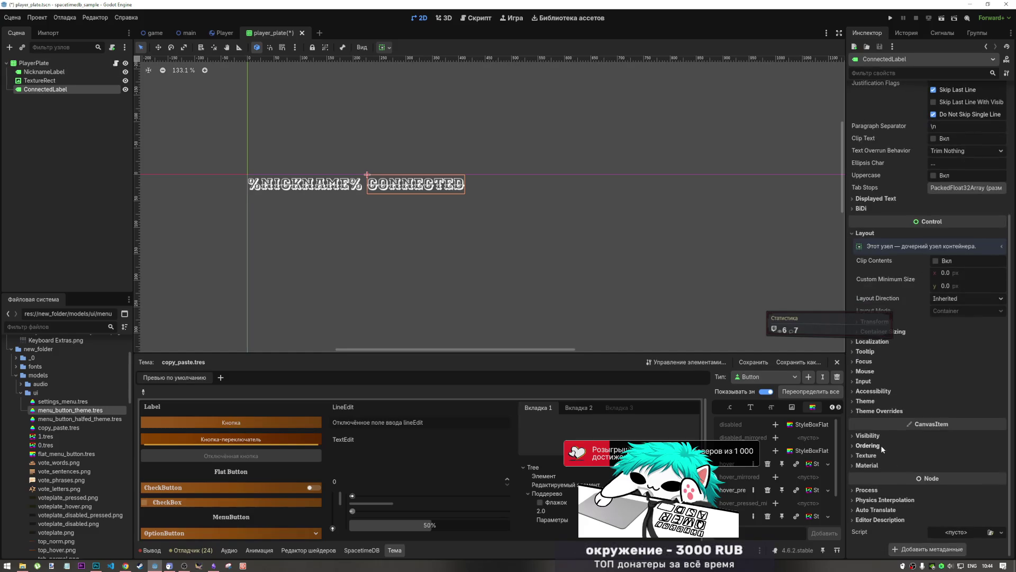
pyautogui.click(879, 410)
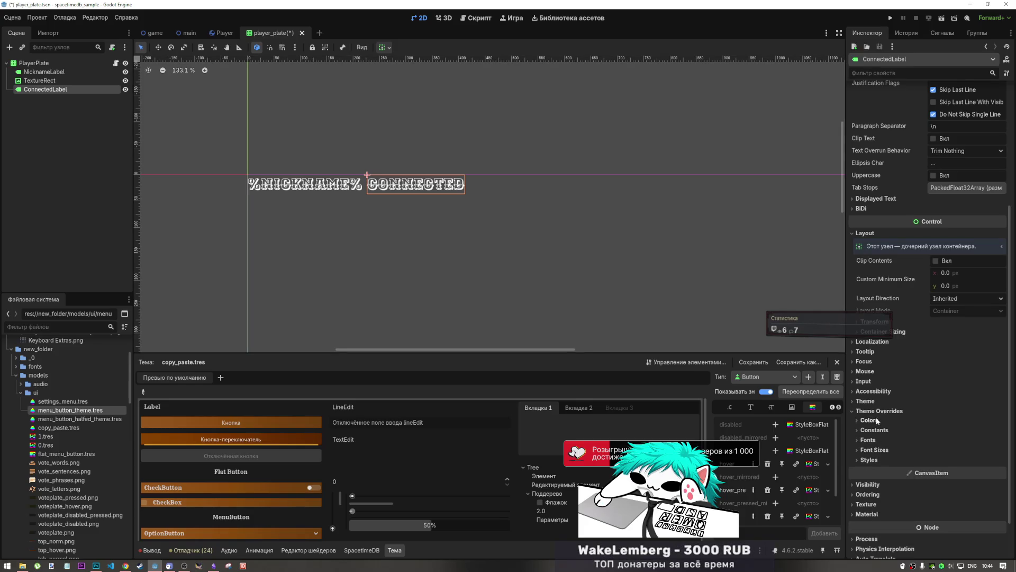
pyautogui.click(876, 419)
pyautogui.click(969, 430)
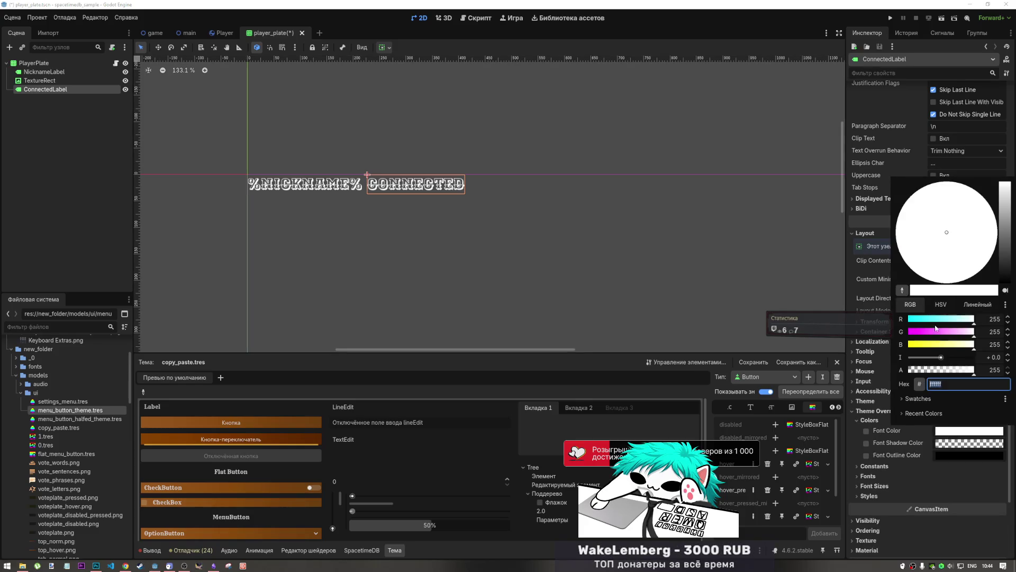
pyautogui.click(897, 218)
pyautogui.click(909, 319)
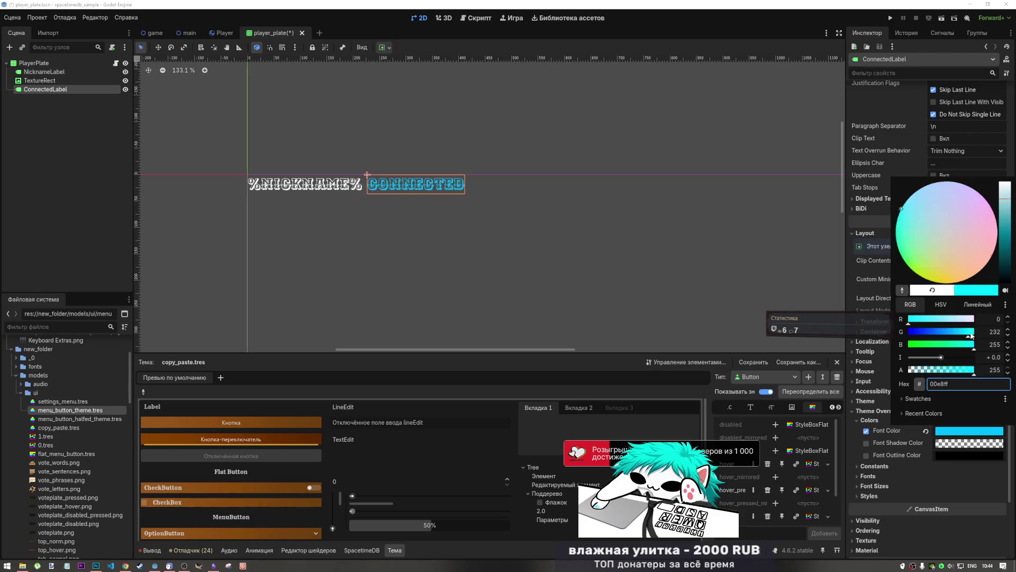
pyautogui.moveTo(930, 346)
pyautogui.mouseDown()
pyautogui.moveTo(903, 346)
pyautogui.moveTo(978, 341)
pyautogui.moveTo(963, 336)
pyautogui.mouseUp()
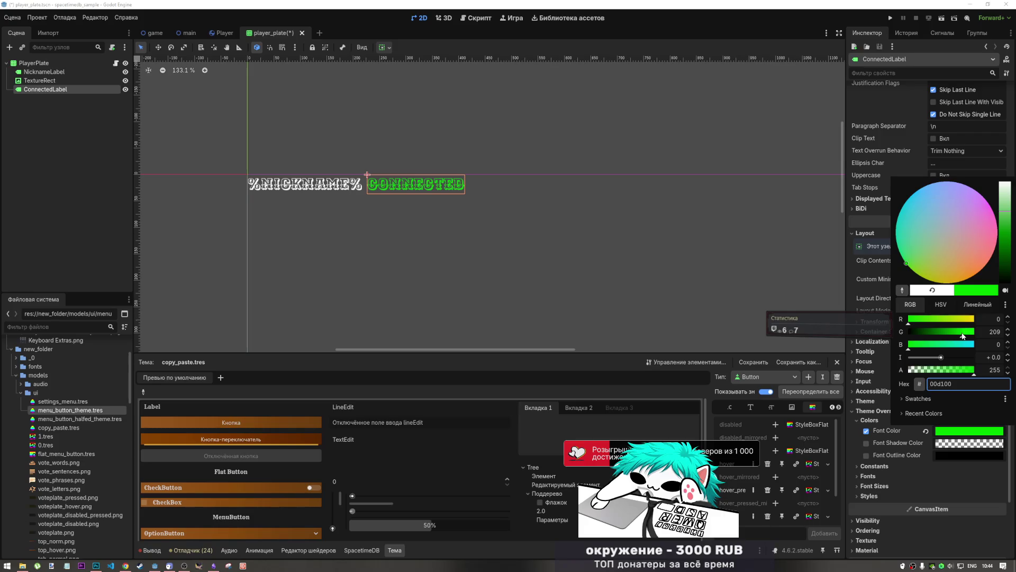
pyautogui.click(580, 140)
# - Save the player_plate scene and check NicknameLabel and ConnectedLabel on the canvas
pyautogui.scroll(-4, 566, 188)
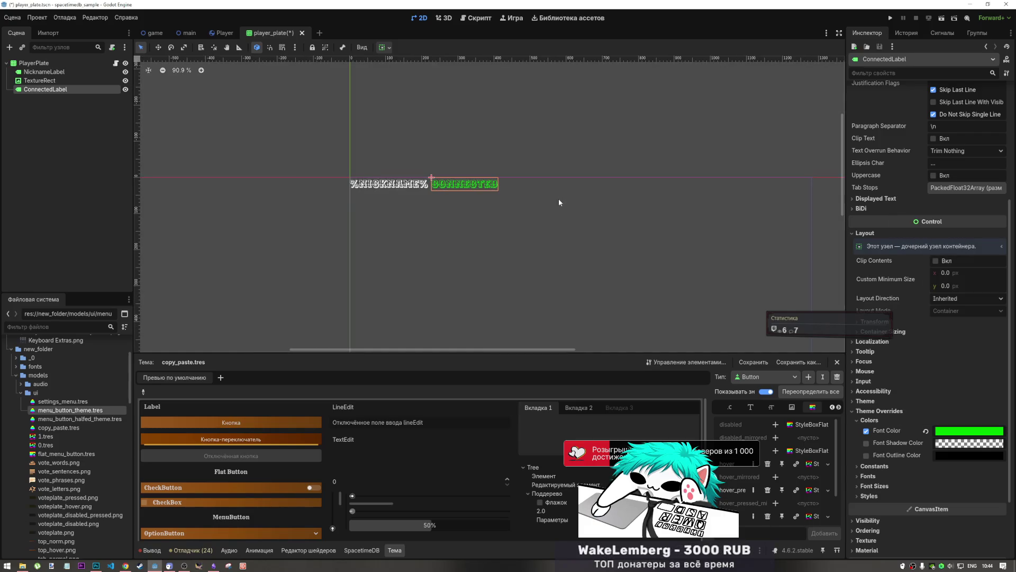
pyautogui.hotkey('ctrl', 's')
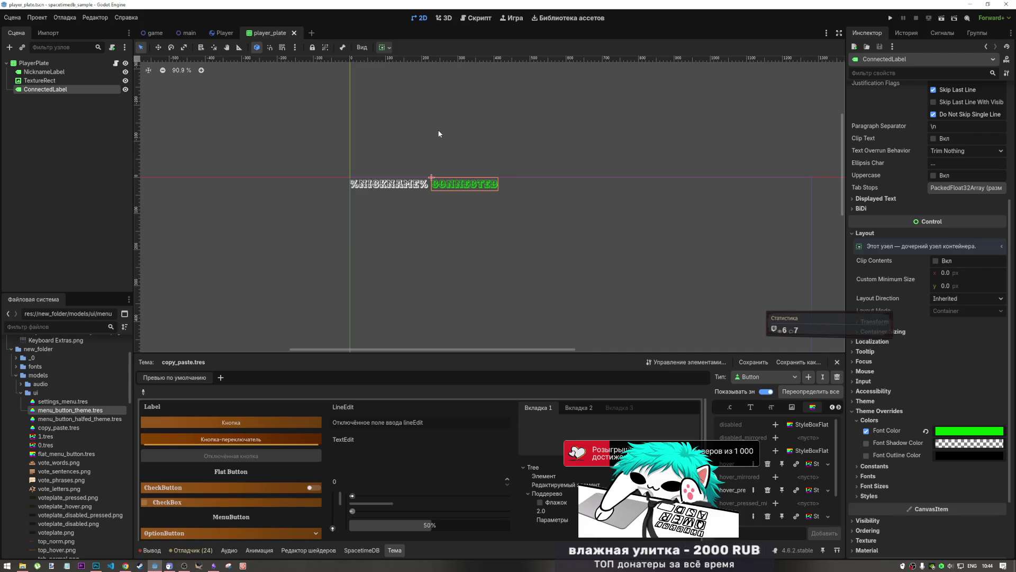
pyautogui.click(416, 186)
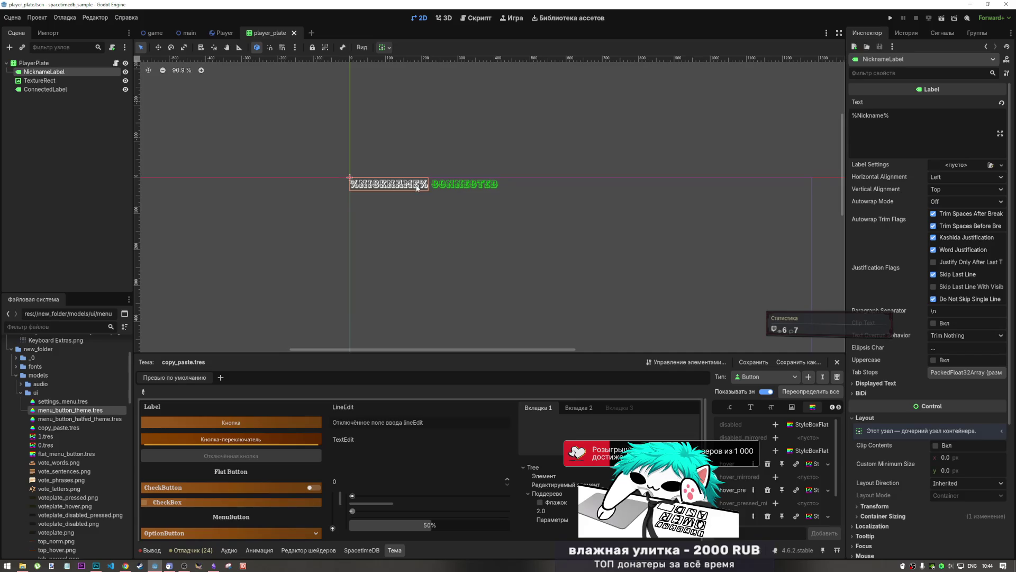
pyautogui.click(411, 143)
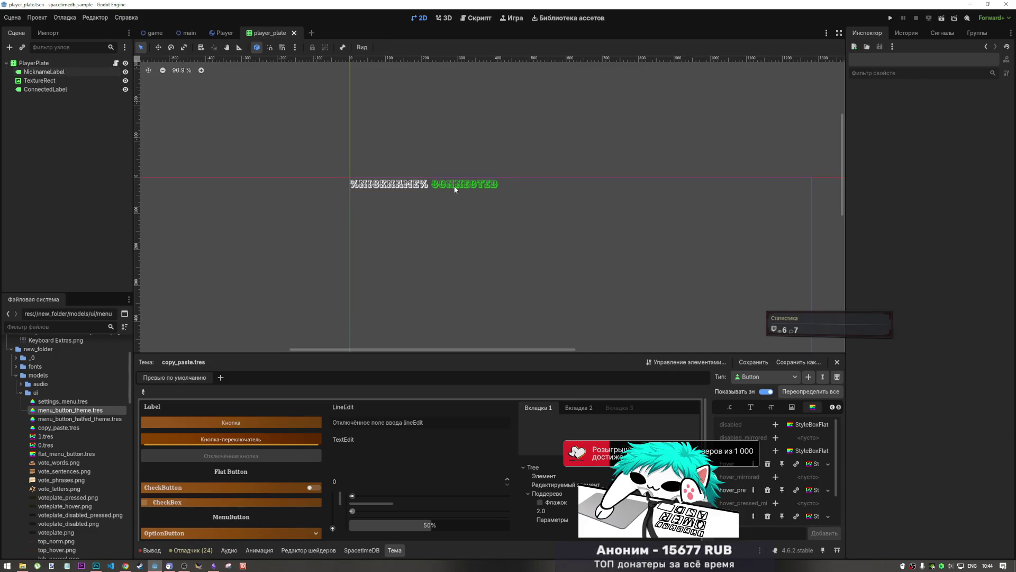
pyautogui.click(458, 187)
pyautogui.click(467, 145)
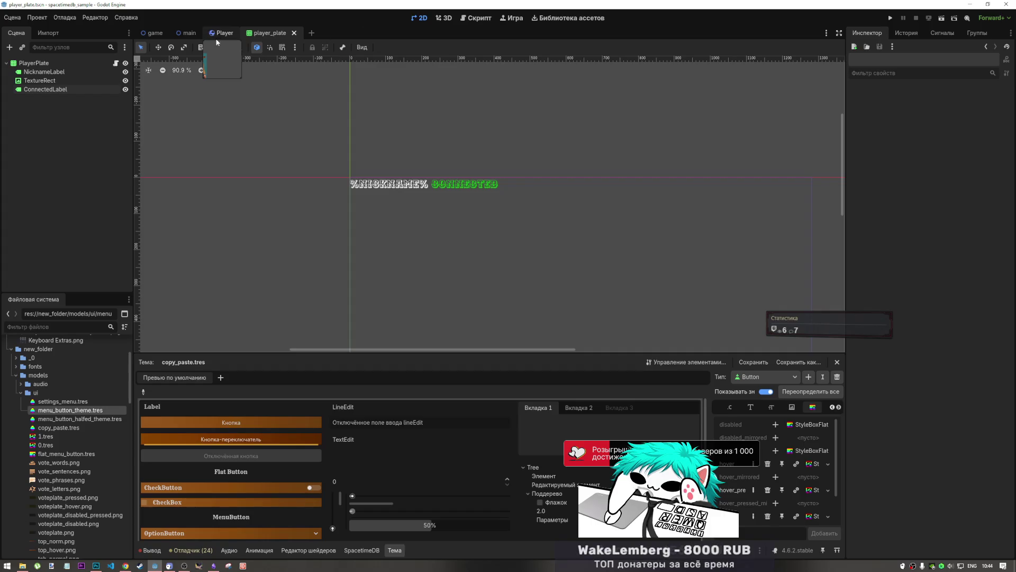
pyautogui.click(153, 33)
# - Instance player_plate.tscn under PlayersContainer and make LobbyProfilesBox visible to preview the plate
pyautogui.scroll(-3, 64, 423)
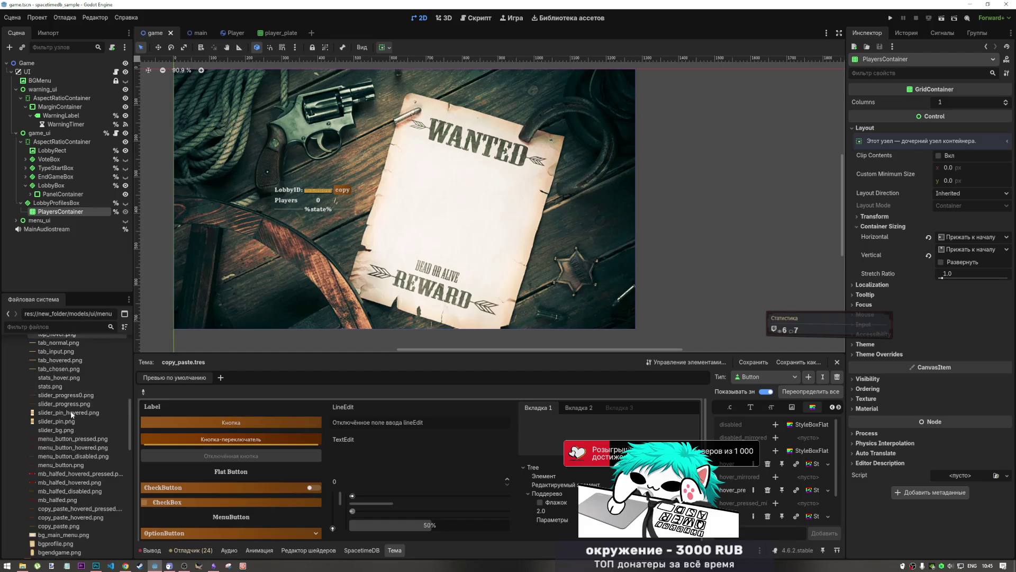
pyautogui.scroll(-10, 42, 397)
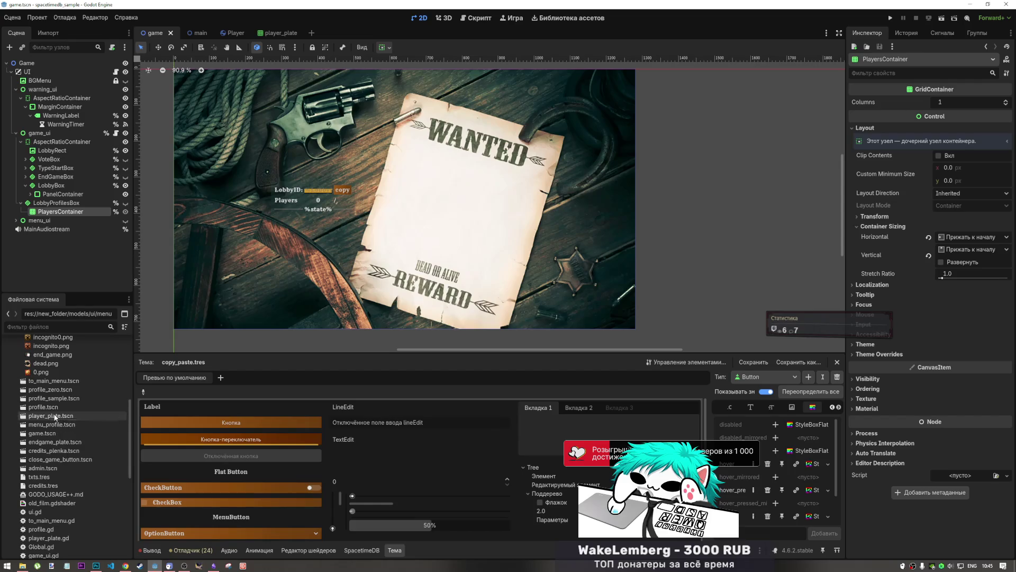
pyautogui.moveTo(55, 416)
pyautogui.mouseDown()
pyautogui.moveTo(69, 220)
pyautogui.moveTo(83, 215)
pyautogui.mouseUp()
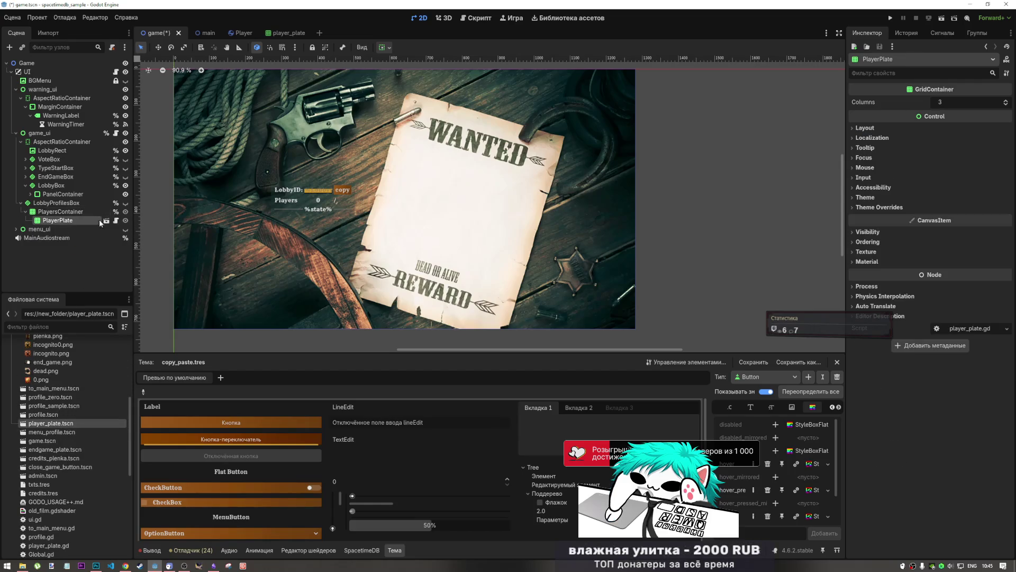
pyautogui.click(126, 203)
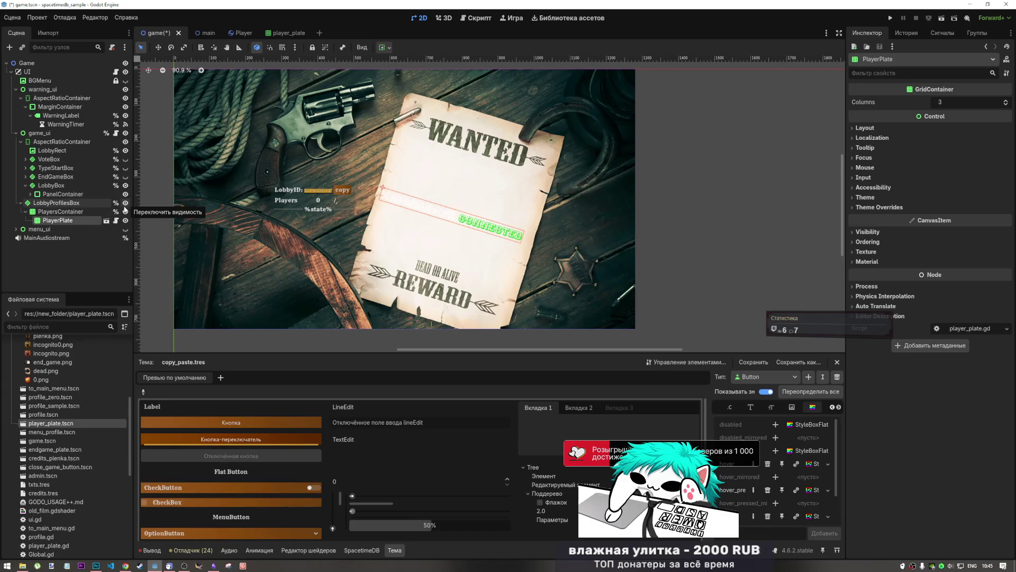
pyautogui.scroll(5, 508, 222)
pyautogui.scroll(-3, 371, 209)
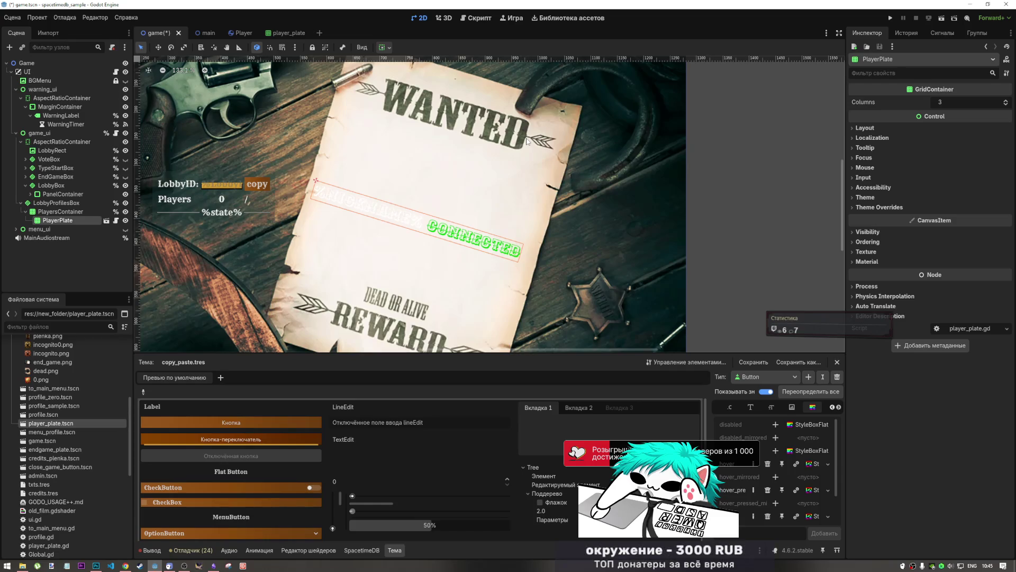
pyautogui.scroll(-3, 522, 210)
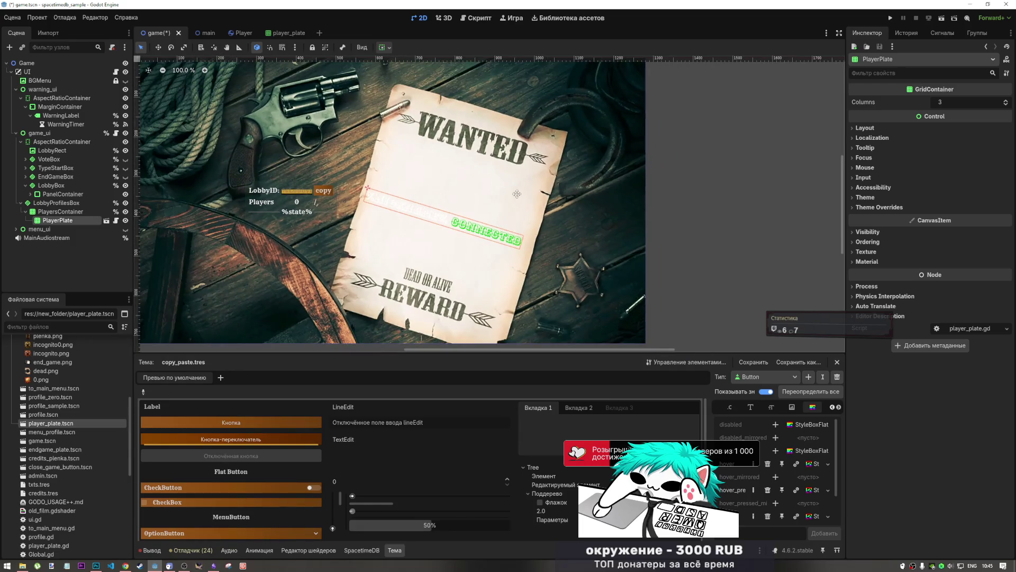
pyautogui.scroll(3, 530, 224)
pyautogui.scroll(2, 530, 224)
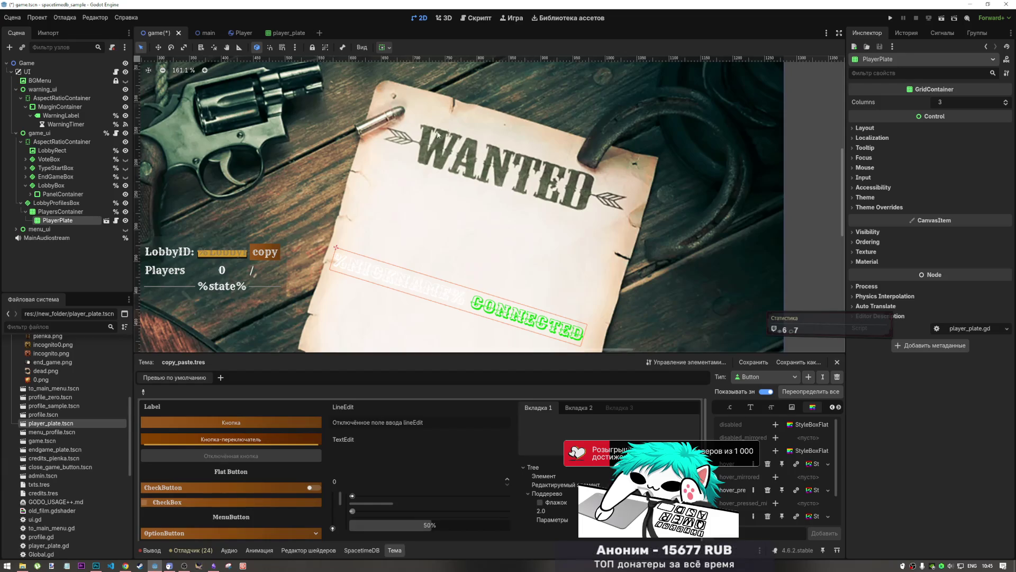
pyautogui.scroll(2, 480, 177)
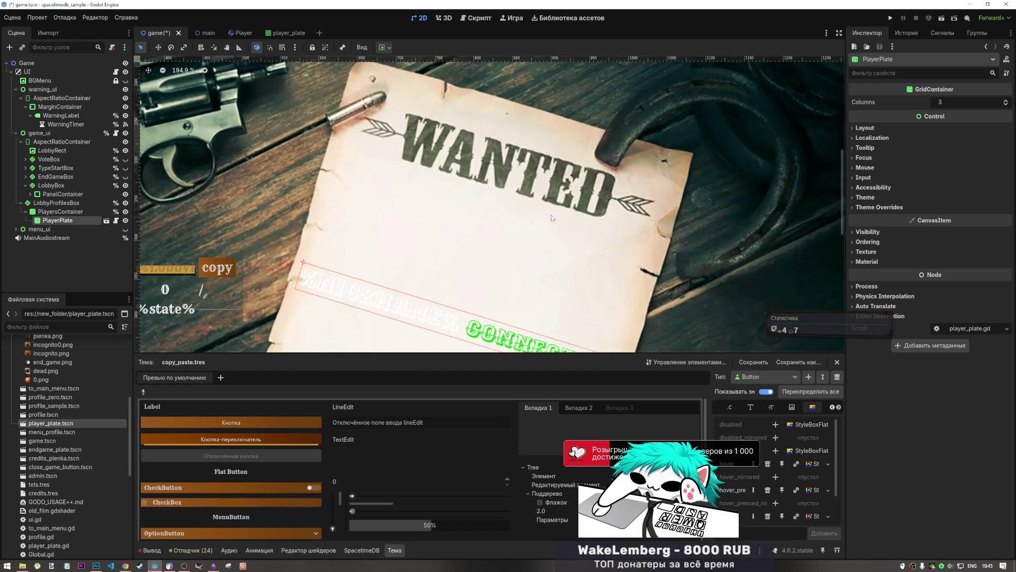
pyautogui.scroll(-7, 469, 179)
pyautogui.scroll(1, 437, 239)
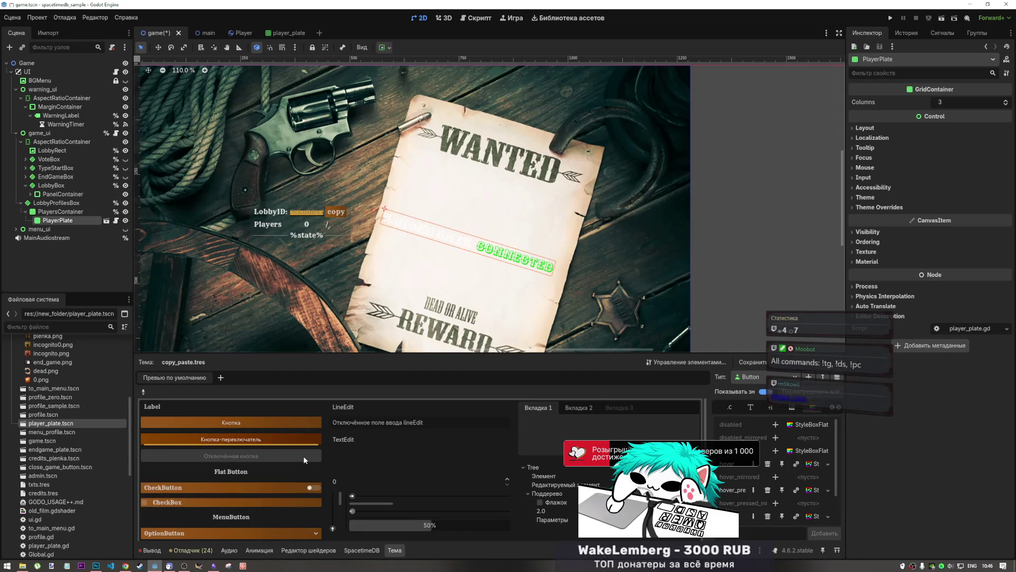
# - Load the copied Imgur link in a new Chrome tab and dismiss the ads notice
pyautogui.click(214, 565)
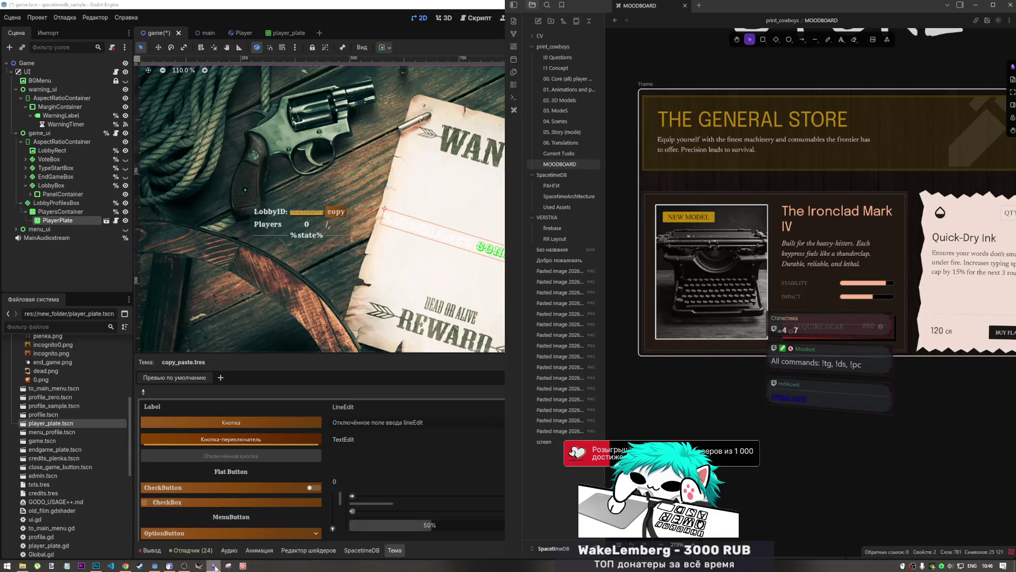
pyautogui.click(214, 566)
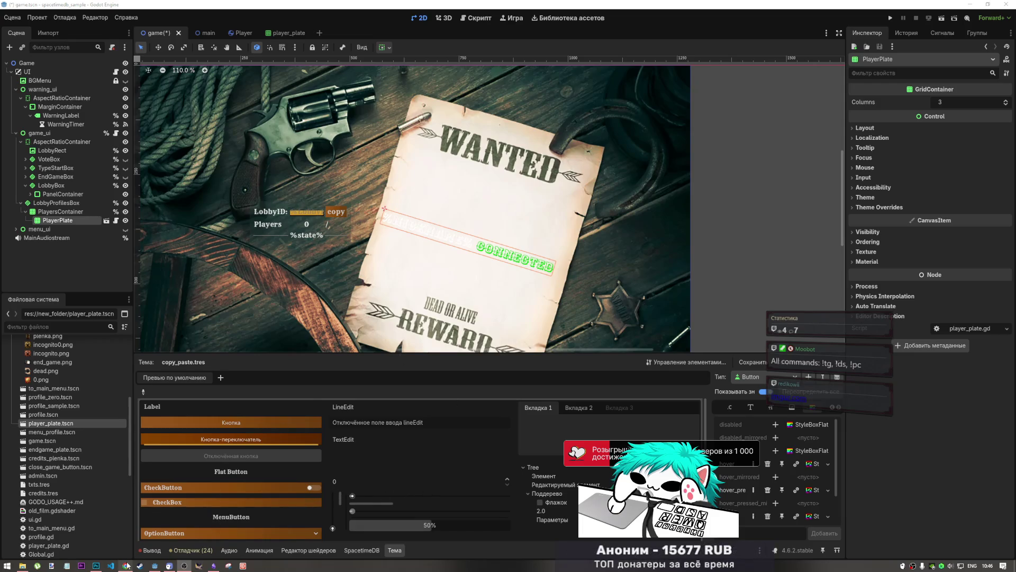
pyautogui.moveTo(127, 566)
pyautogui.click(126, 529)
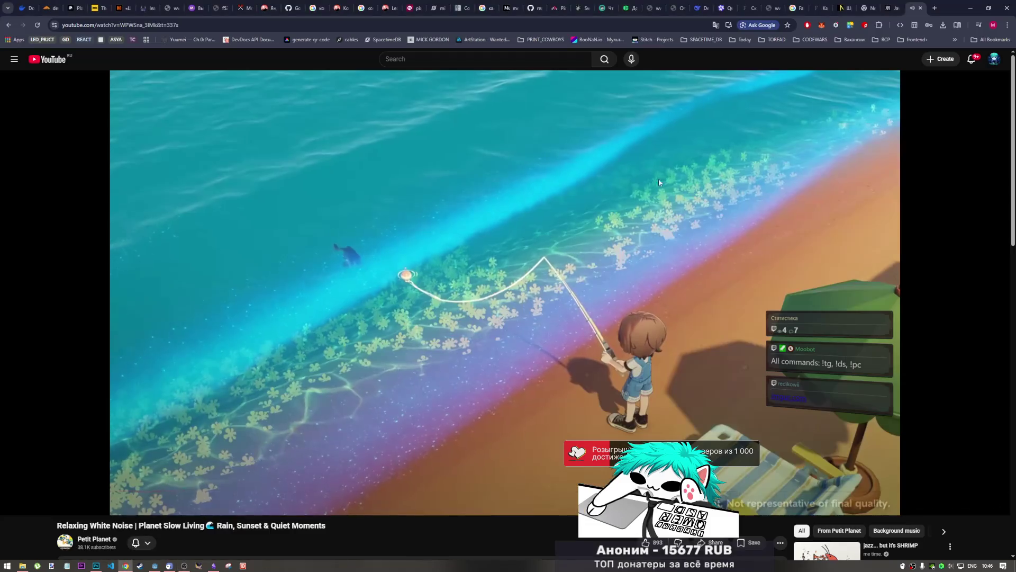
pyautogui.click(935, 8)
pyautogui.write('https://imgur.com/a/O7KJ20d')
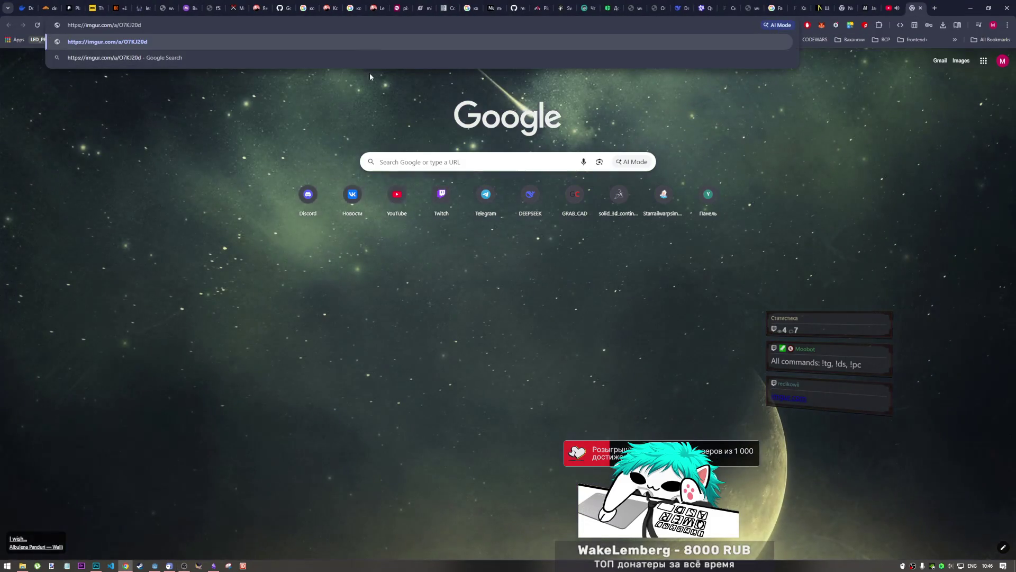
pyautogui.press('Return')
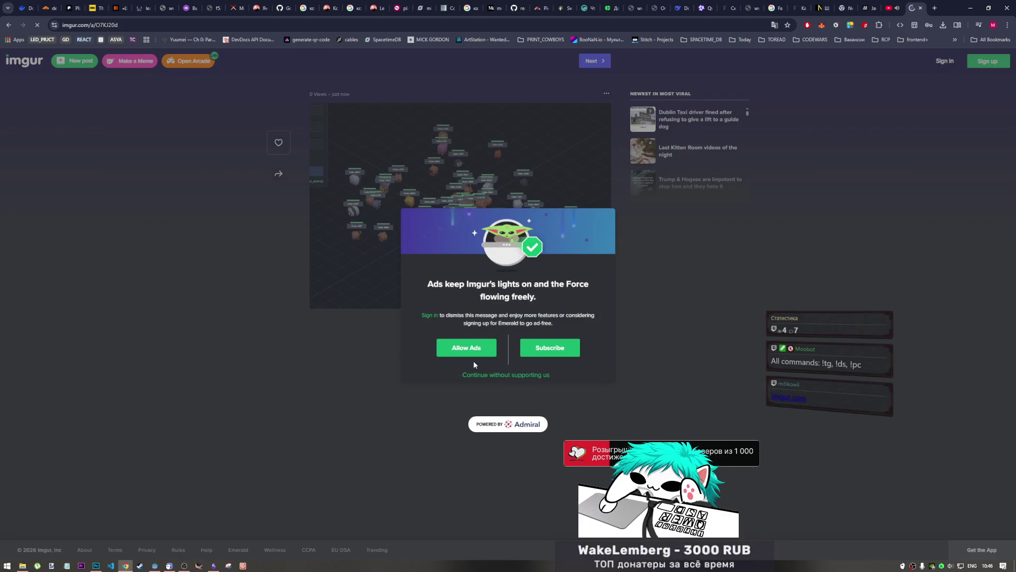
pyautogui.click(496, 376)
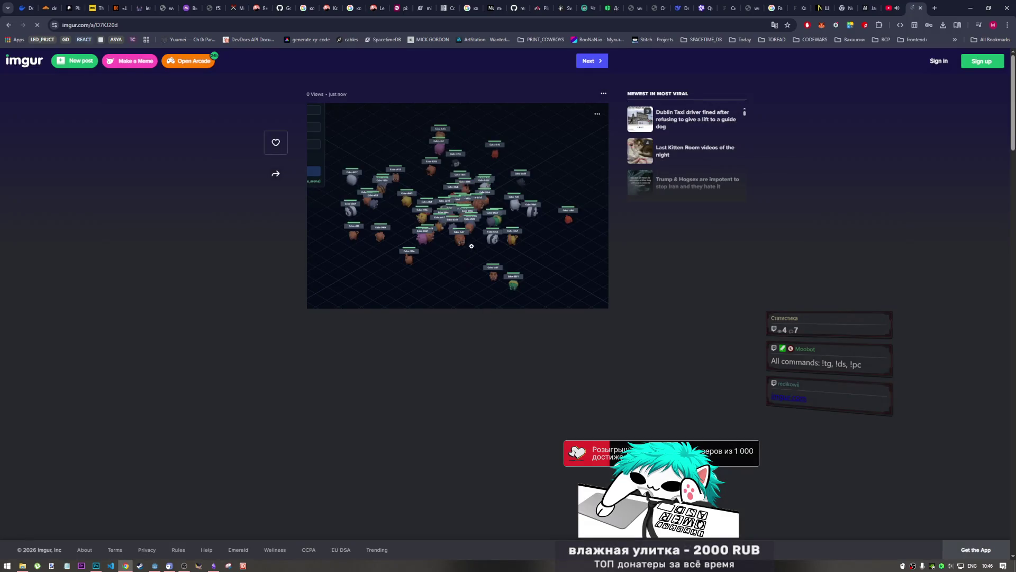
# - Open the post's arena screenshot alone in a new tab via the image's context menu
pyautogui.click(460, 196)
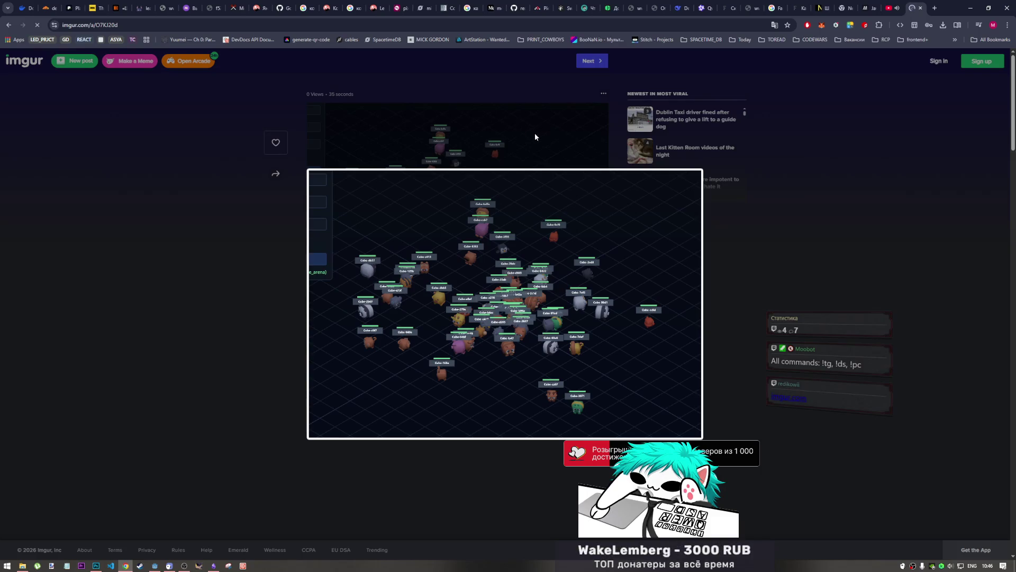
pyautogui.click(233, 420)
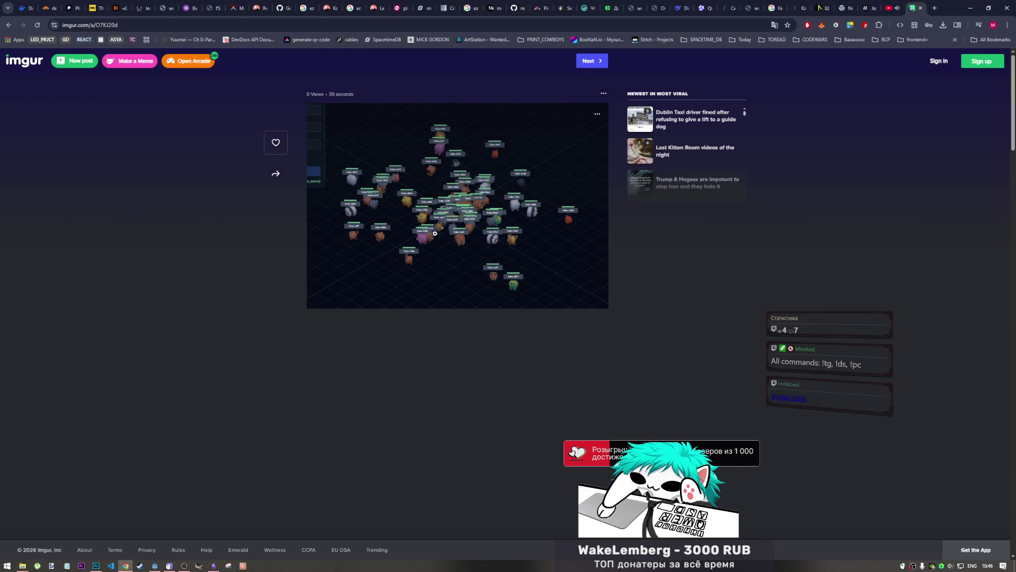
pyautogui.click(462, 226)
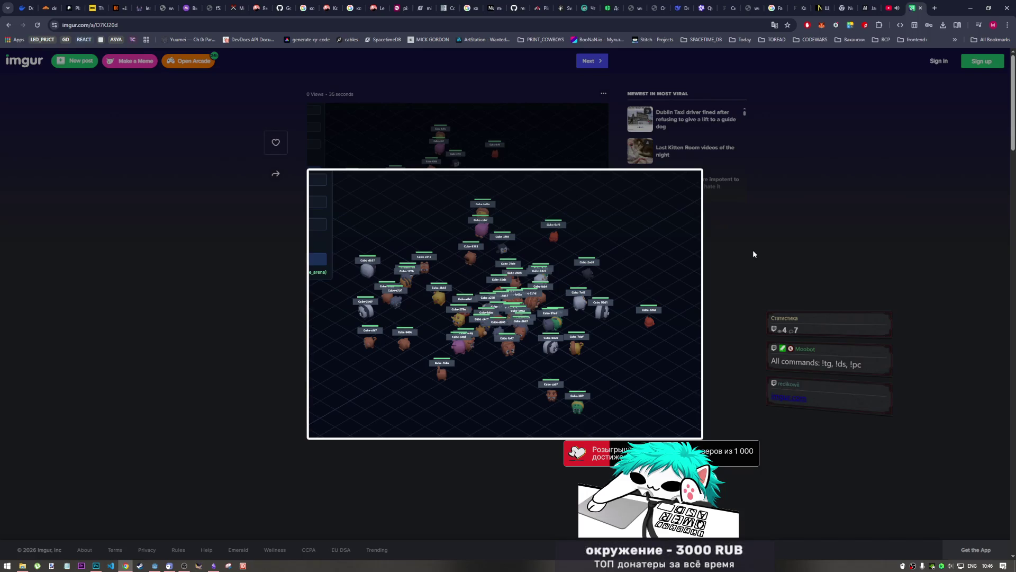
pyautogui.rightClick(554, 246)
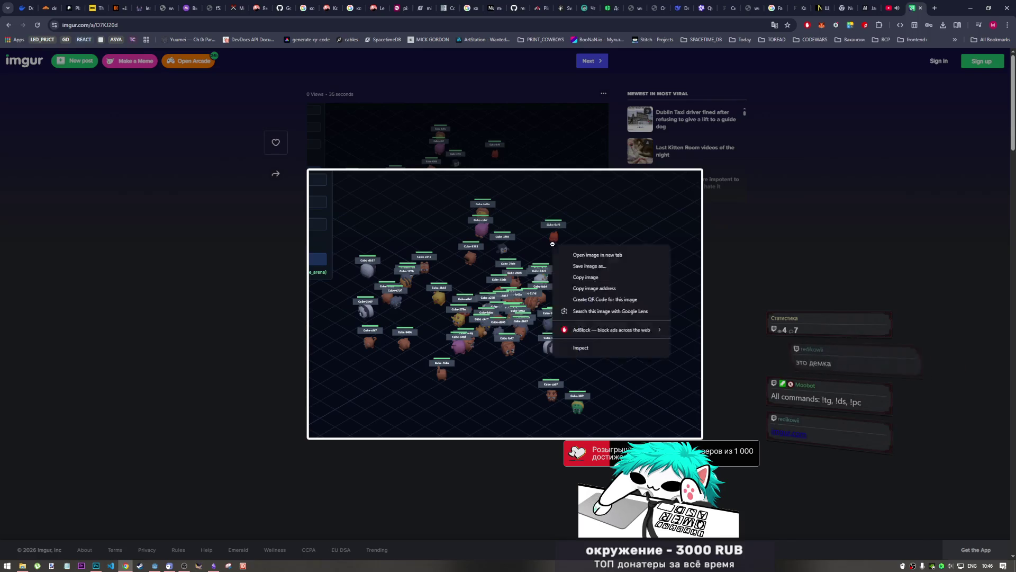
pyautogui.click(608, 255)
pyautogui.click(916, 8)
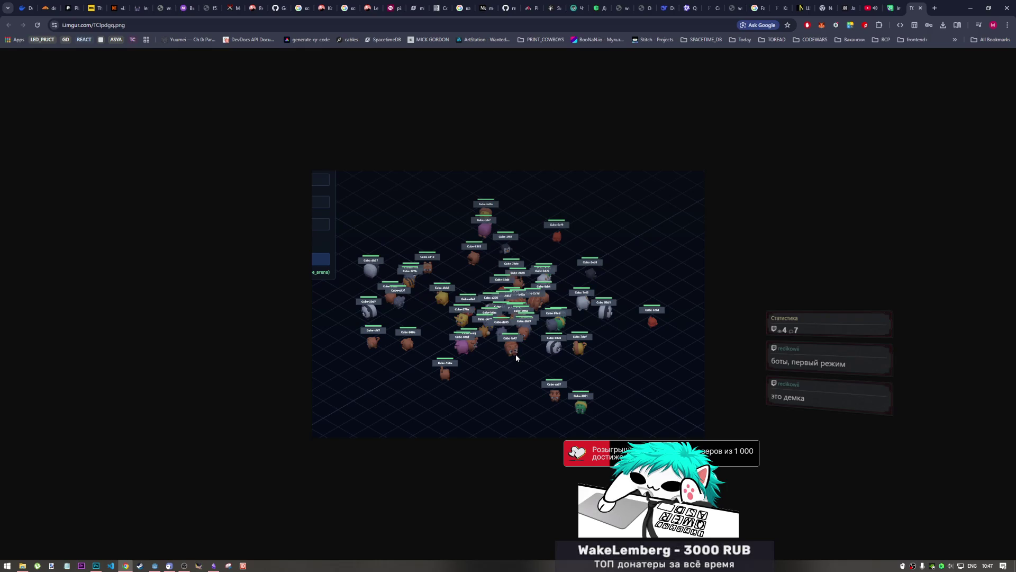
pyautogui.click(921, 8)
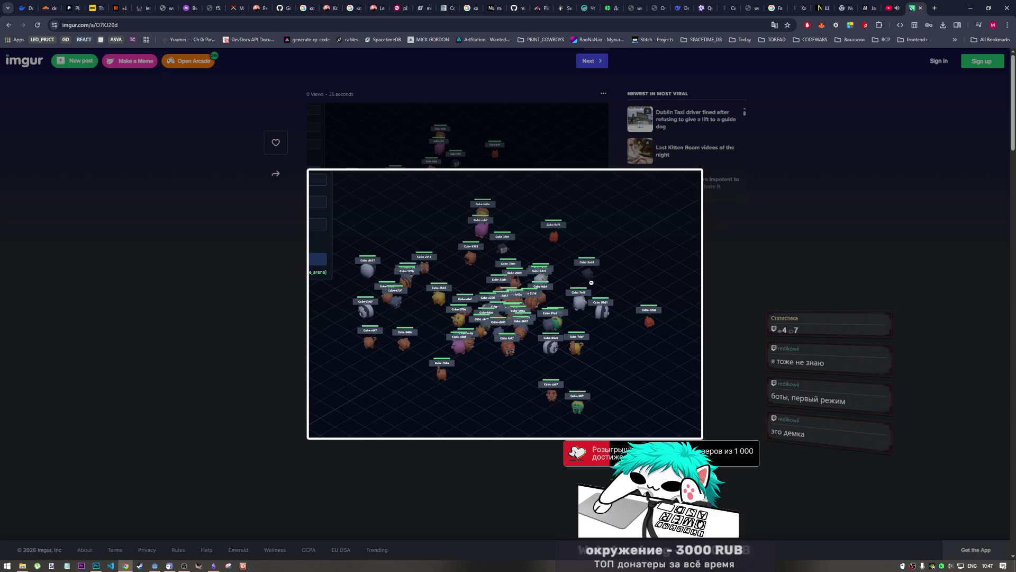
pyautogui.click(496, 265)
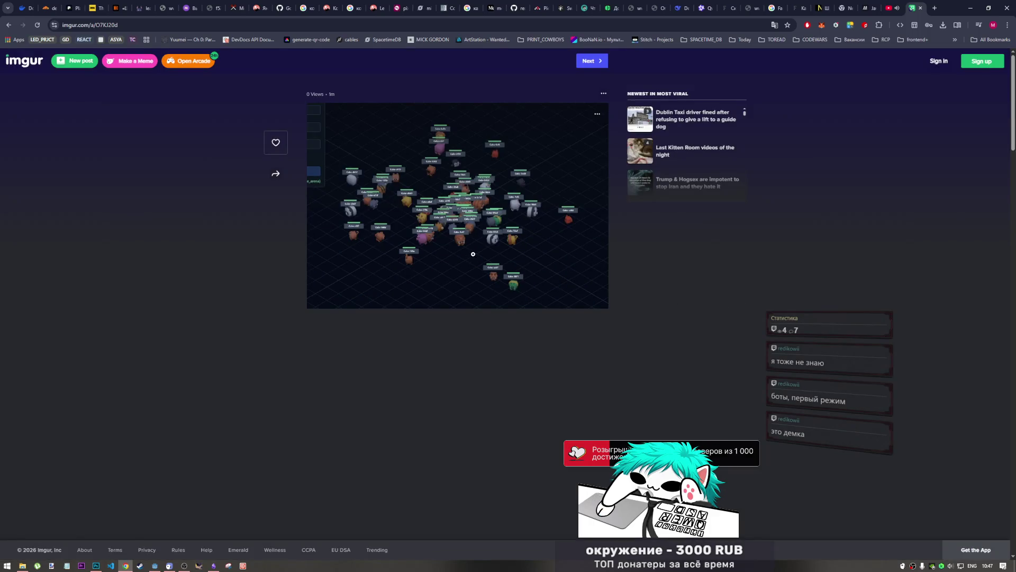
pyautogui.click(473, 255)
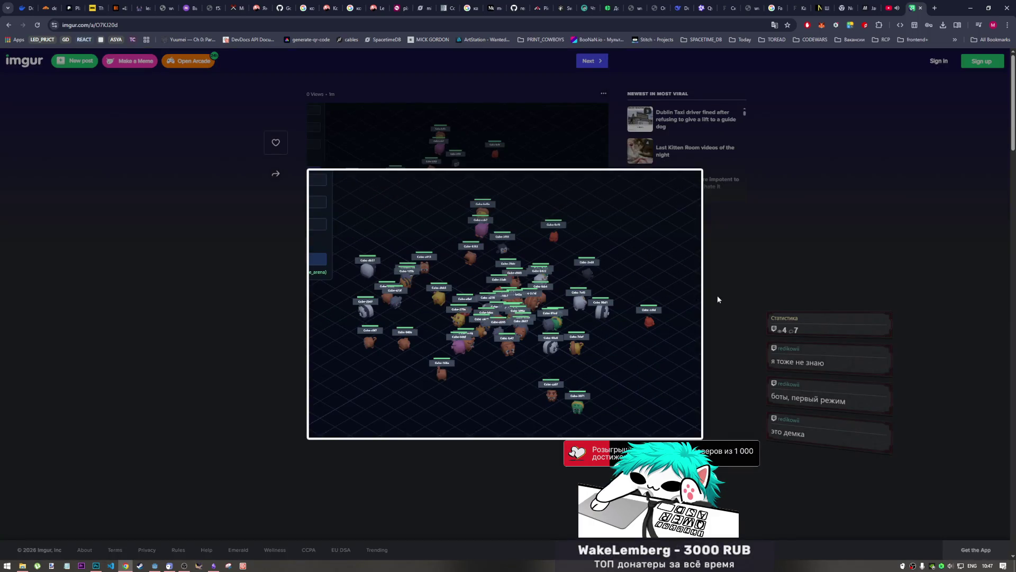
pyautogui.click(583, 370)
pyautogui.click(505, 264)
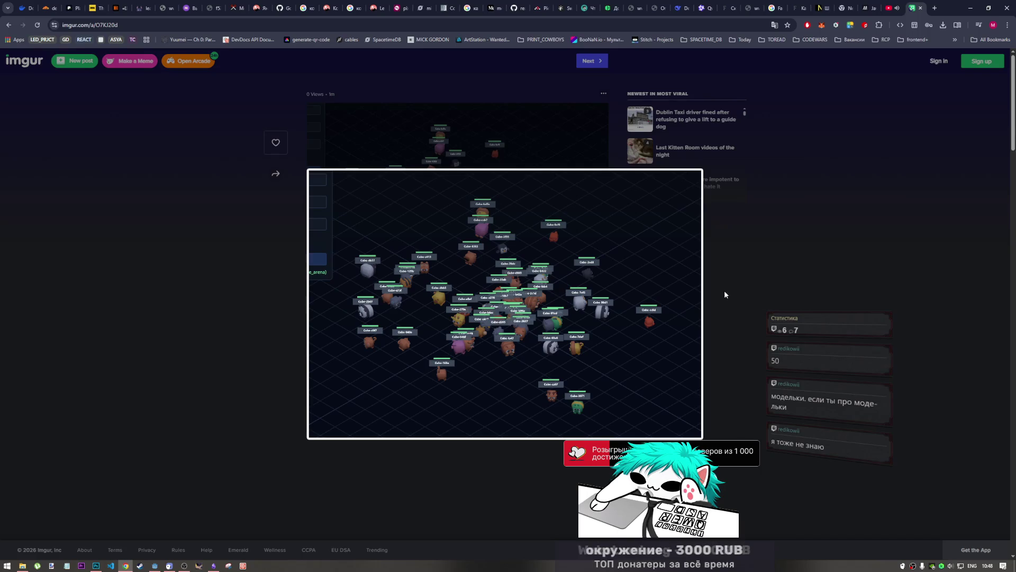
pyautogui.click(547, 309)
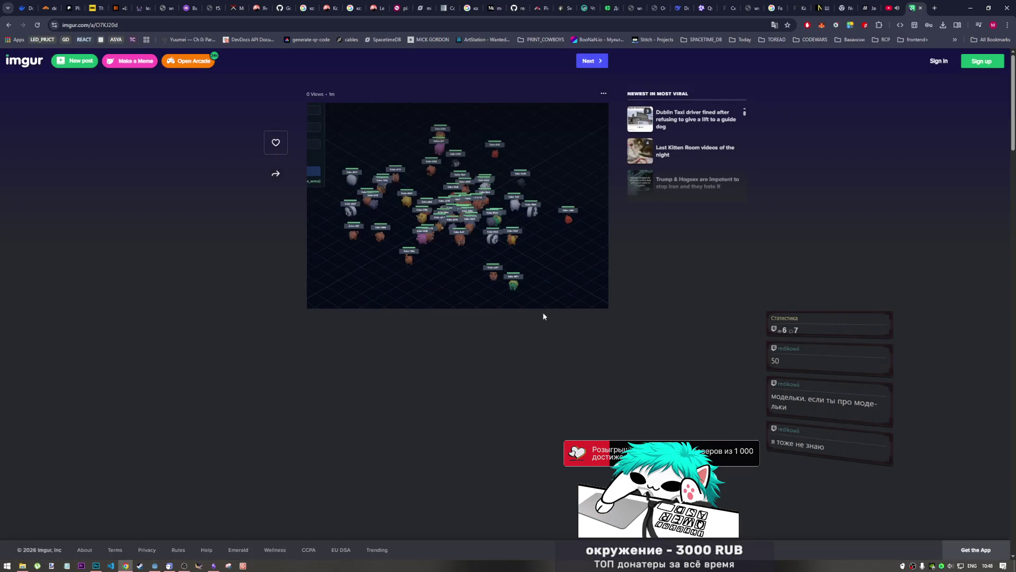
pyautogui.click(517, 268)
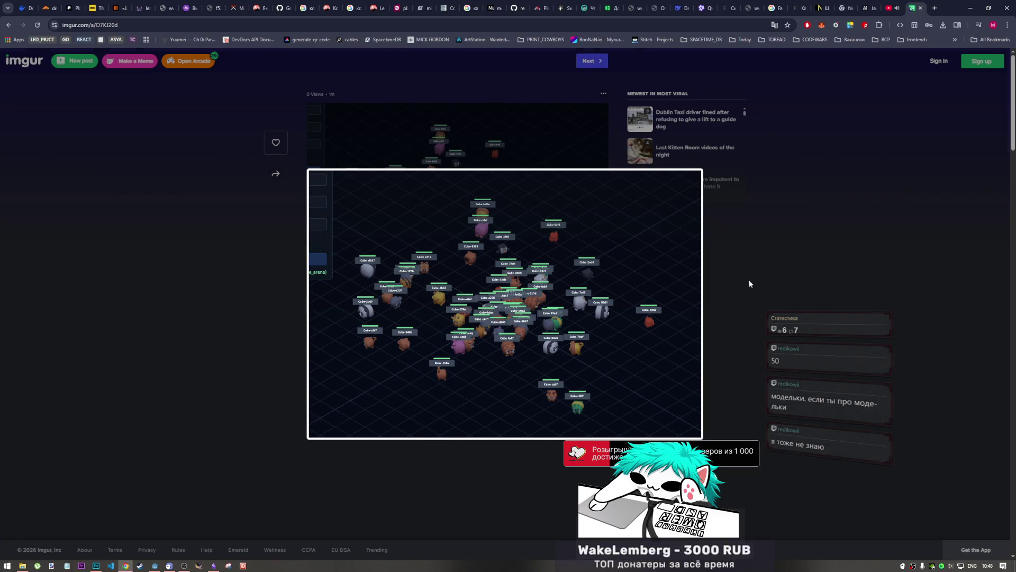
pyautogui.click(748, 282)
pyautogui.click(454, 249)
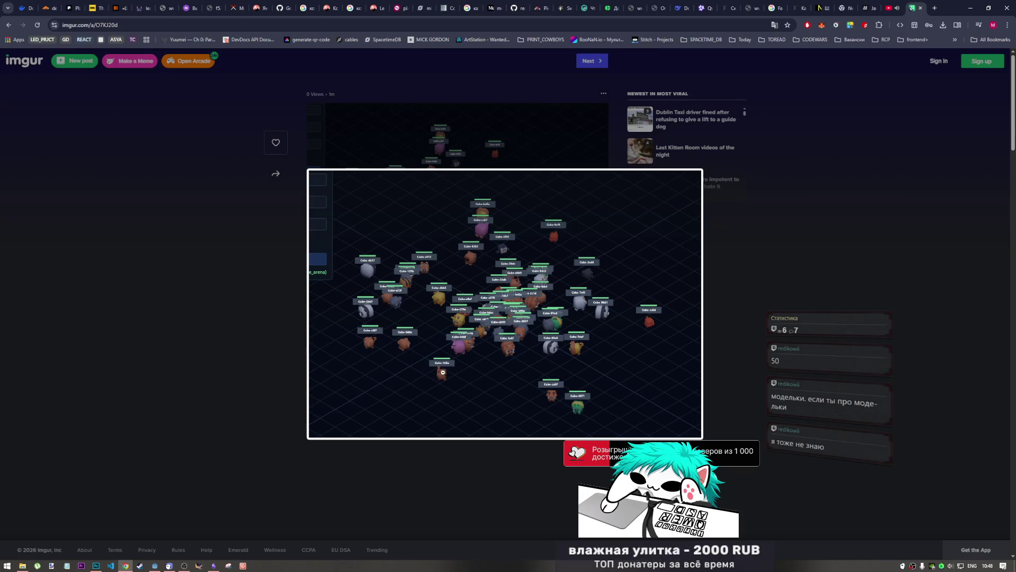
# - Zoom the browser in, return it to 100% with Ctrl+minus, and close the enlarged screenshot
pyautogui.keyDown('ctrl'); pyautogui.scroll(8, 498, 372); pyautogui.keyUp('ctrl')
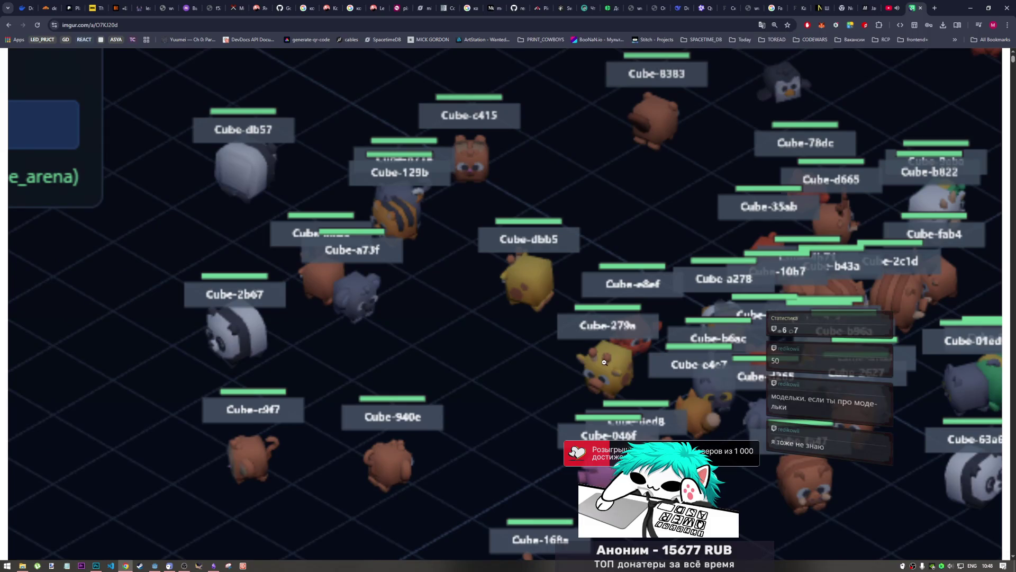
pyautogui.keyDown('ctrl'); pyautogui.scroll(-4, 585, 357); pyautogui.keyUp('ctrl')
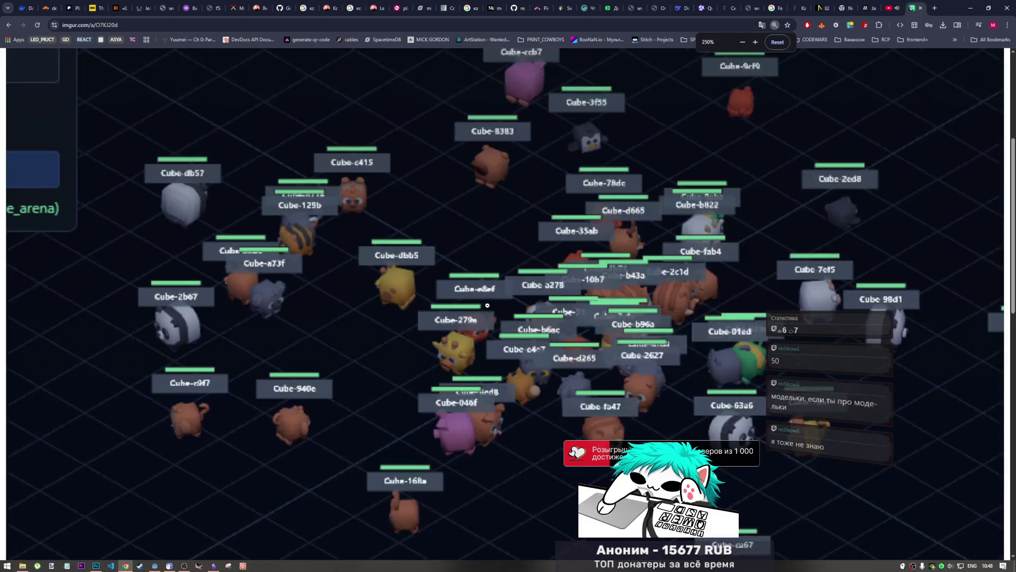
pyautogui.keyDown('ctrl'); pyautogui.scroll(1, 481, 317); pyautogui.keyUp('ctrl')
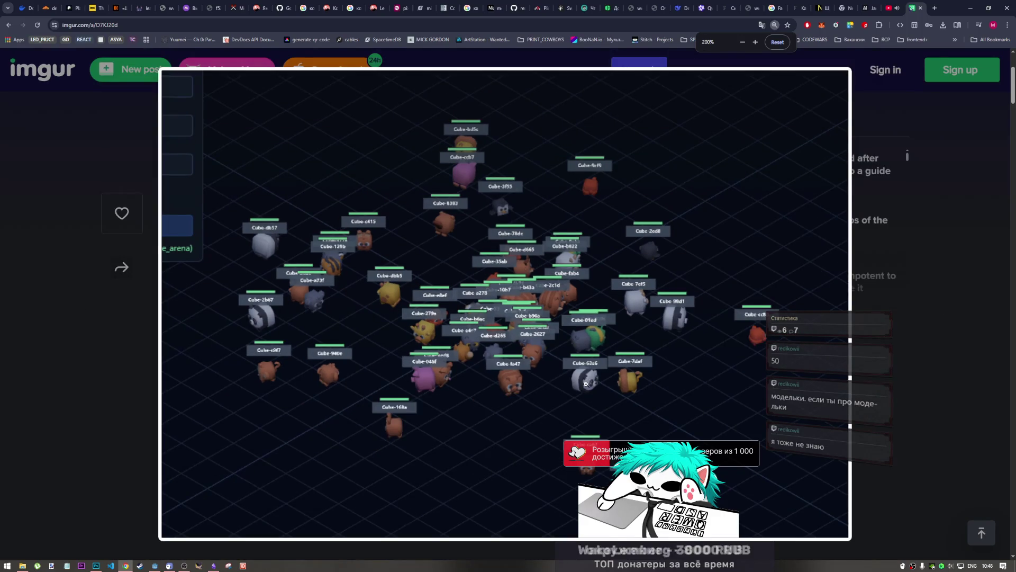
pyautogui.keyDown('ctrl'); pyautogui.scroll(1, 539, 325); pyautogui.keyUp('ctrl')
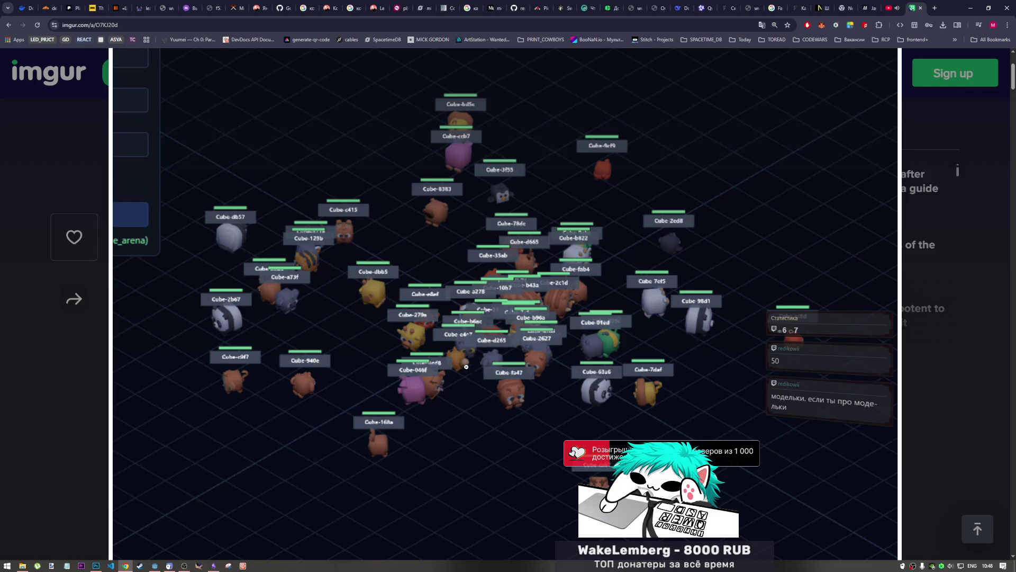
pyautogui.hotkey('ctrl', '-')
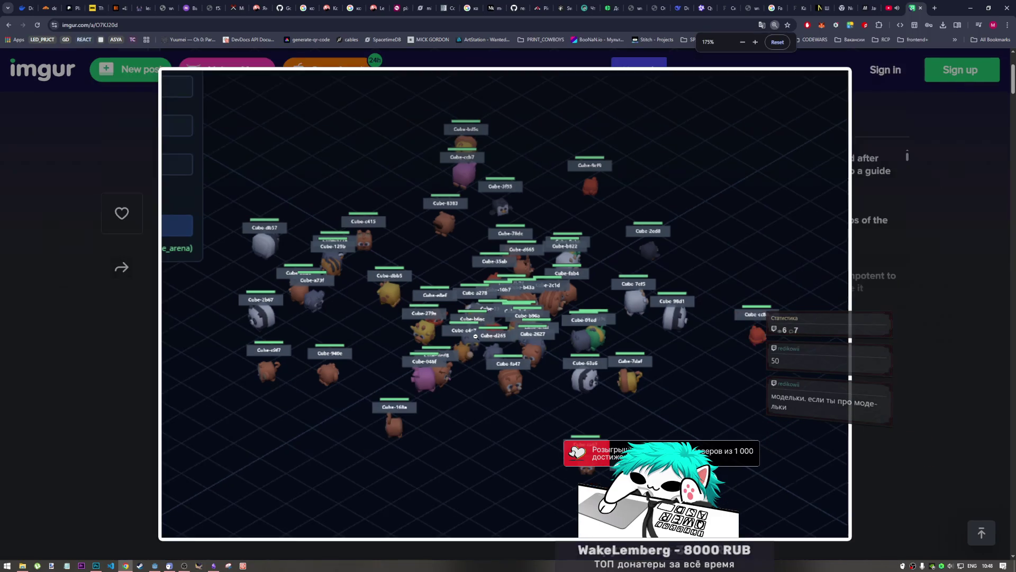
pyautogui.hotkey('ctrl', '-')
pyautogui.hotkey('ctrl', '-')
pyautogui.hotkey('ctrl', '-')
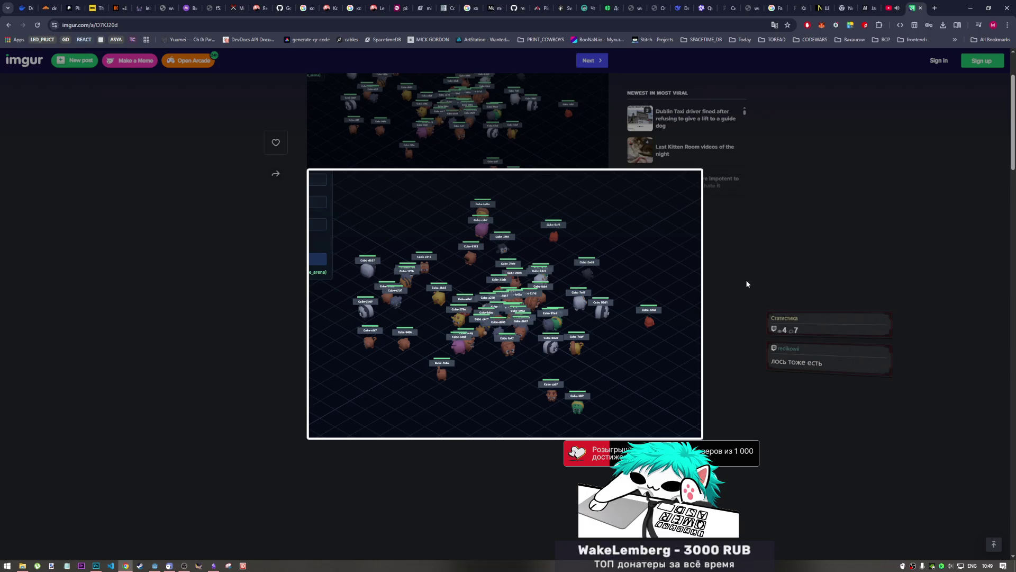
pyautogui.click(750, 239)
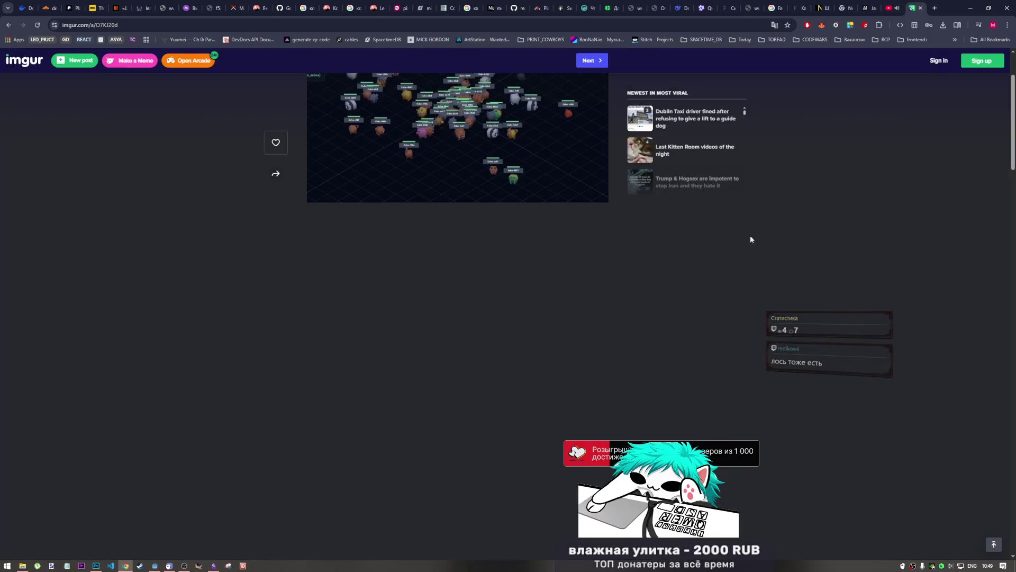
# - Close the Imgur tab and bring Photoshop, then the Godot editor, to the front
pyautogui.click(921, 9)
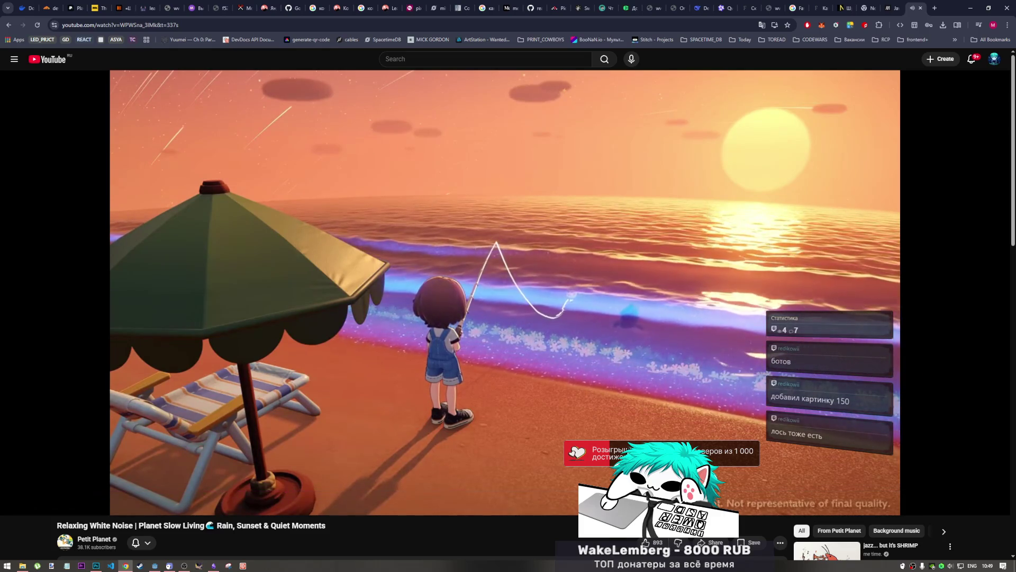
pyautogui.moveTo(458, 298)
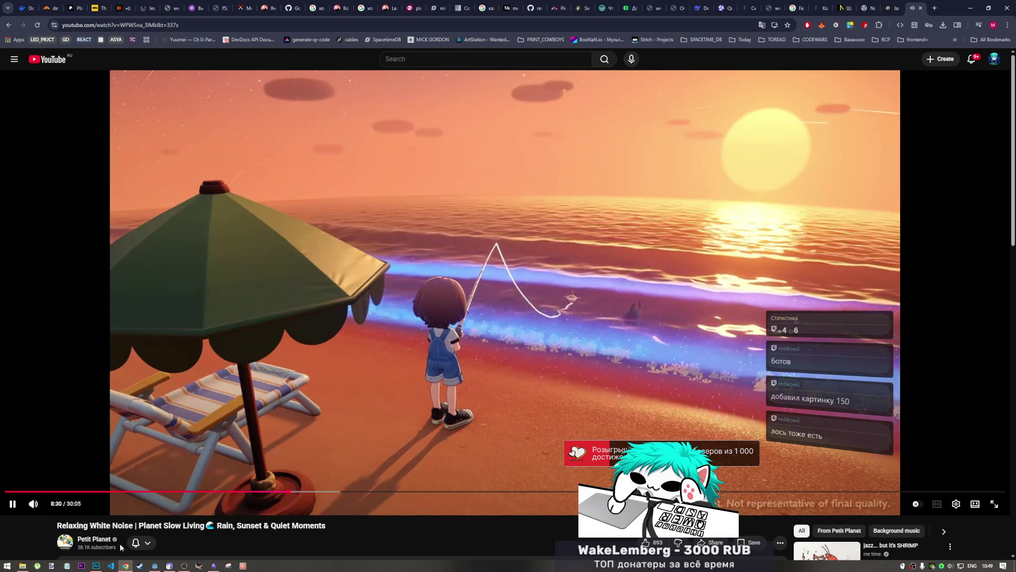
pyautogui.click(96, 565)
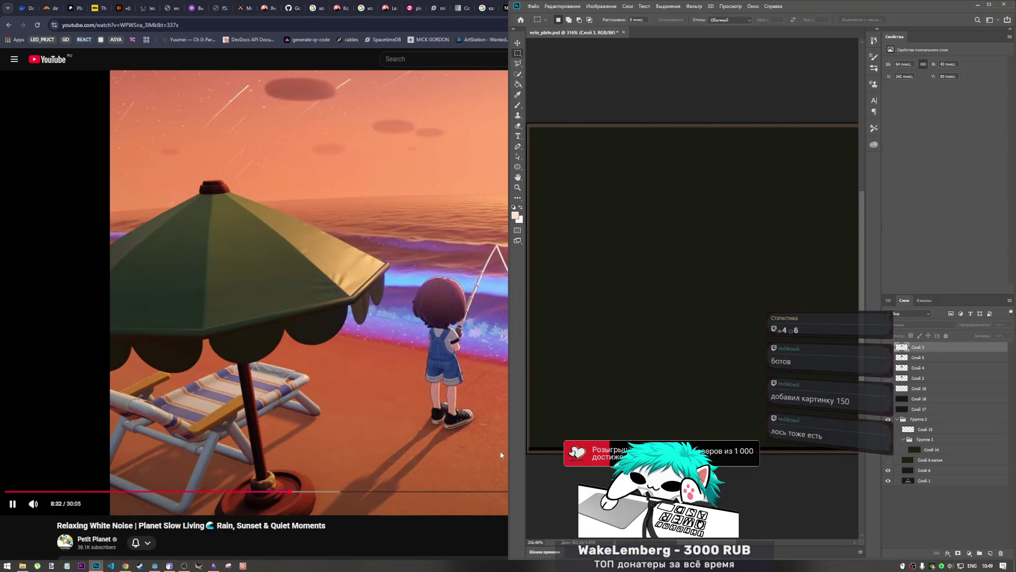
pyautogui.click(156, 565)
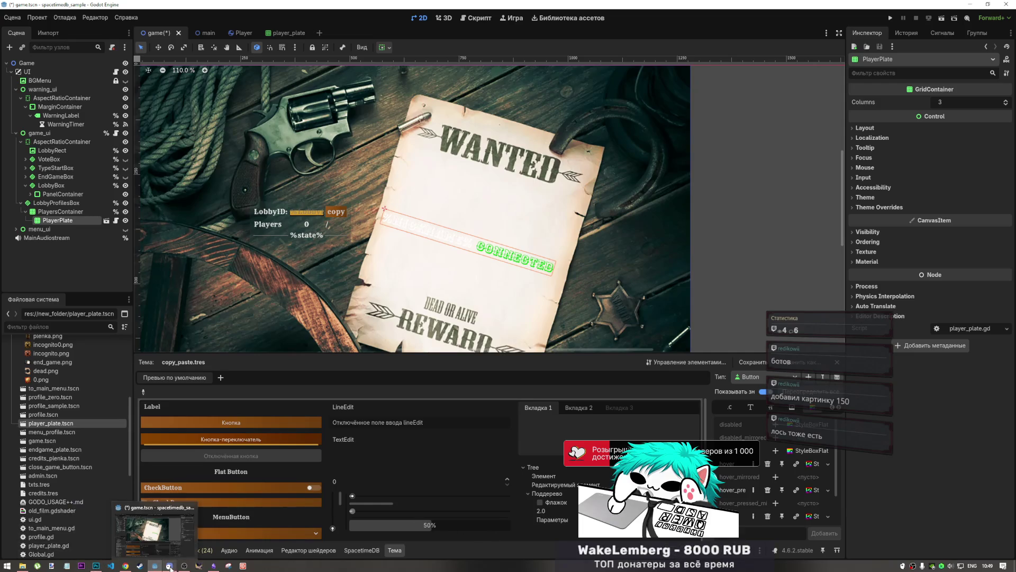
# - Switch to the player_plate scene with its %NICKNAME% and CONNECTED labels
pyautogui.moveTo(182, 567)
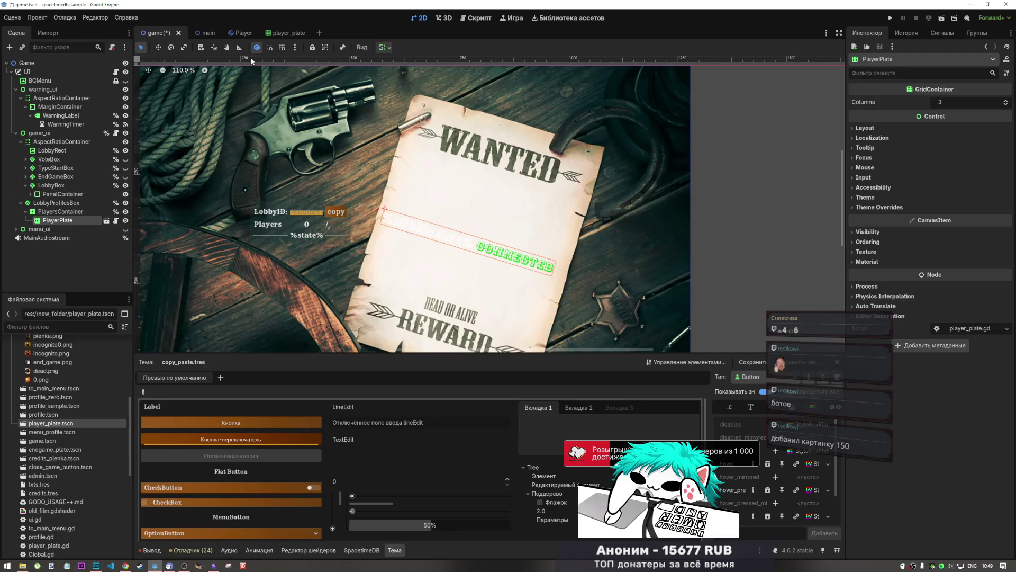
pyautogui.click(281, 31)
pyautogui.click(358, 187)
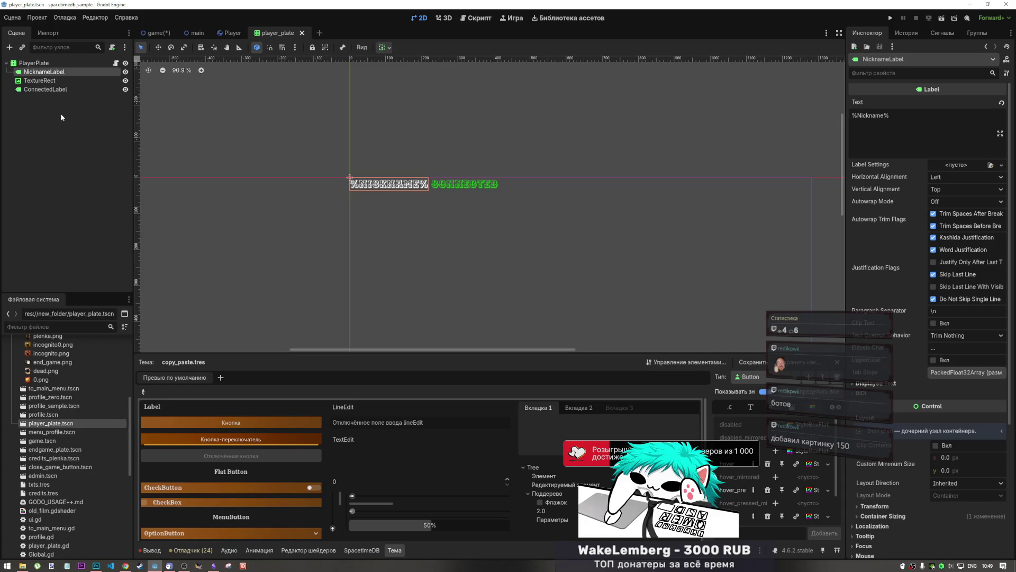
# - Select NicknameLabel and open the Font Color picker under Theme Overrides > Colors
pyautogui.click(60, 90)
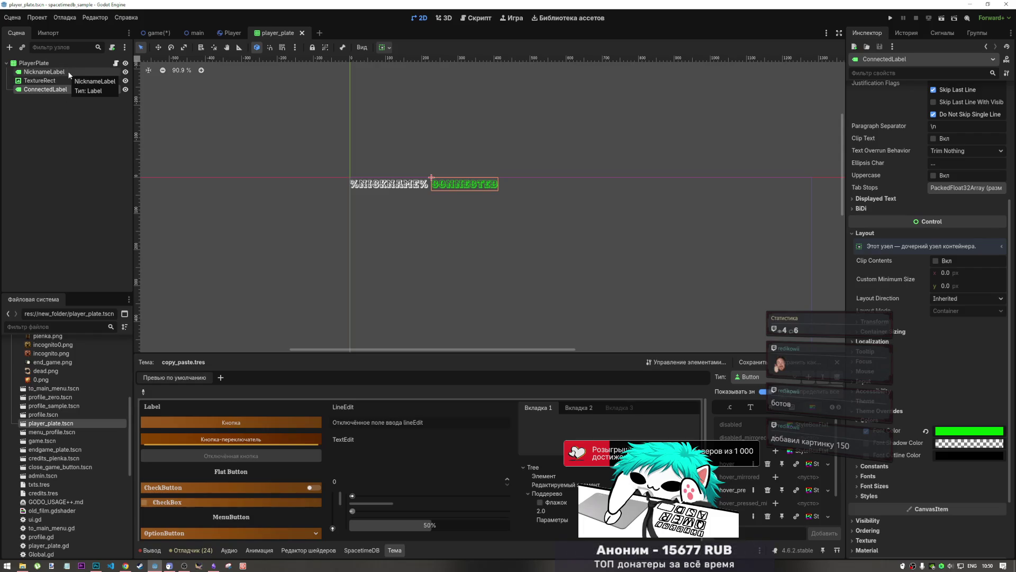
pyautogui.click(68, 72)
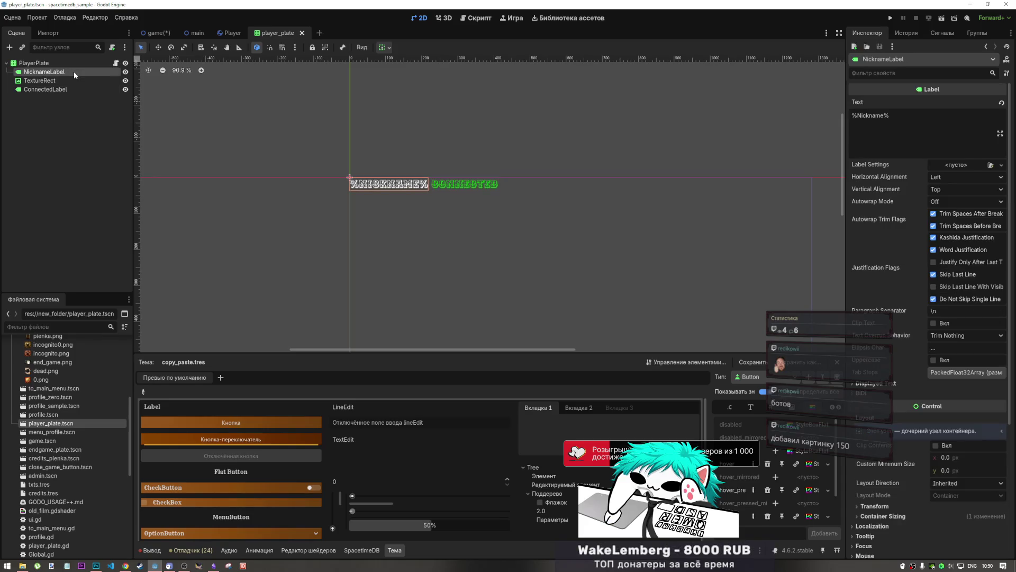
pyautogui.scroll(-5, 921, 408)
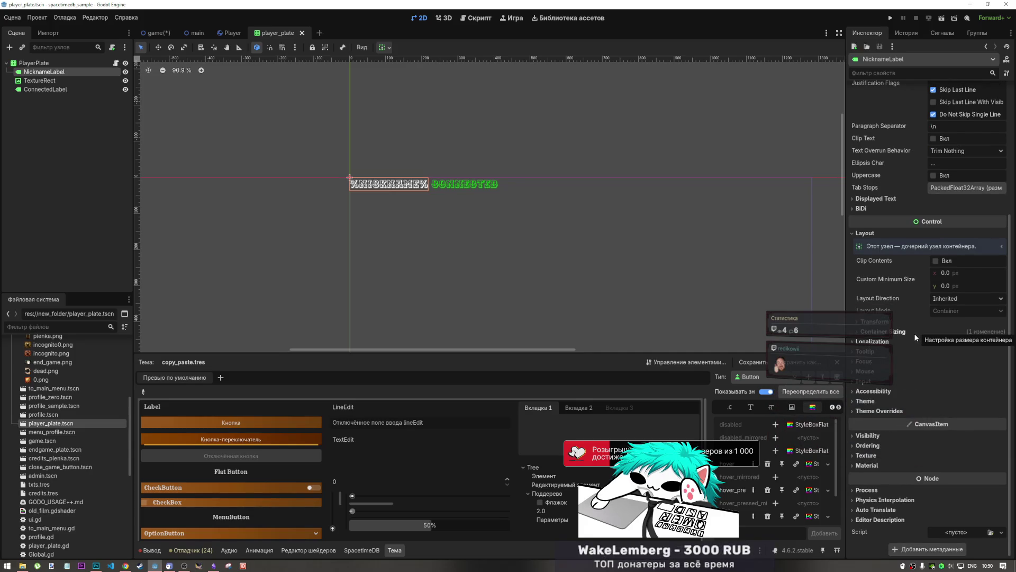
pyautogui.click(45, 90)
pyautogui.click(44, 72)
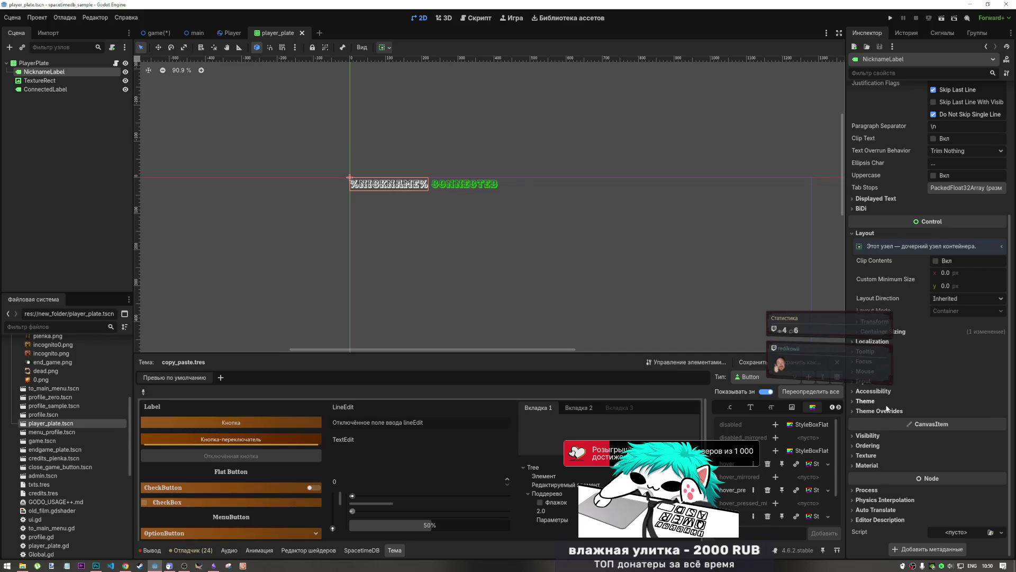
pyautogui.click(889, 412)
pyautogui.click(889, 421)
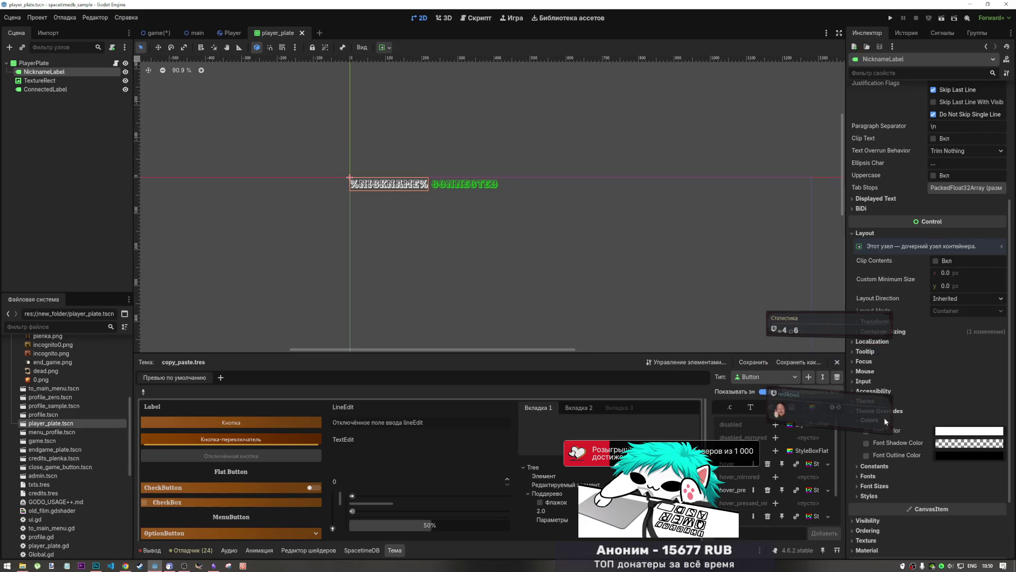
pyautogui.click(966, 431)
pyautogui.write('0f0f0f')
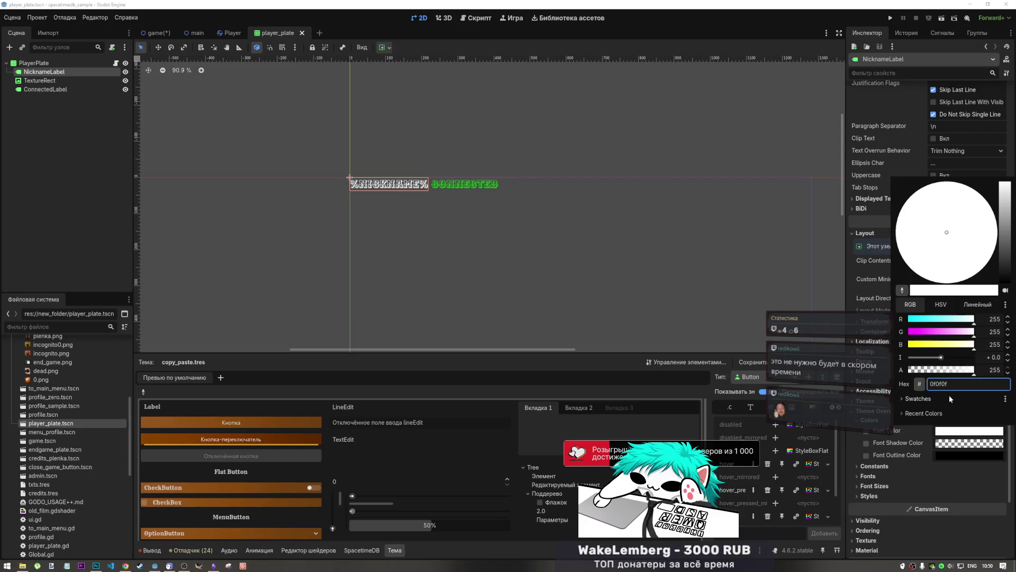
# - Confirm black as NicknameLabel's font colour
pyautogui.press('Return')
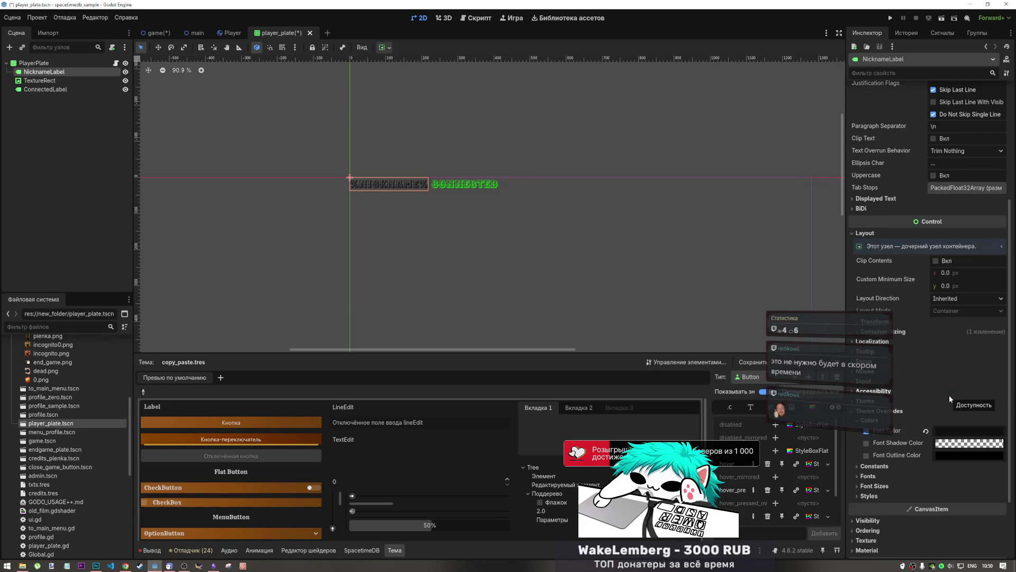
pyautogui.click(385, 165)
pyautogui.scroll(2, 385, 166)
pyautogui.scroll(10, 385, 165)
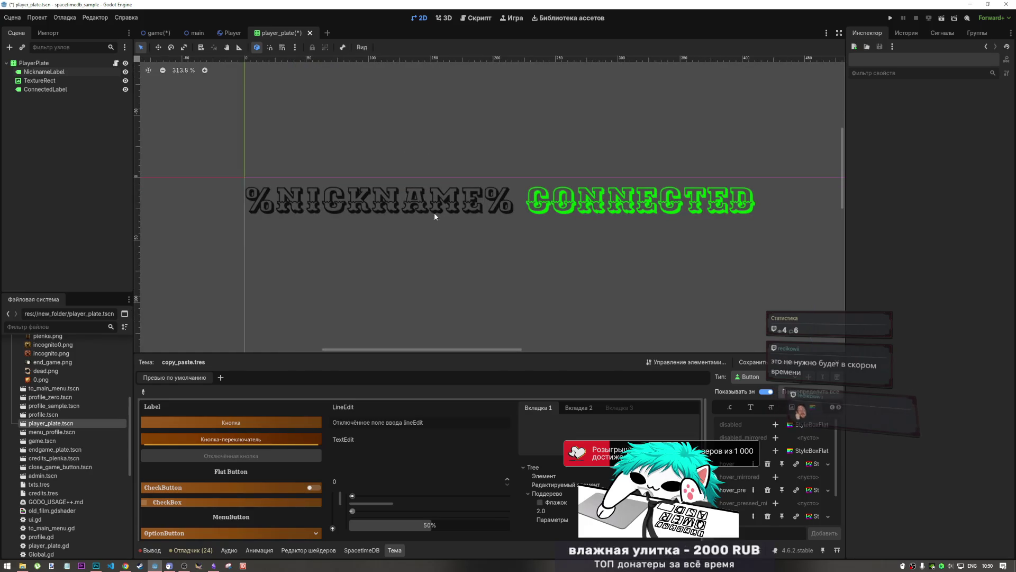
# - Save player_plate and return to the game scene's wanted poster
pyautogui.hotkey('ctrl', 's')
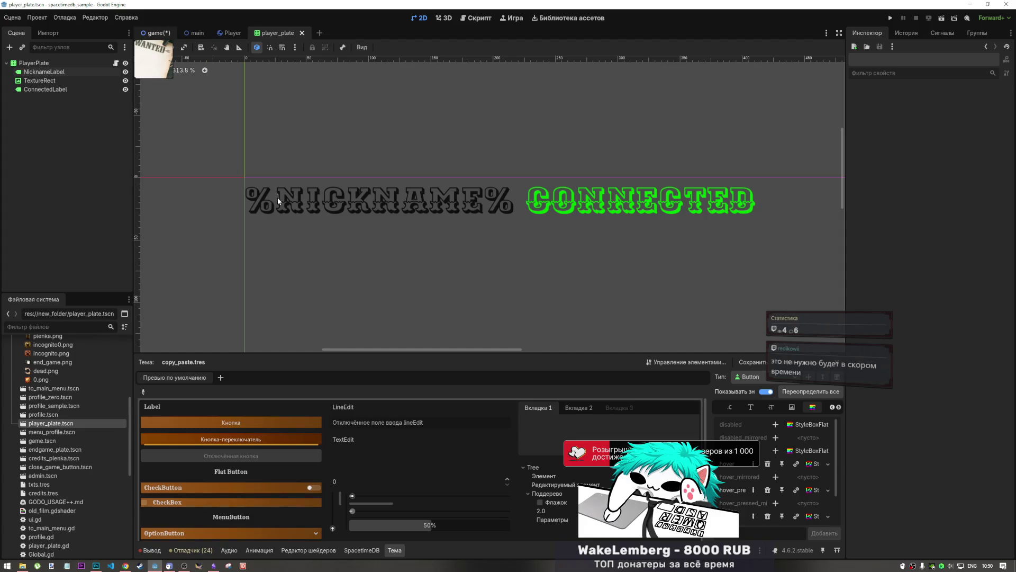
pyautogui.click(157, 33)
pyautogui.scroll(5, 468, 175)
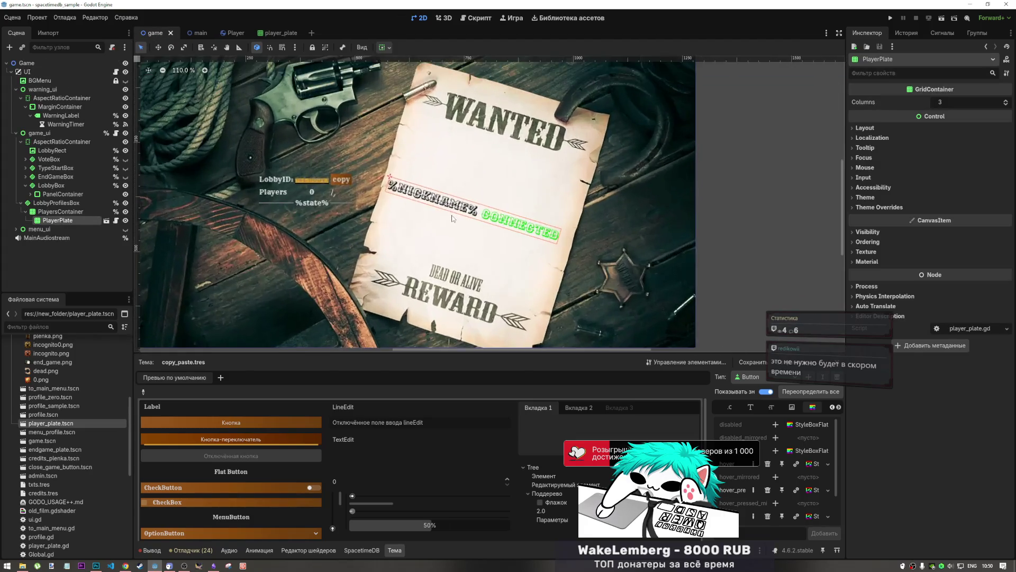
# - Go back to player_plate, showing the dark %NICKNAME% beside the green CONNECTED label
pyautogui.scroll(-3, 458, 259)
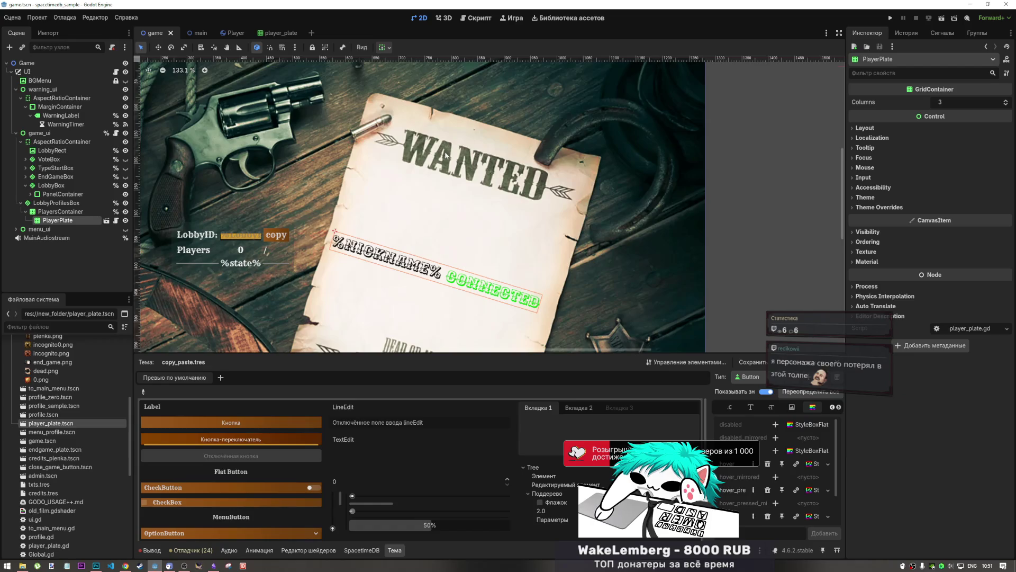
pyautogui.scroll(-4, 423, 242)
pyautogui.scroll(2, 423, 242)
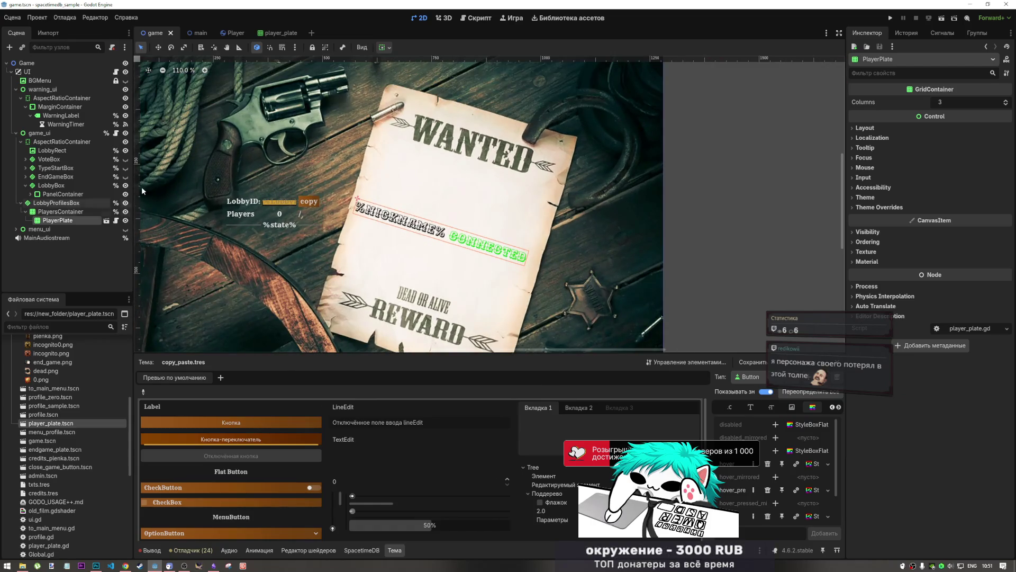
pyautogui.click(271, 34)
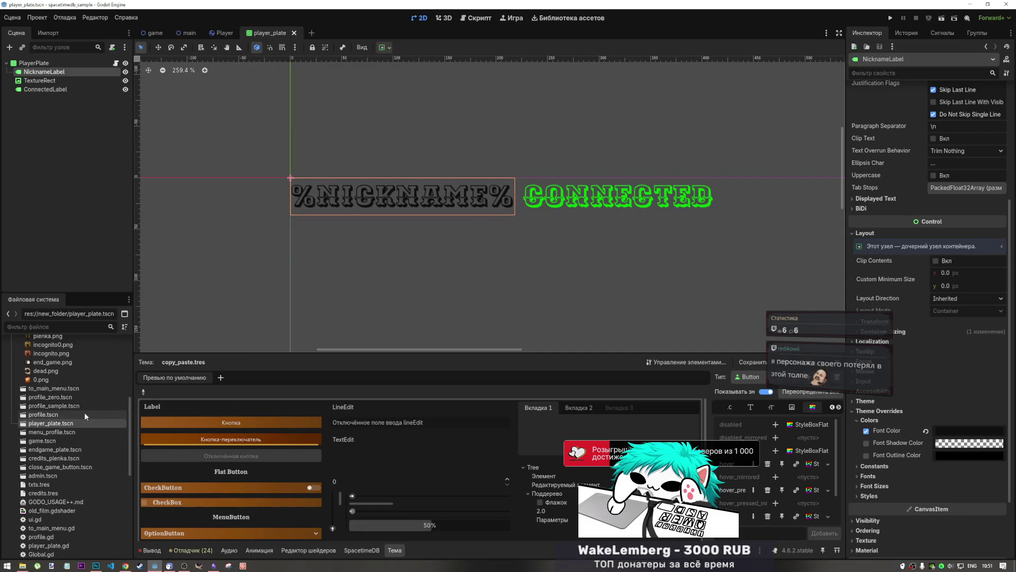
pyautogui.scroll(4, 84, 408)
pyautogui.scroll(3, 83, 400)
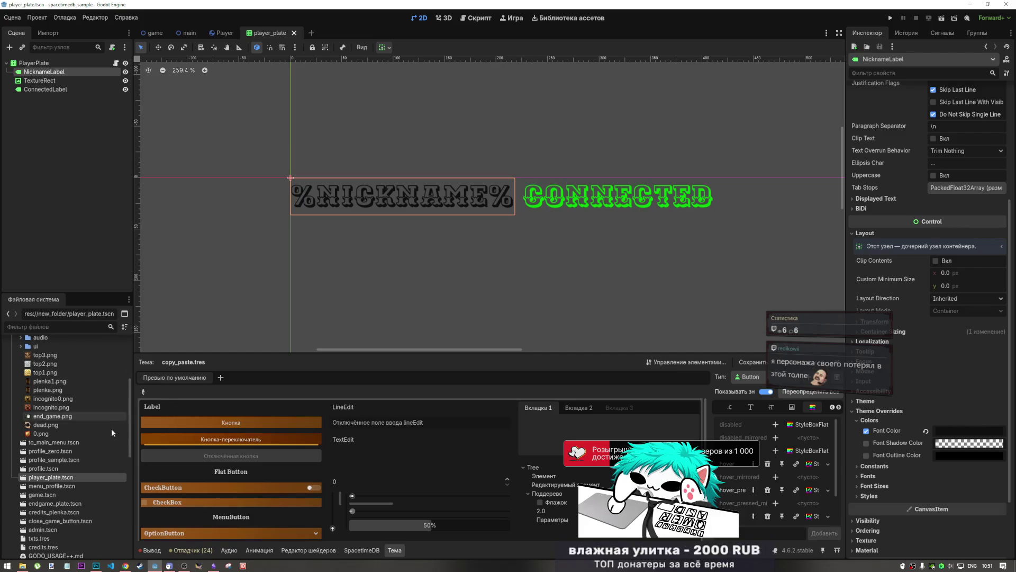
pyautogui.scroll(-15, 80, 433)
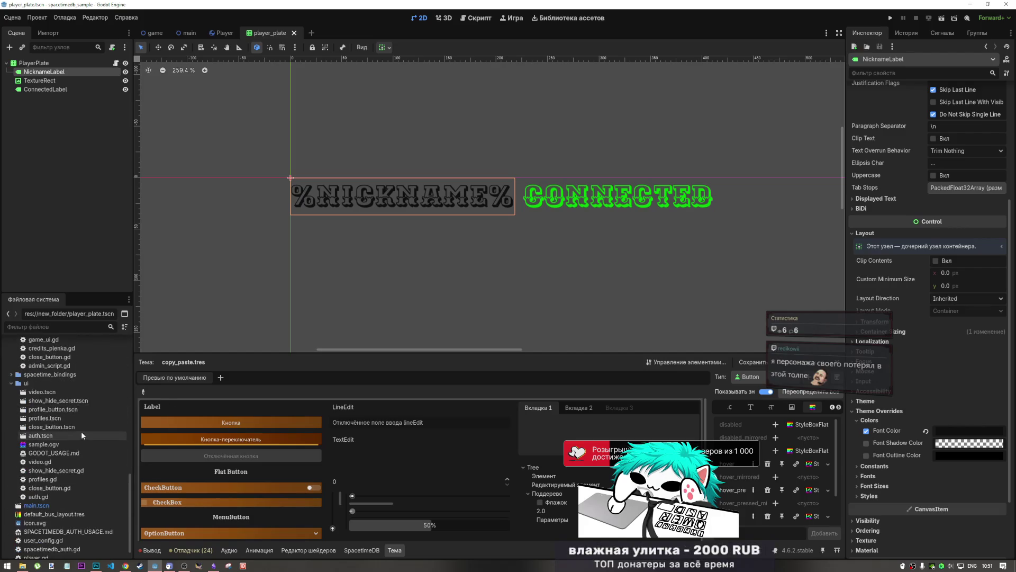
pyautogui.scroll(15, 84, 422)
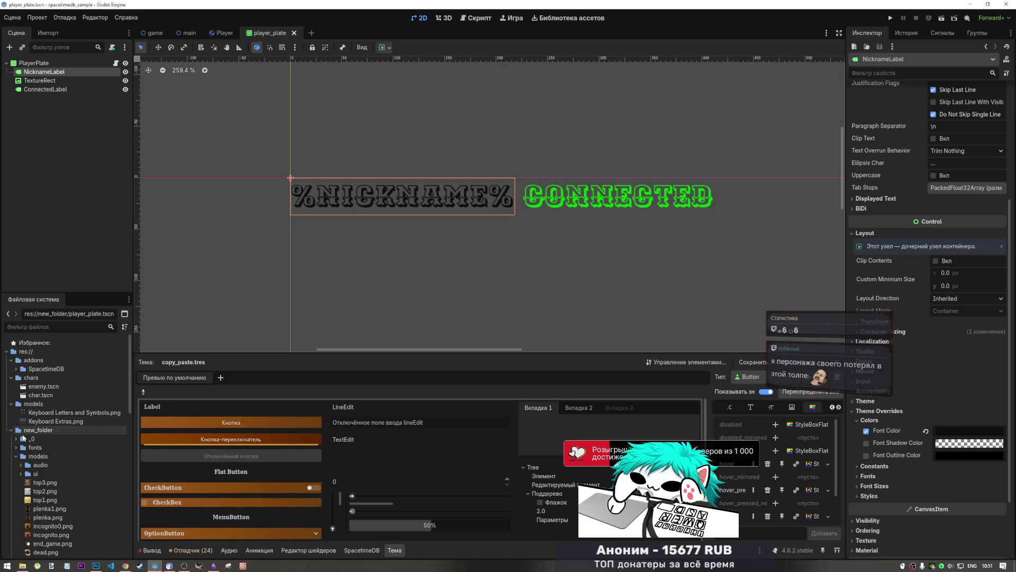
pyautogui.click(15, 429)
pyautogui.click(11, 431)
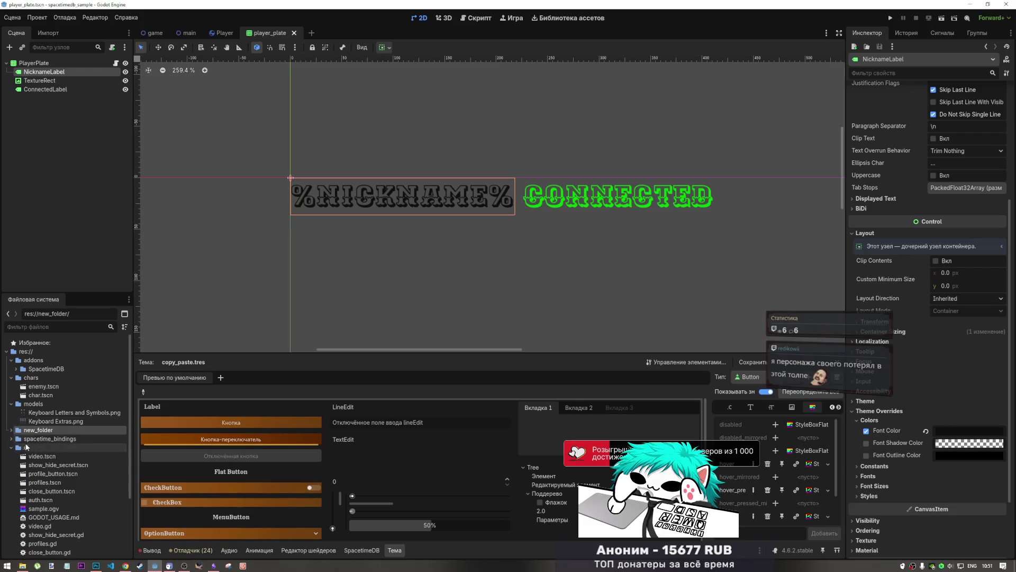
pyautogui.click(11, 447)
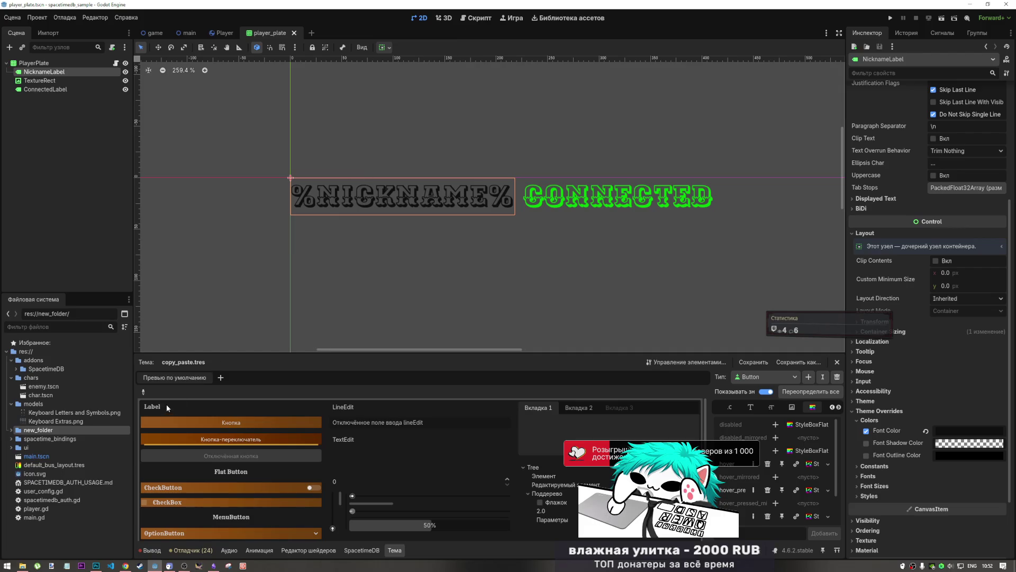
pyautogui.click(472, 19)
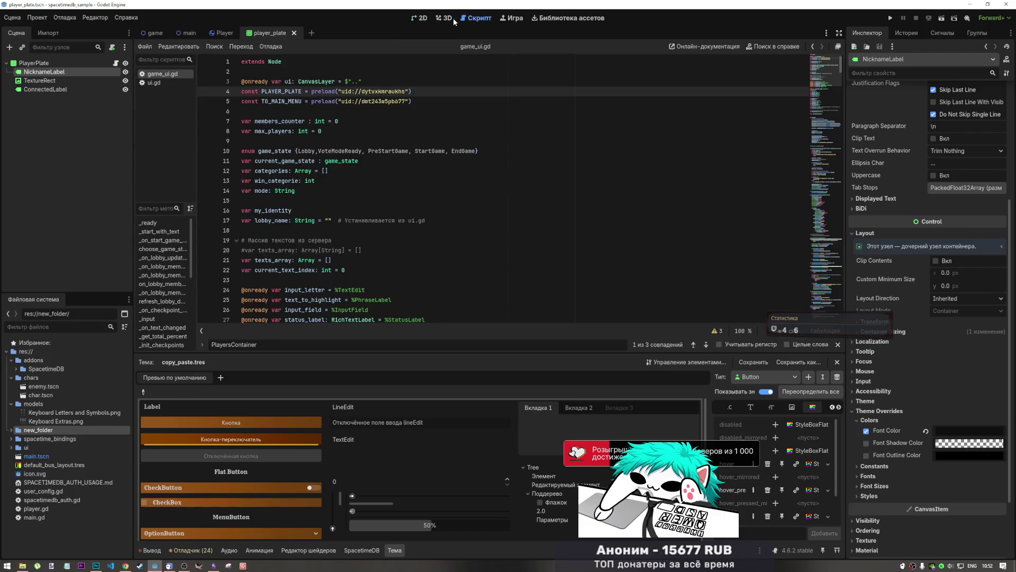
pyautogui.click(419, 18)
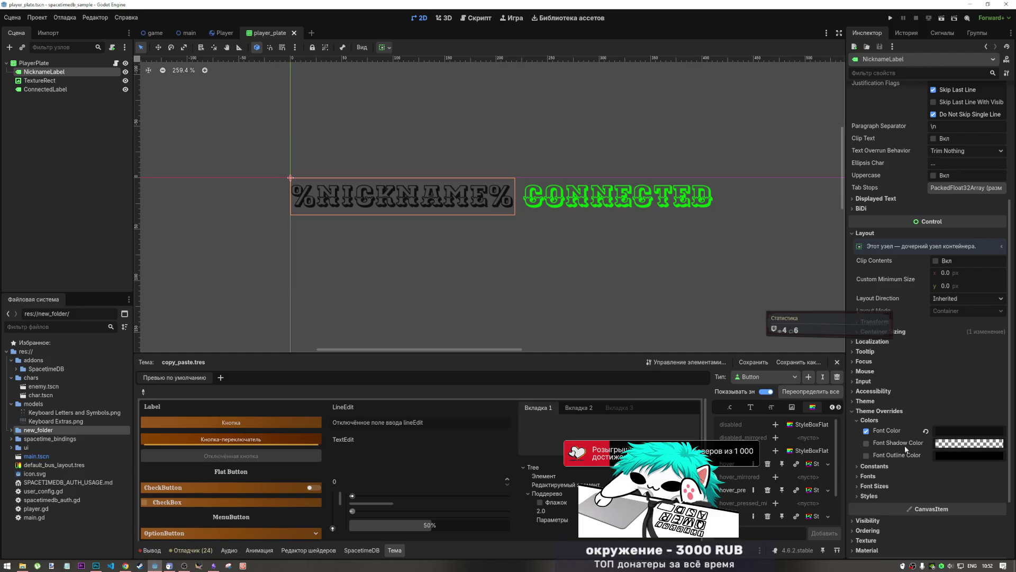
pyautogui.click(883, 476)
# - Collapse the overrides and list the theme files in new_folder > models > ui
pyautogui.click(880, 476)
pyautogui.click(869, 419)
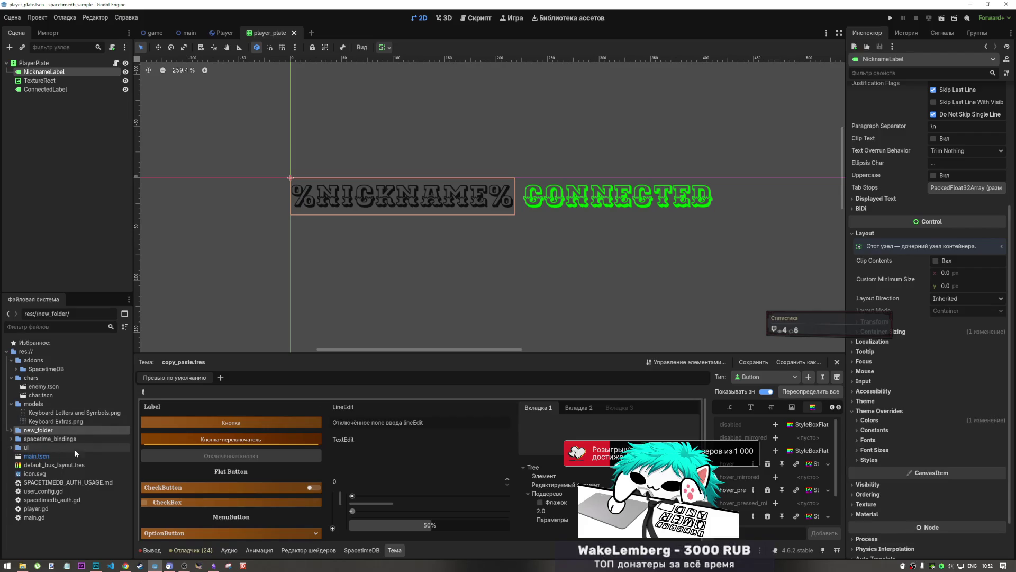
pyautogui.click(11, 431)
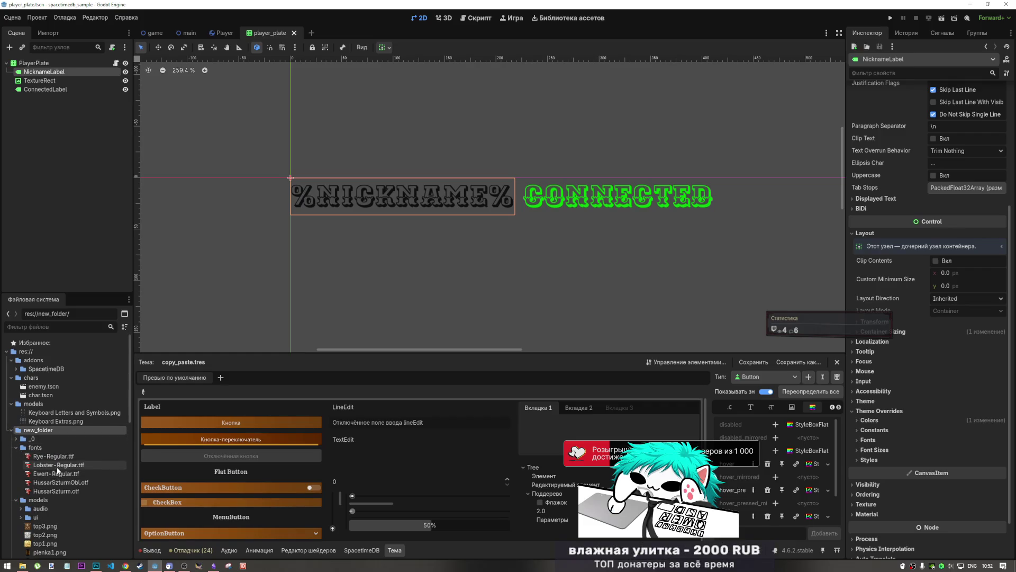
pyautogui.scroll(-1, 33, 499)
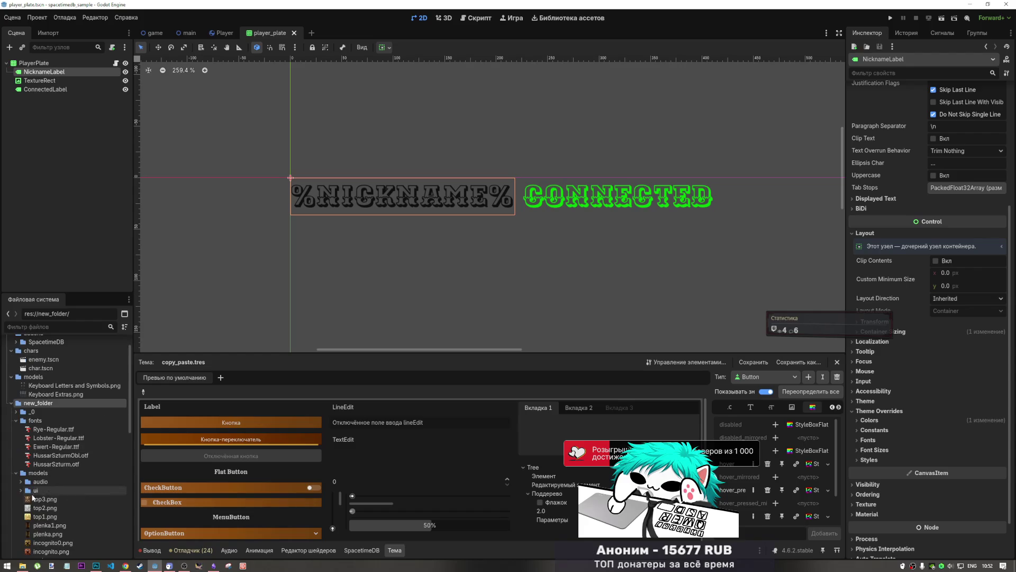
pyautogui.click(20, 490)
pyautogui.scroll(-3, 55, 484)
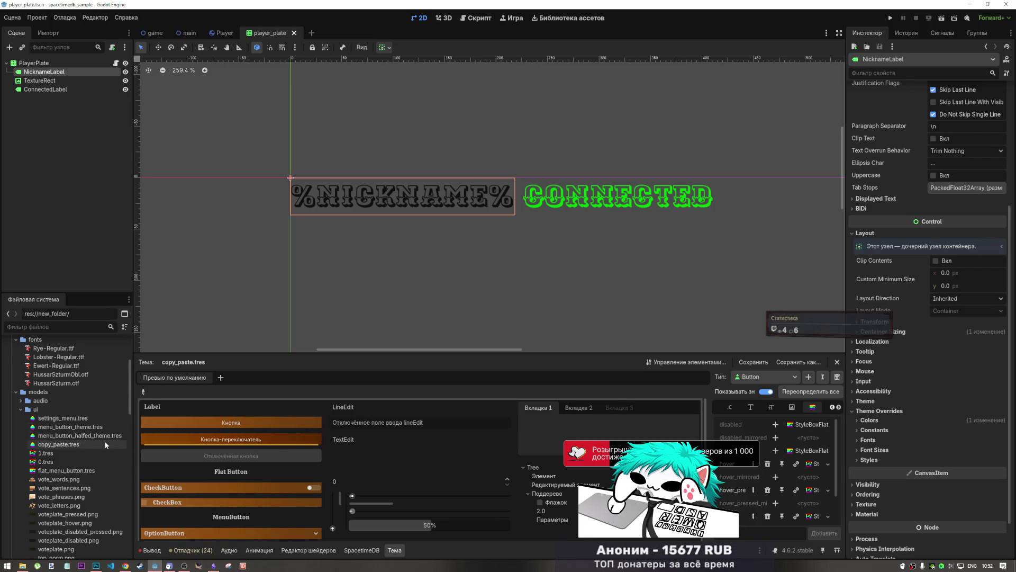
# - Show ConnectedLabel's empty Theme property in the Inspector
pyautogui.click(871, 402)
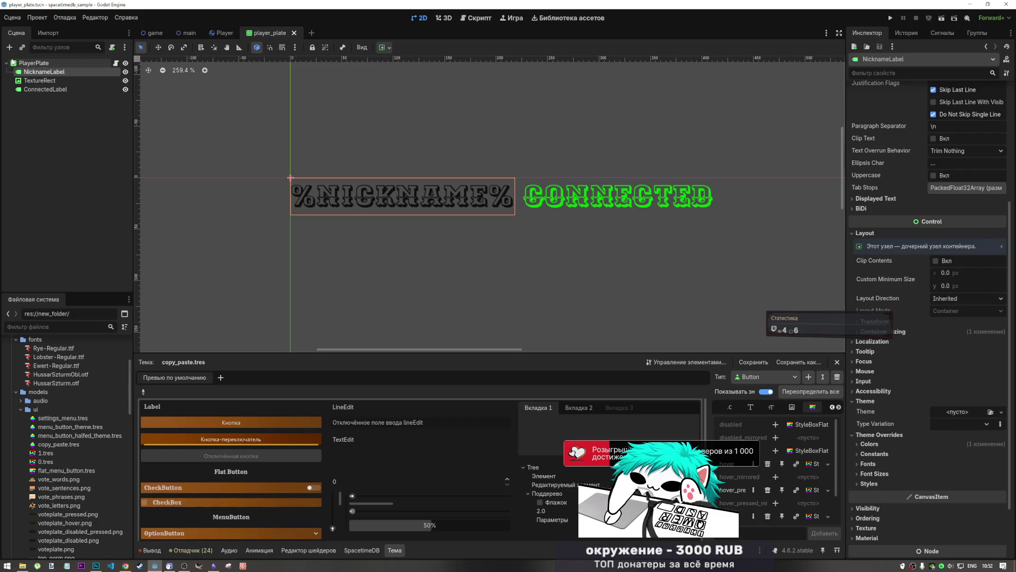
pyautogui.click(45, 89)
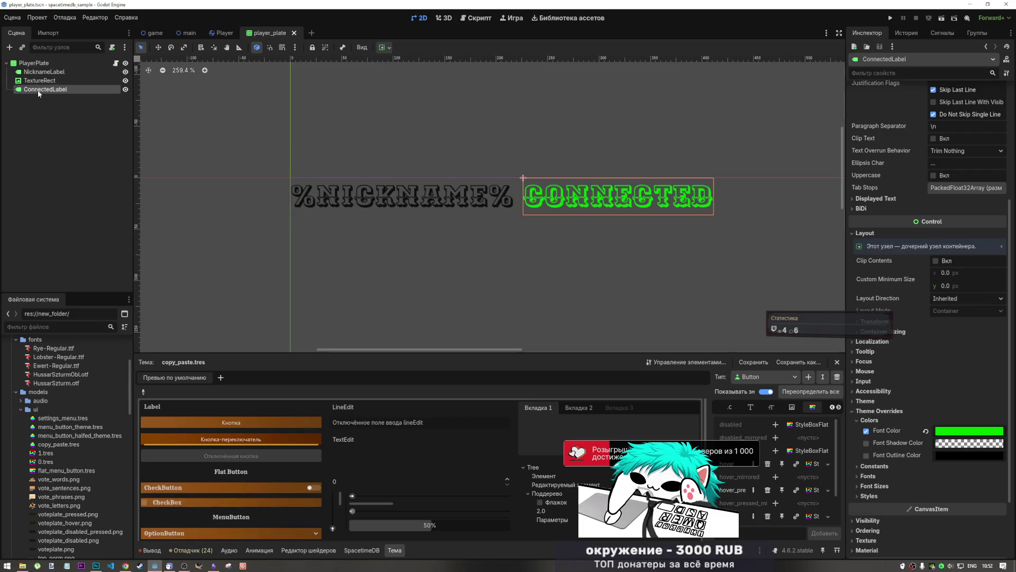
pyautogui.click(907, 400)
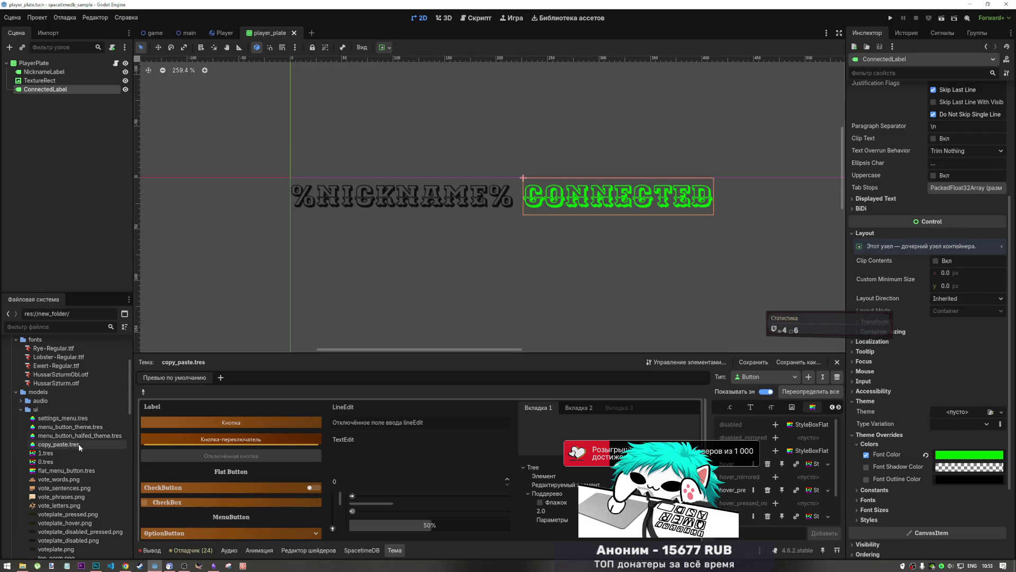
# - Give ConnectedLabel the copy_paste.tres theme after trying menu_button_theme and settings_menu
pyautogui.moveTo(79, 427)
pyautogui.mouseDown()
pyautogui.moveTo(900, 435)
pyautogui.moveTo(946, 416)
pyautogui.mouseUp()
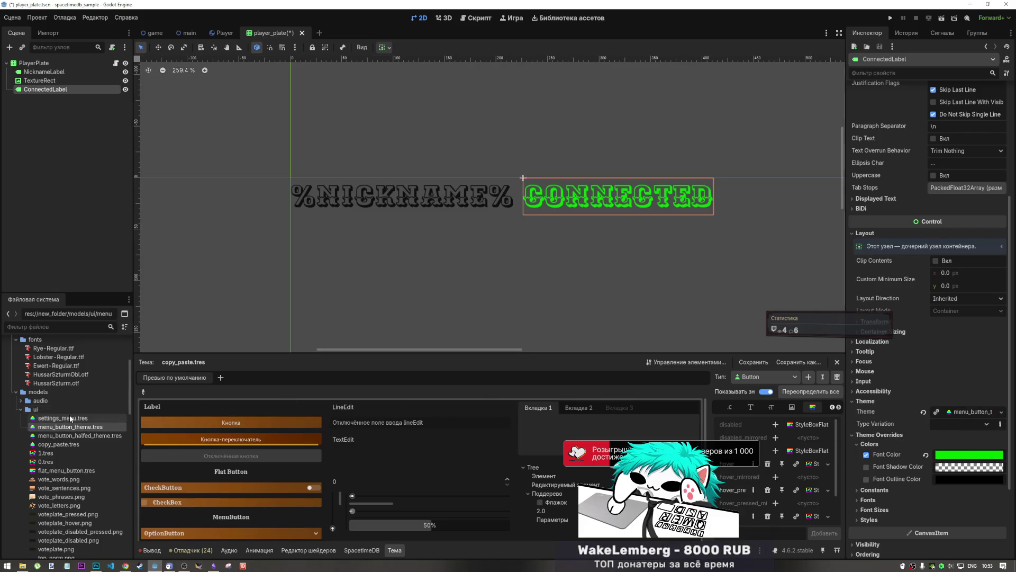
pyautogui.moveTo(69, 417); pyautogui.dragTo(963, 412)
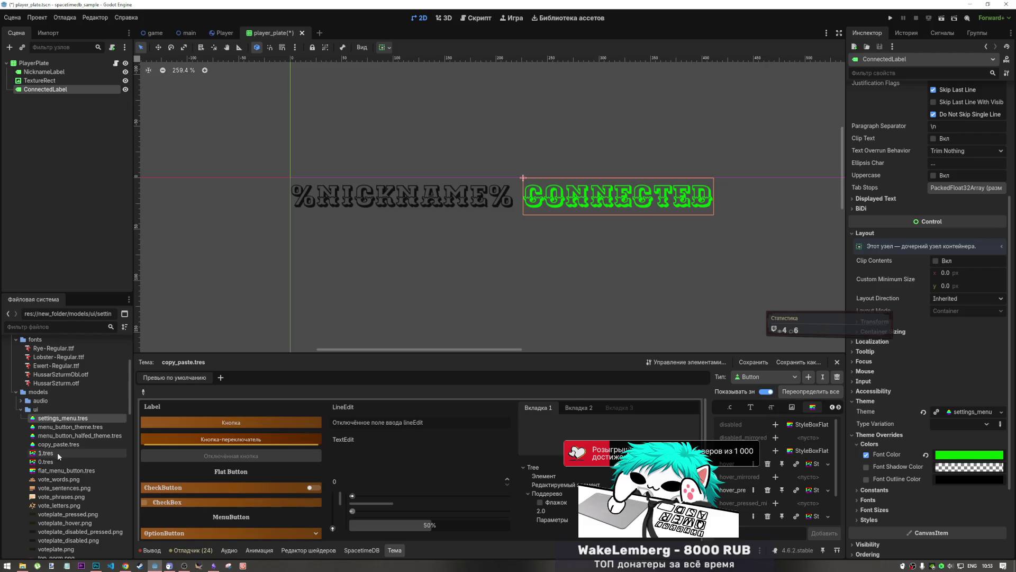
pyautogui.moveTo(57, 445)
pyautogui.mouseDown()
pyautogui.moveTo(947, 443)
pyautogui.moveTo(964, 414)
pyautogui.mouseUp()
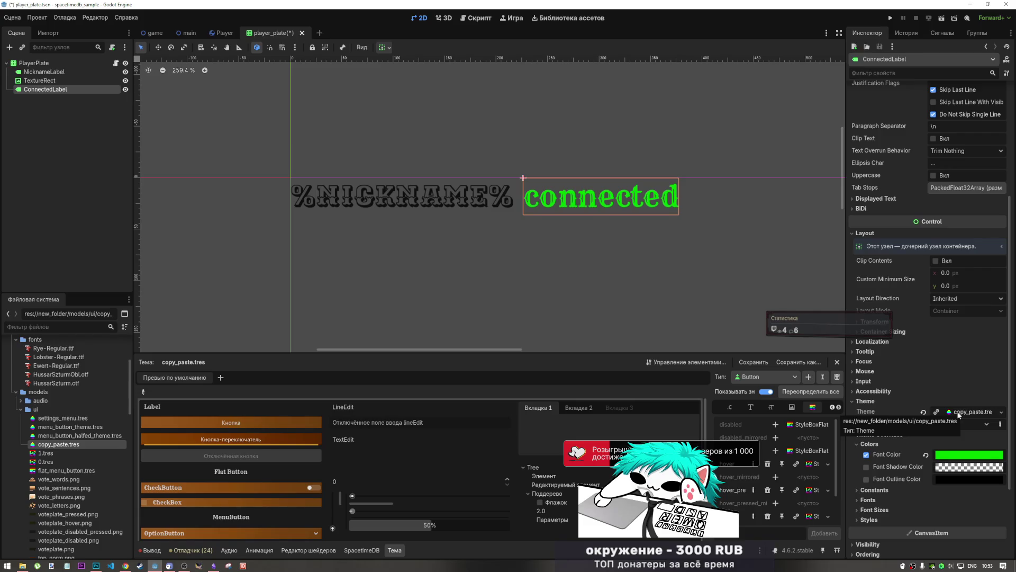
pyautogui.scroll(-3, 427, 262)
pyautogui.scroll(-2, 402, 269)
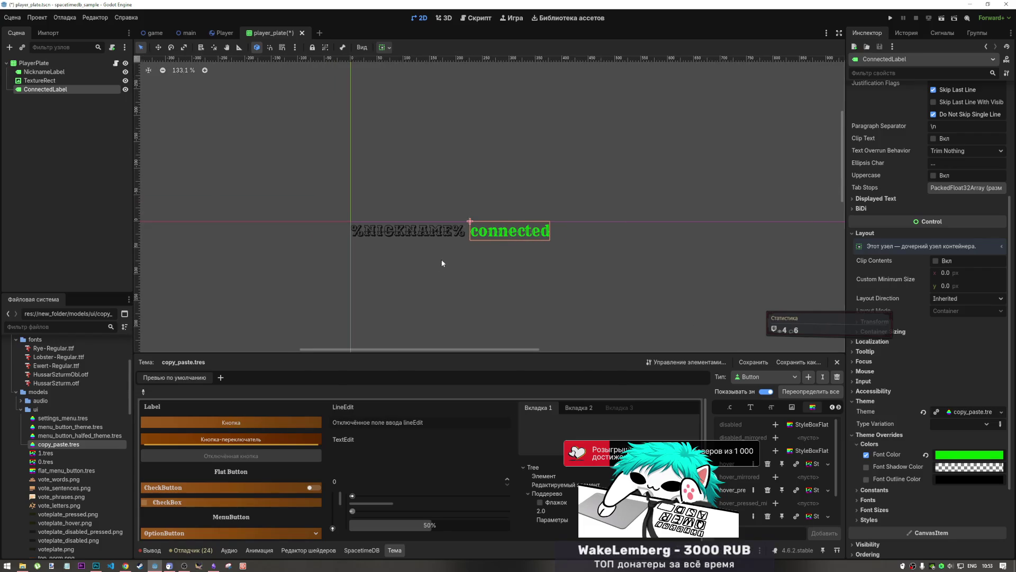
pyautogui.scroll(3, 455, 262)
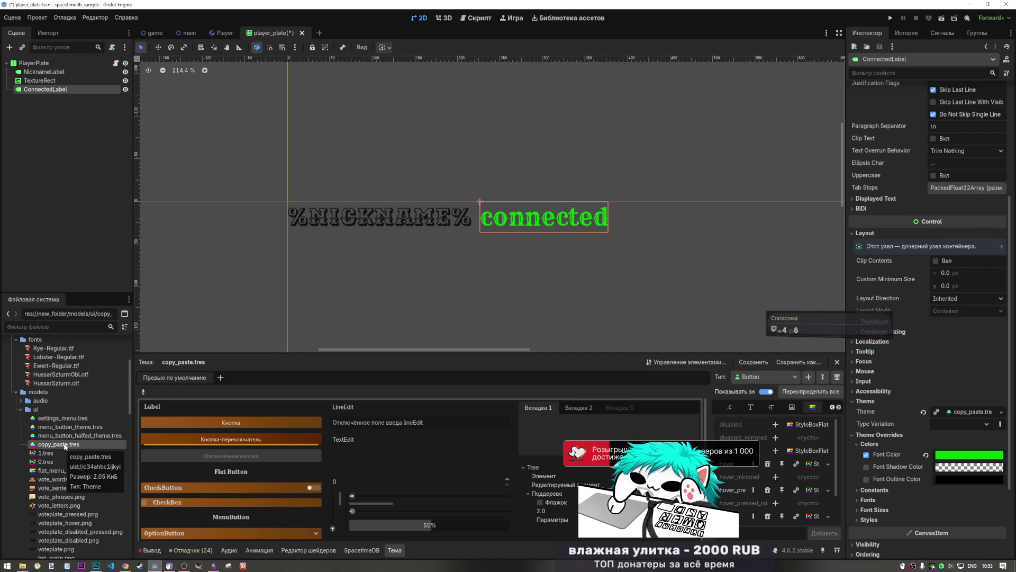
# - Apply copy_paste.tres to NicknameLabel too, save player_plate, and view the game scene
pyautogui.click(83, 74)
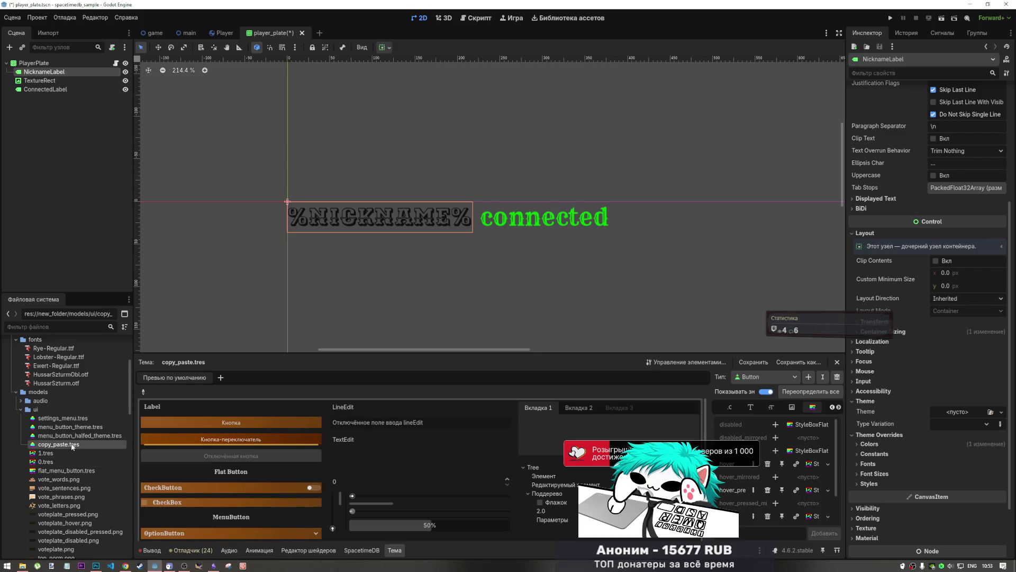
pyautogui.moveTo(72, 446)
pyautogui.mouseDown()
pyautogui.moveTo(1000, 419)
pyautogui.moveTo(976, 413)
pyautogui.mouseUp()
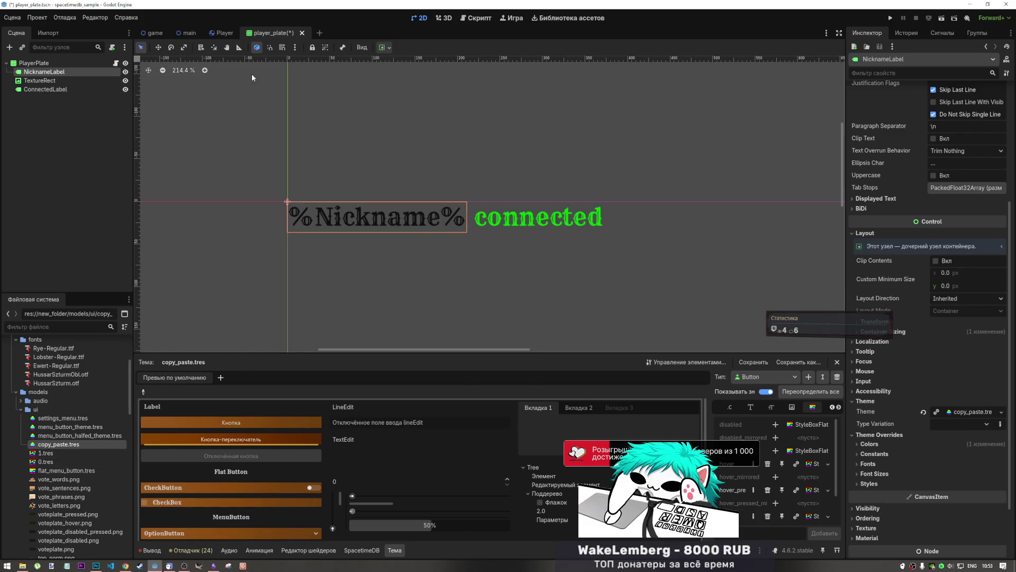
pyautogui.hotkey('ctrl', 's')
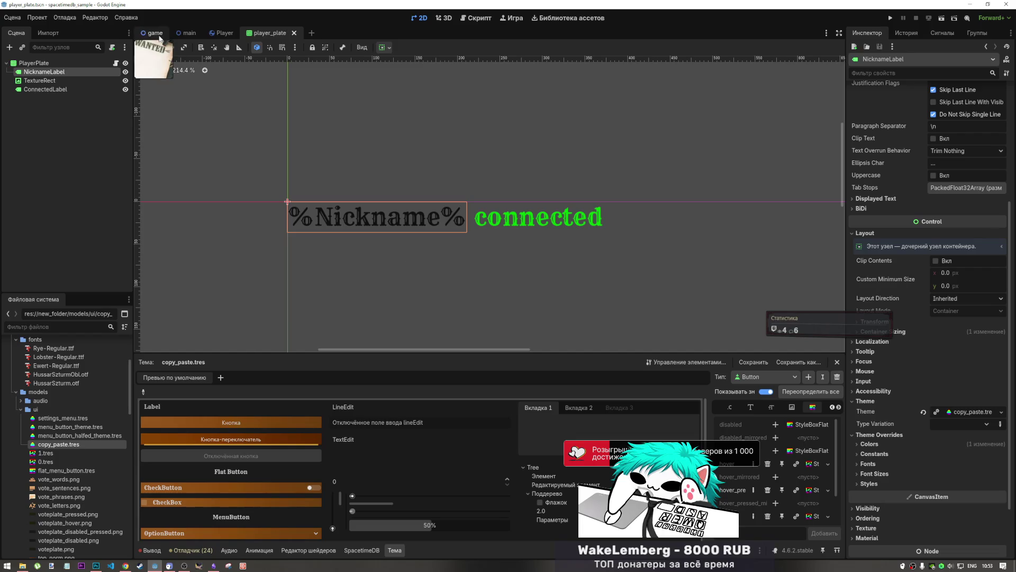
pyautogui.click(155, 34)
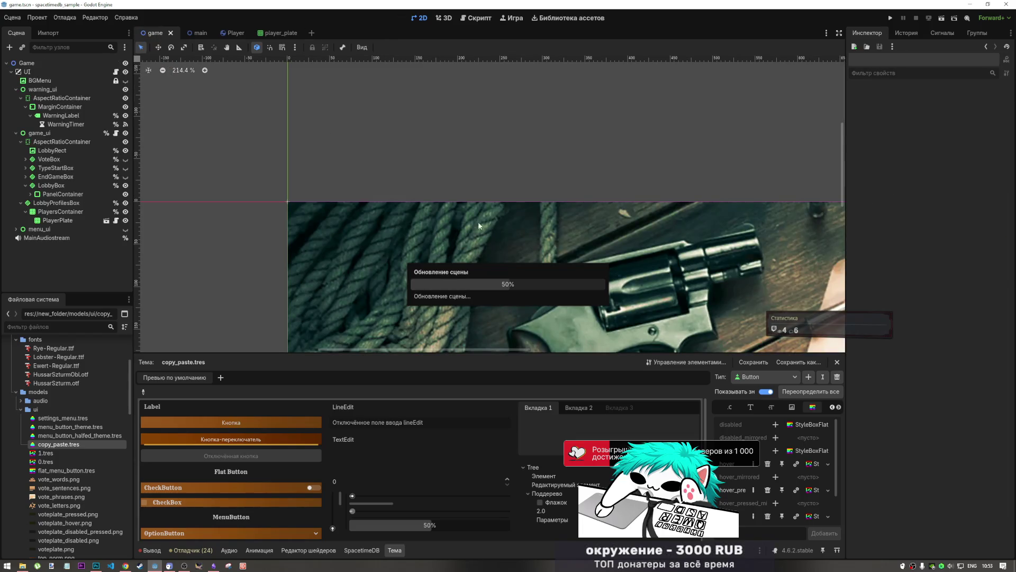
# - Zoom in on the restyled plate on the WANTED poster, then reopen player_plate
pyautogui.scroll(3, 476, 200)
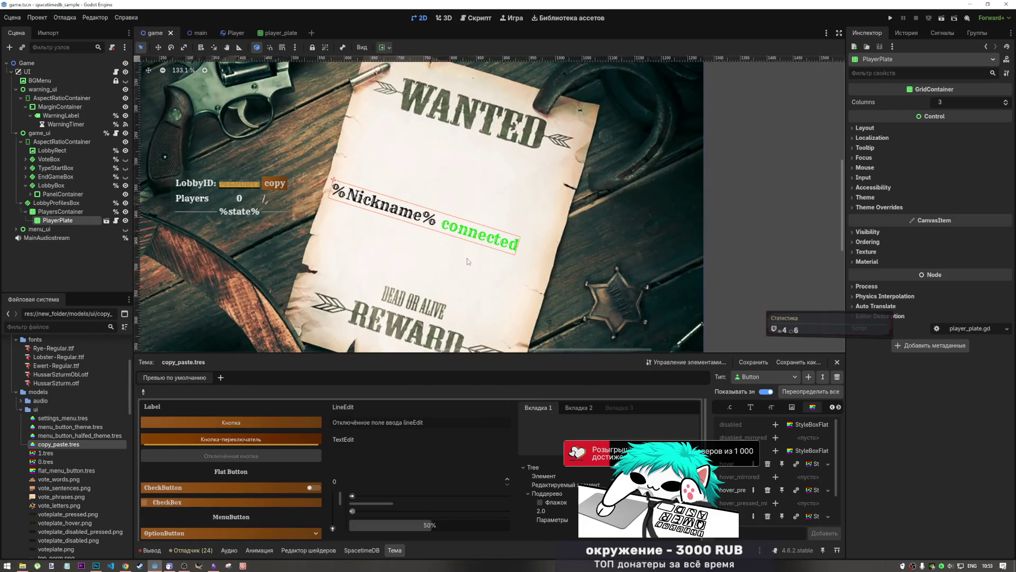
pyautogui.scroll(-1, 466, 266)
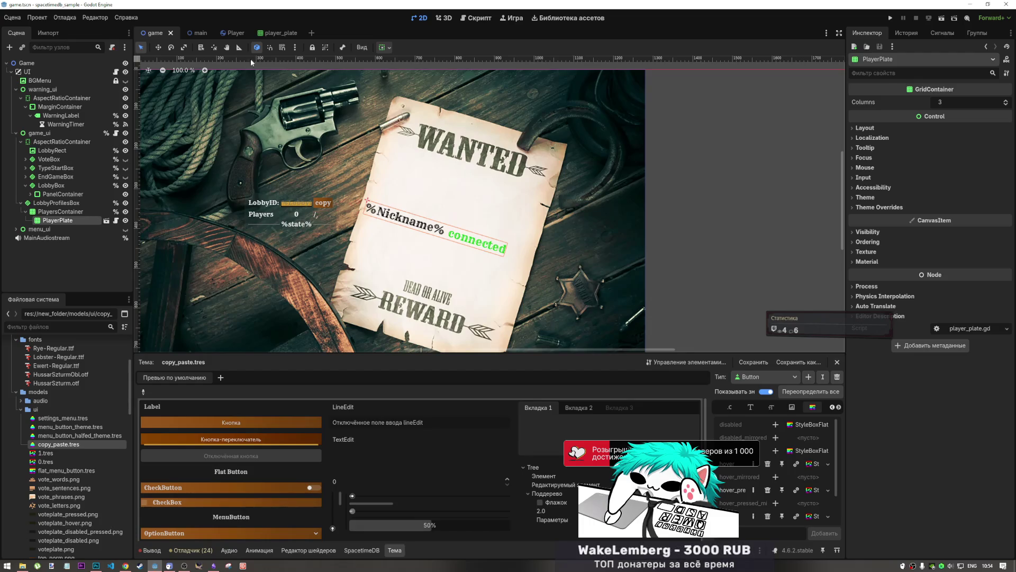
pyautogui.click(268, 34)
# - Hide ConnectedLabel, save player_plate, and reveal NicknameLabel's colour overrides
pyautogui.click(88, 90)
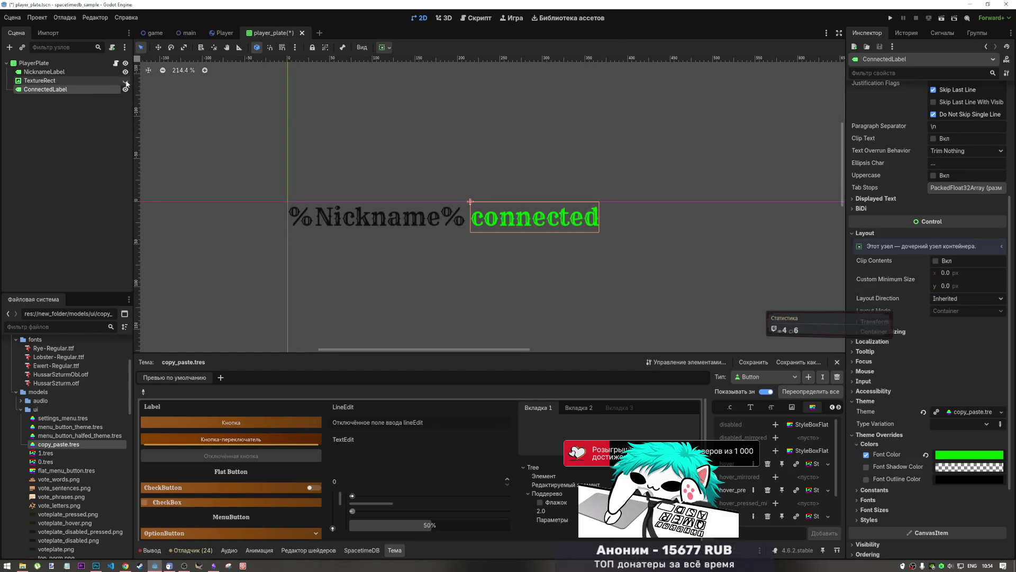
pyautogui.click(126, 90)
pyautogui.click(88, 73)
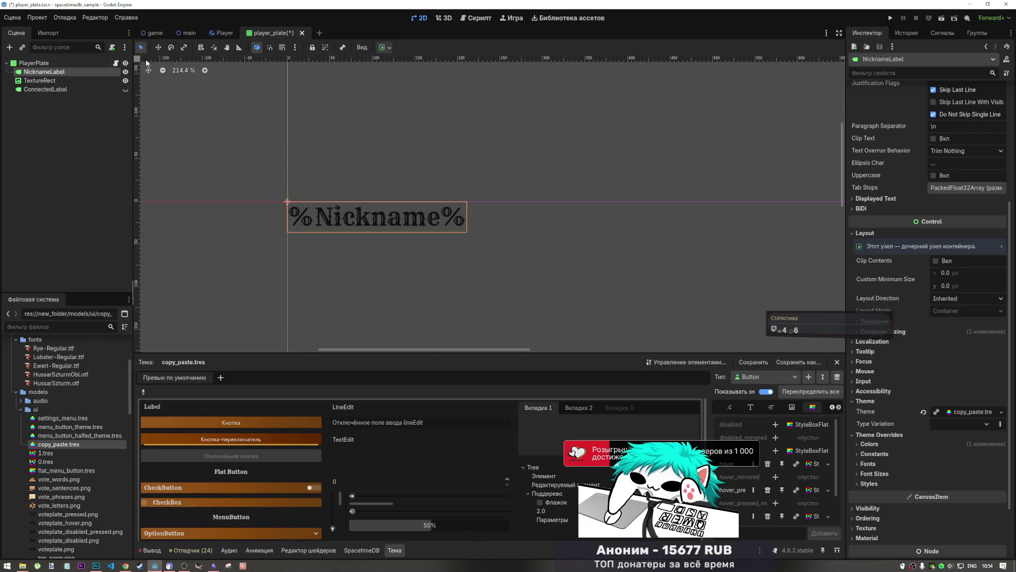
pyautogui.hotkey('ctrl', 's')
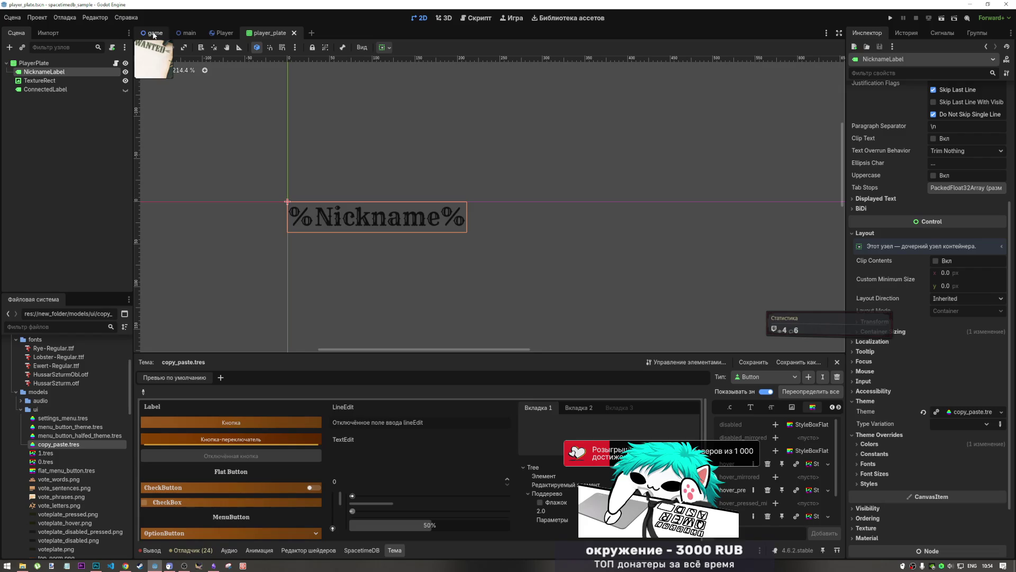
pyautogui.click(881, 443)
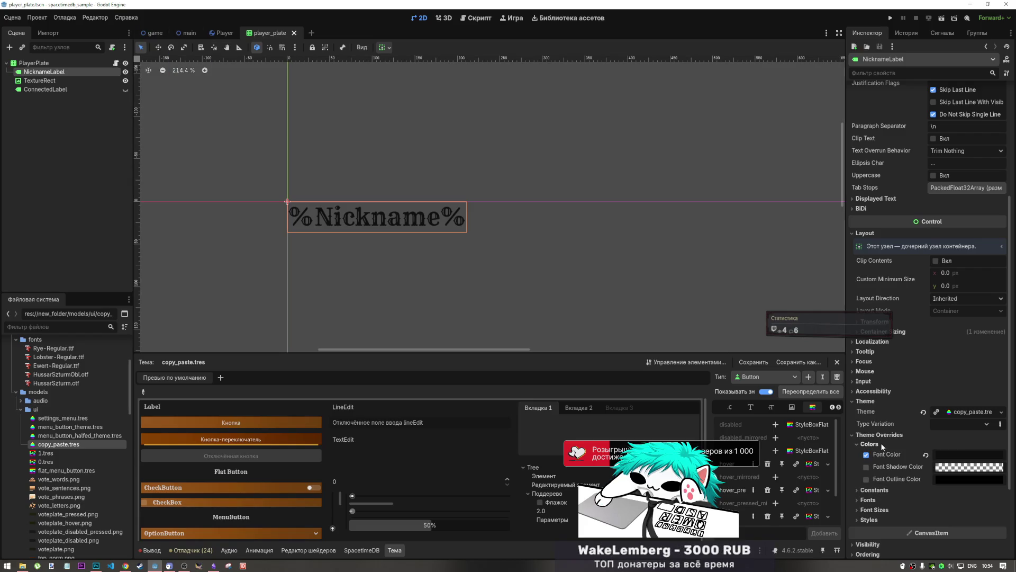
pyautogui.click(155, 33)
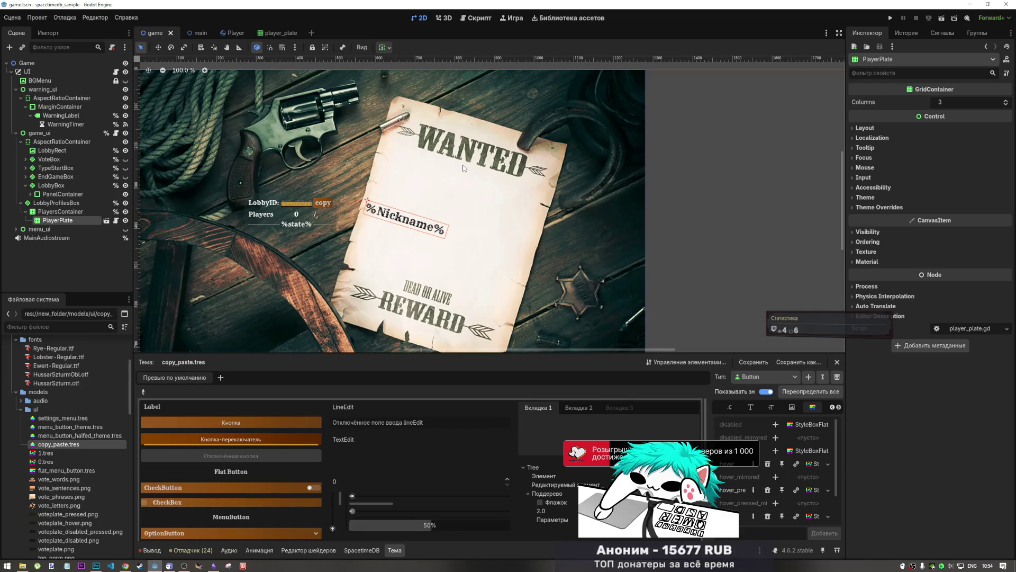
# - Eyedrop a near-black font colour for the nickname, then select LobbyRect in the game scene
pyautogui.click(272, 33)
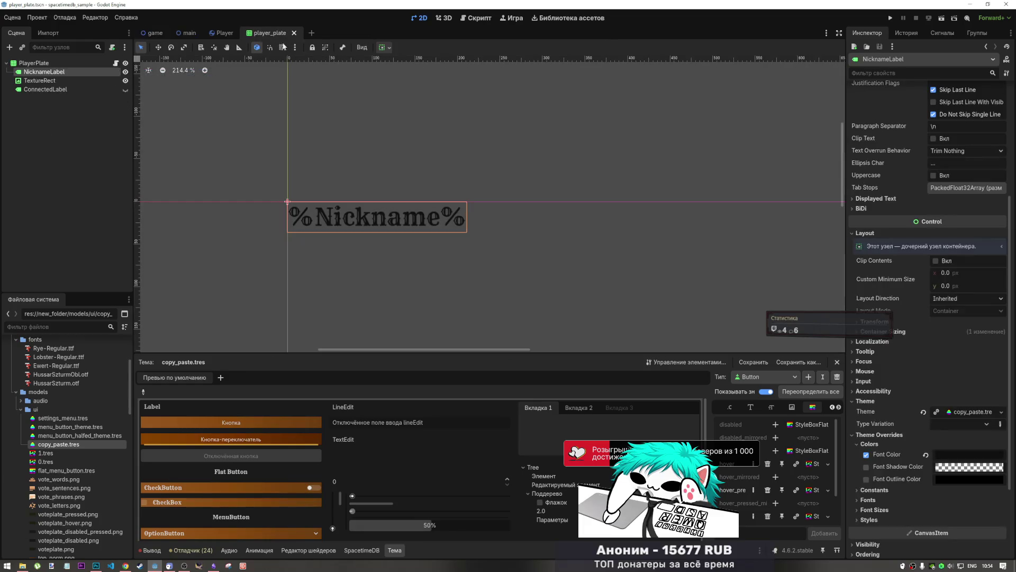
pyautogui.click(969, 455)
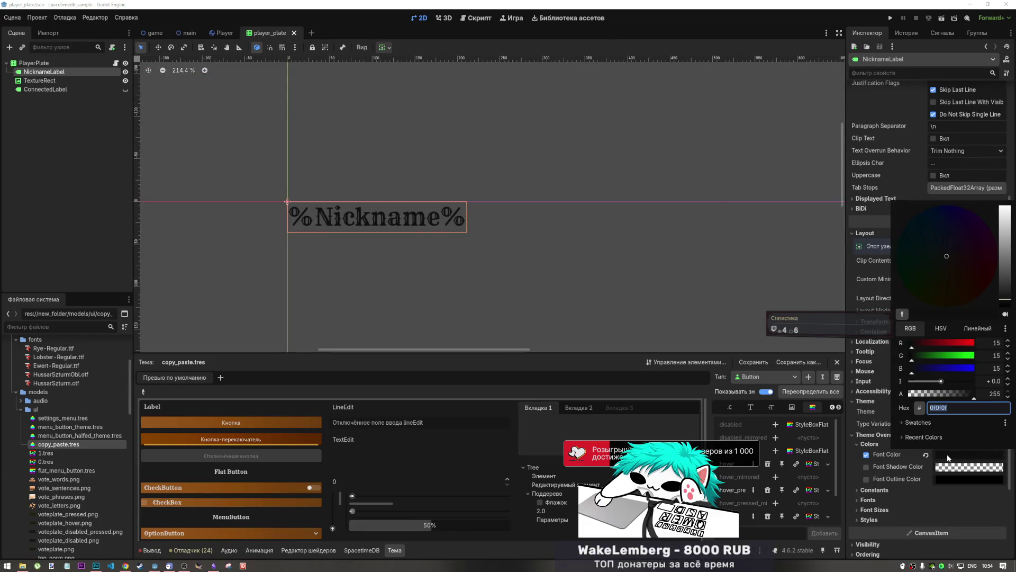
pyautogui.click(904, 314)
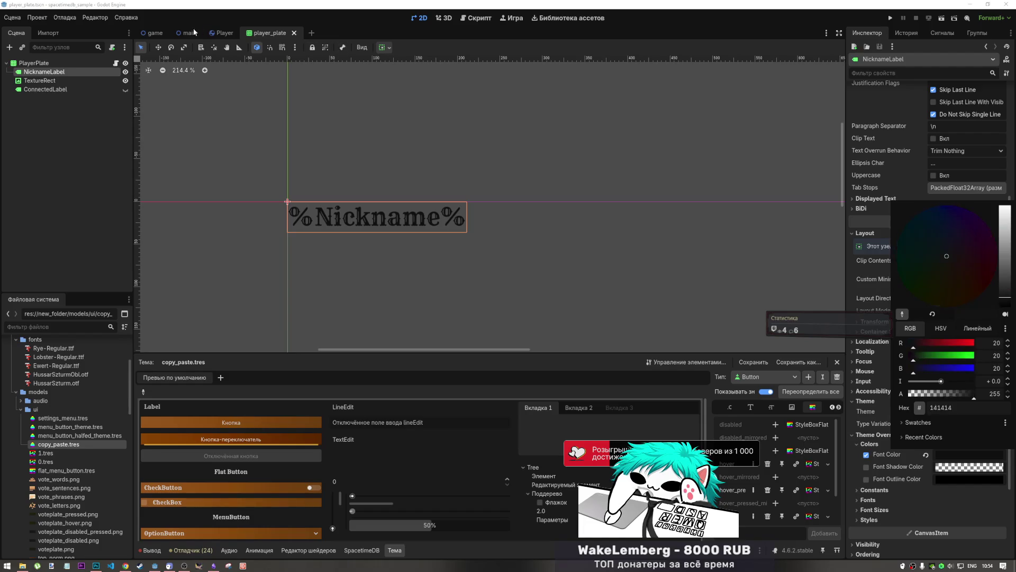
pyautogui.click(157, 32)
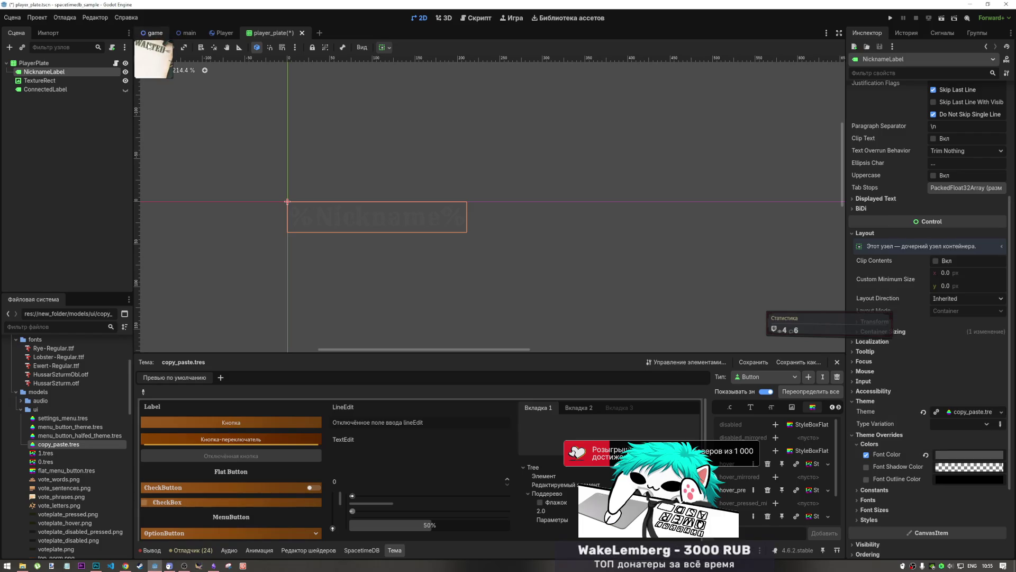
pyautogui.click(159, 33)
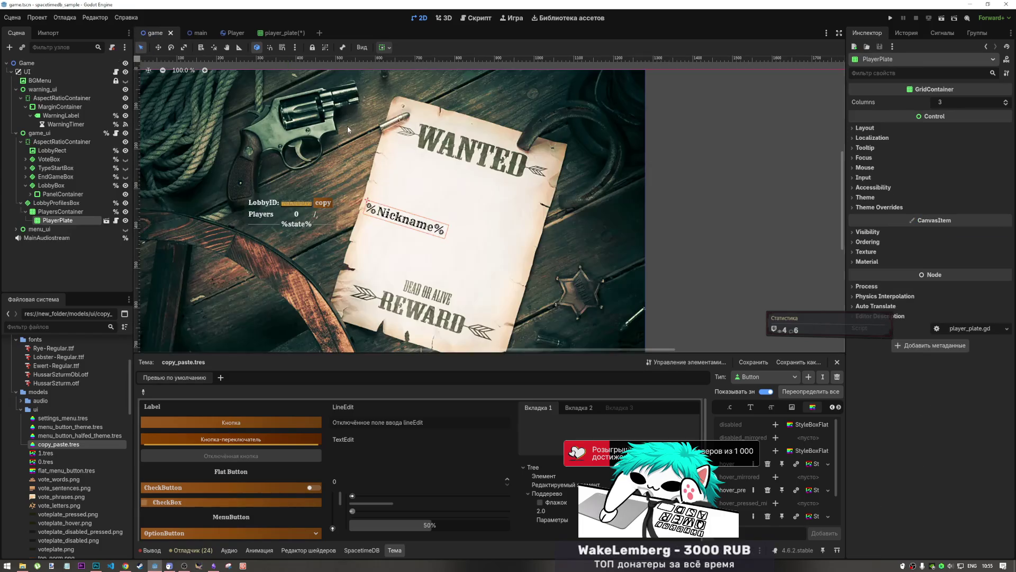
pyautogui.click(59, 153)
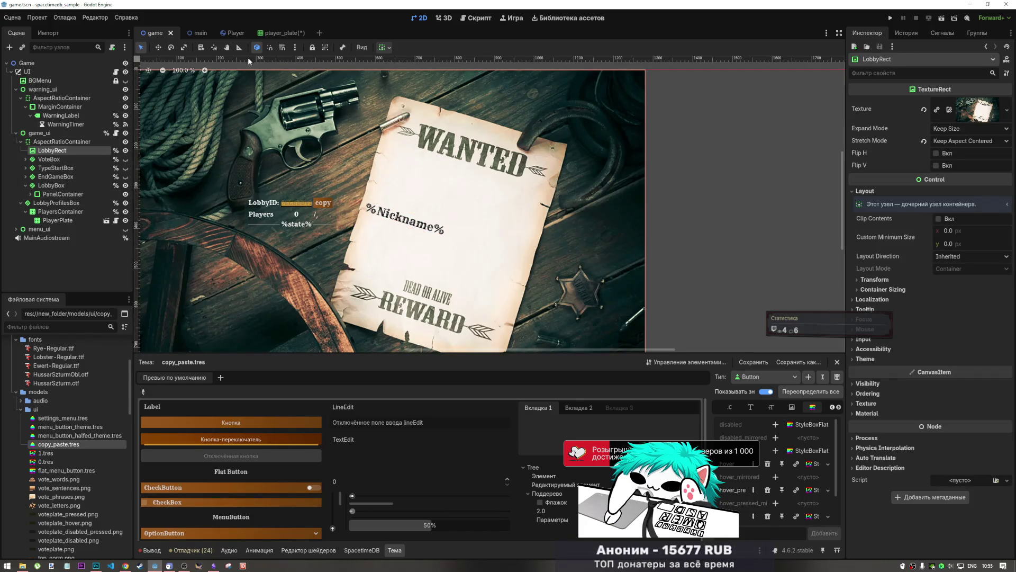
# - Paste LobbyRect into player_plate and frame the whole WANTED image
pyautogui.click(267, 34)
pyautogui.hotkey('ctrl', 'v')
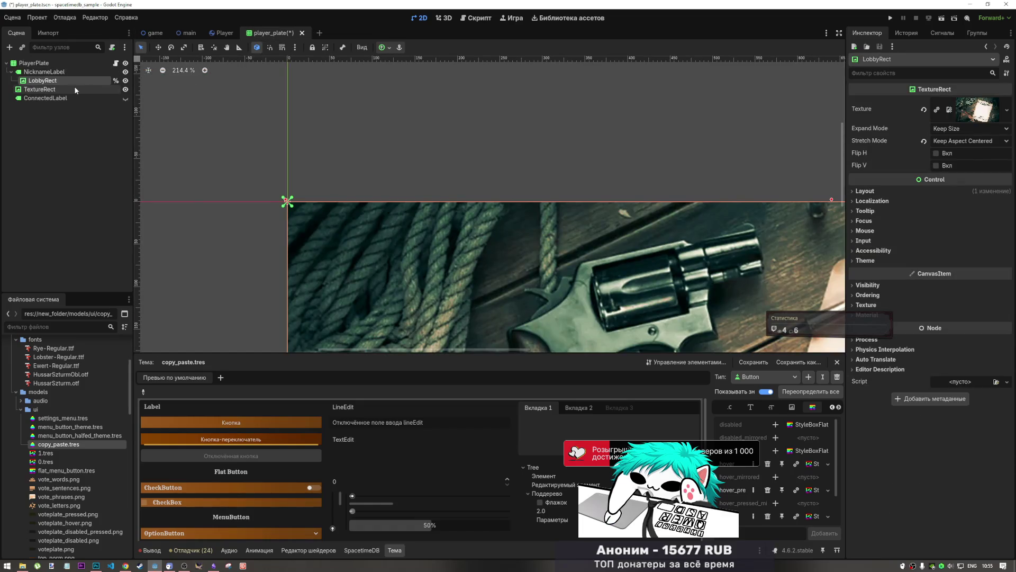
pyautogui.scroll(-4, 387, 159)
pyautogui.moveTo(431, 184)
pyautogui.mouseDown()
pyautogui.moveTo(325, 143)
pyautogui.moveTo(261, 149)
pyautogui.mouseUp()
pyautogui.scroll(-1, 260, 149)
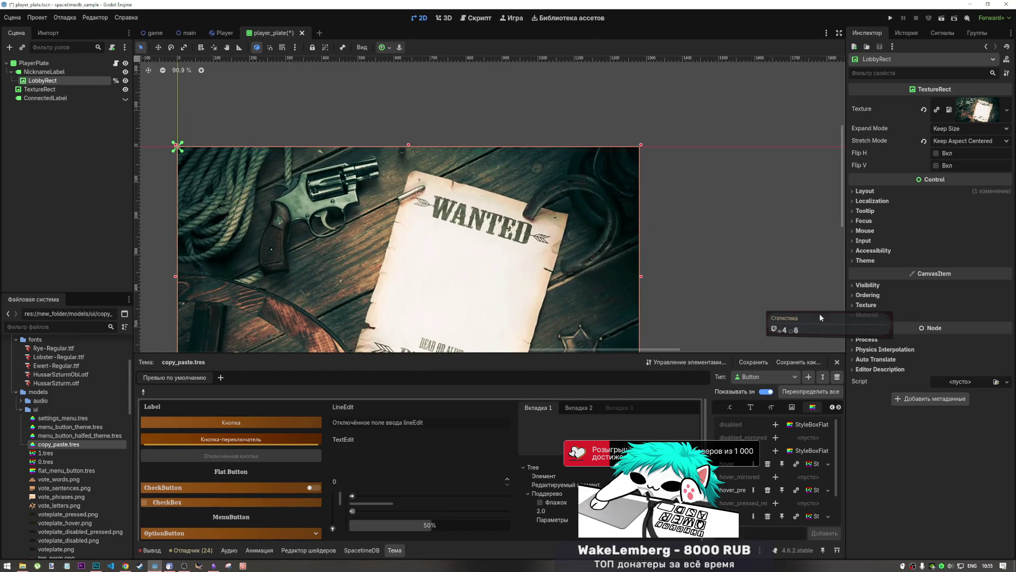
pyautogui.click(37, 63)
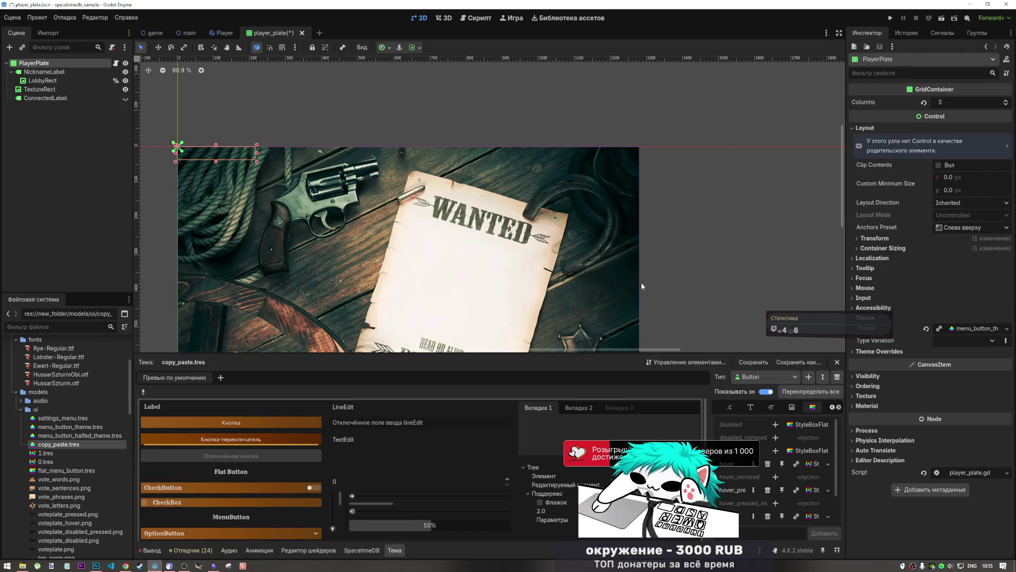
pyautogui.click(42, 72)
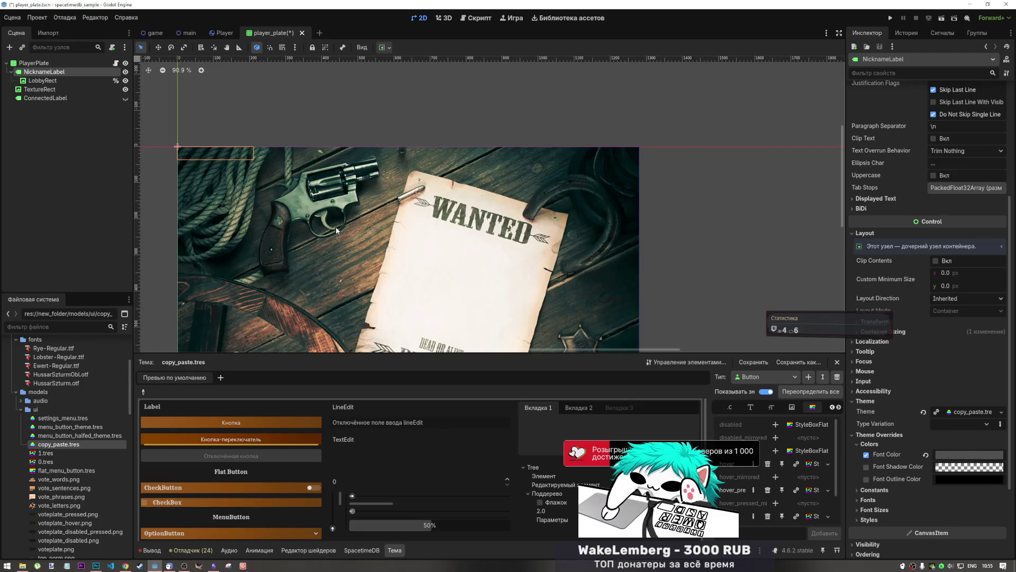
# - Try moving LobbyRect to the top, then below ConnectedLabel in the Scene tree
pyautogui.moveTo(45, 81); pyautogui.dragTo(45, 73)
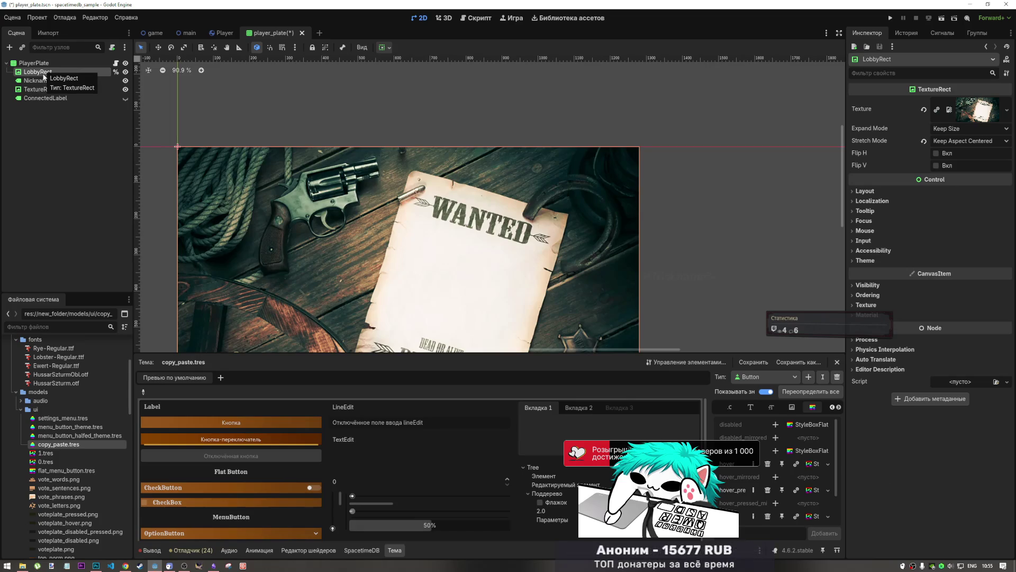
pyautogui.scroll(-1, 456, 138)
pyautogui.scroll(-1, 344, 146)
pyautogui.scroll(2, 259, 145)
pyautogui.scroll(10, 267, 146)
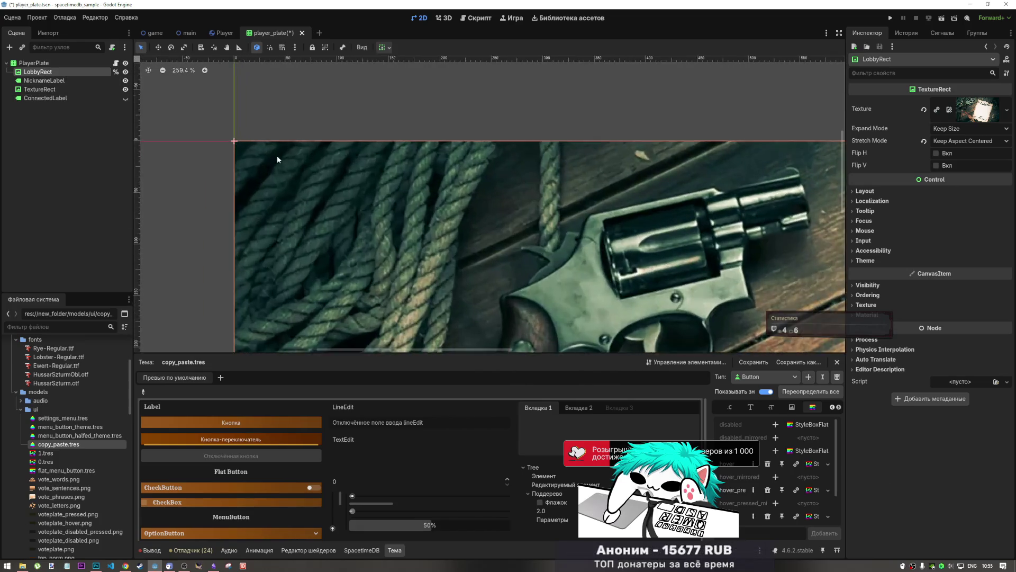
pyautogui.scroll(-6, 278, 154)
pyautogui.moveTo(60, 80)
pyautogui.mouseDown()
pyautogui.moveTo(61, 109)
pyautogui.moveTo(65, 99)
pyautogui.mouseUp()
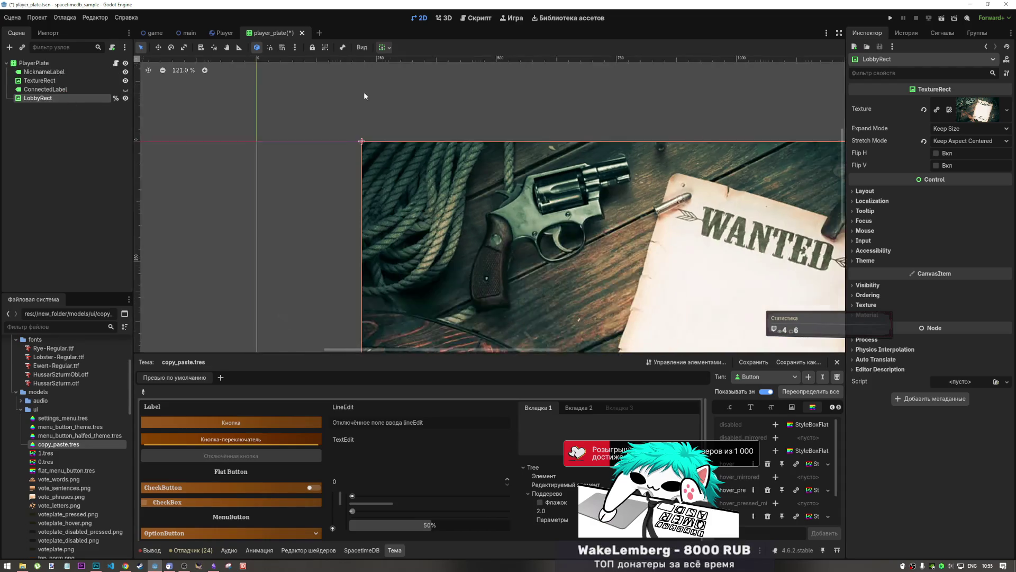
# - Settle LobbyRect as PlayerPlate's first child, above NicknameLabel
pyautogui.scroll(-9, 364, 91)
pyautogui.scroll(9, 357, 248)
pyautogui.scroll(-8, 357, 272)
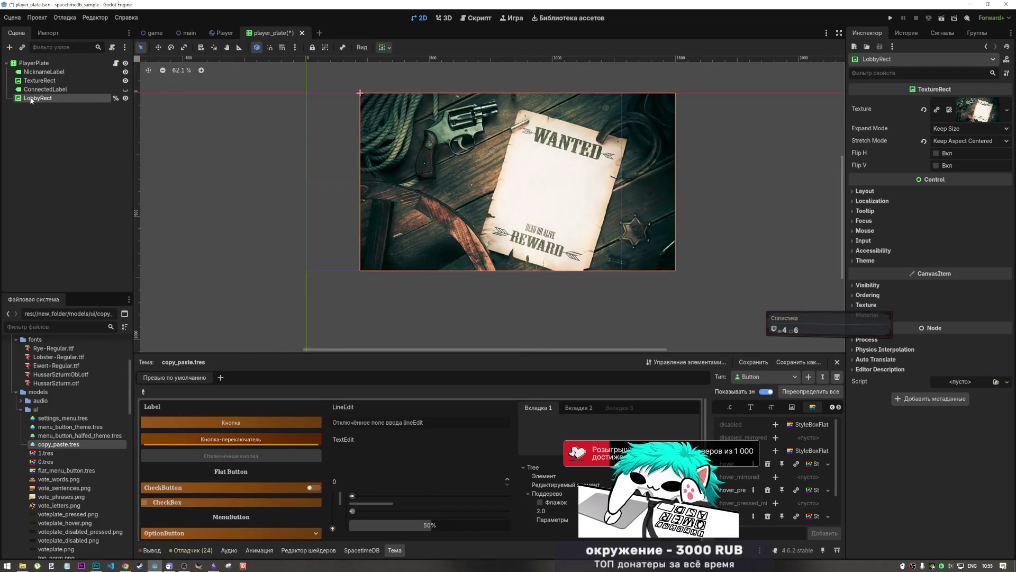
pyautogui.moveTo(35, 99); pyautogui.dragTo(40, 67)
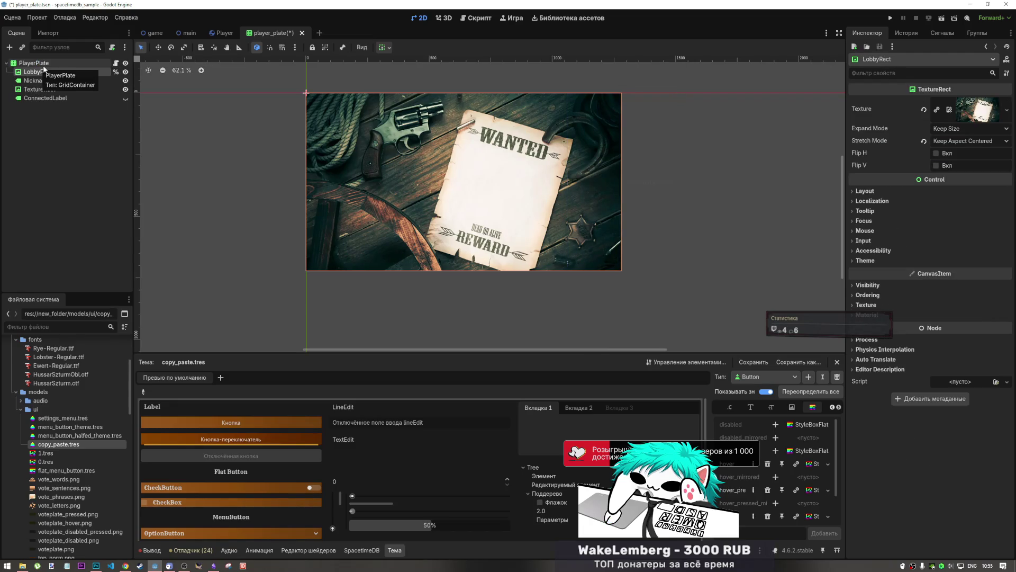
pyautogui.click(42, 72)
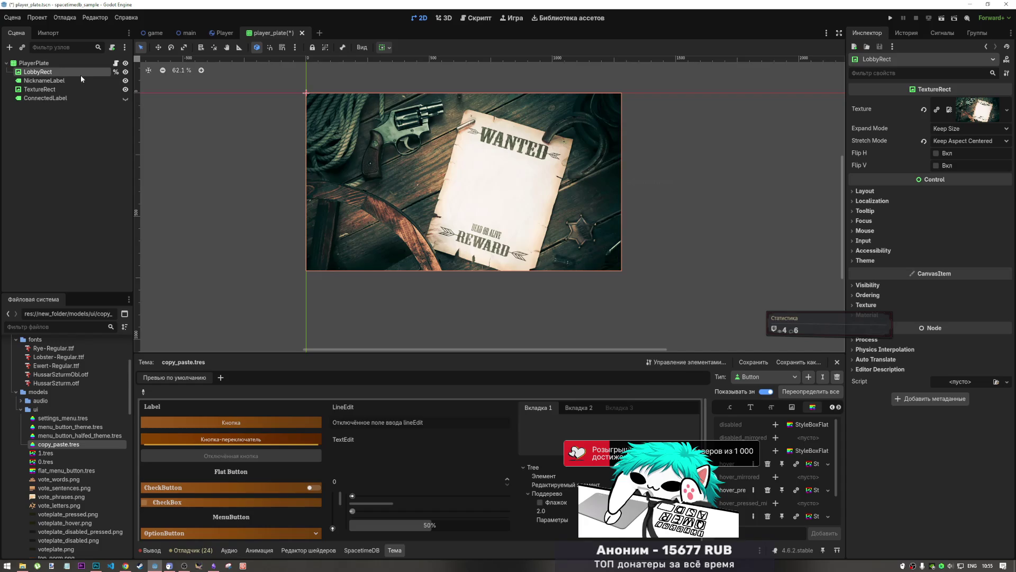
pyautogui.scroll(9, 506, 142)
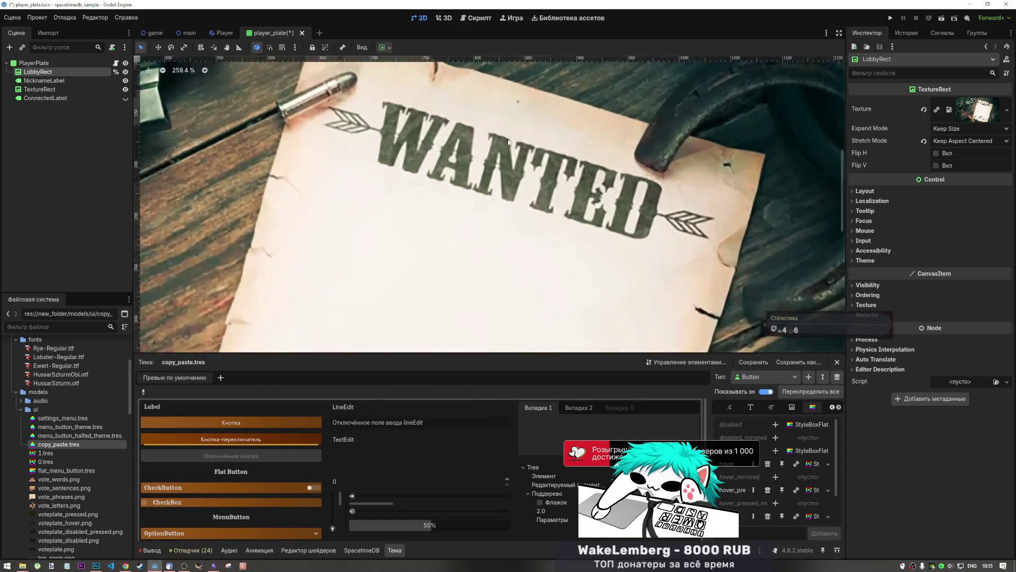
pyautogui.click(80, 91)
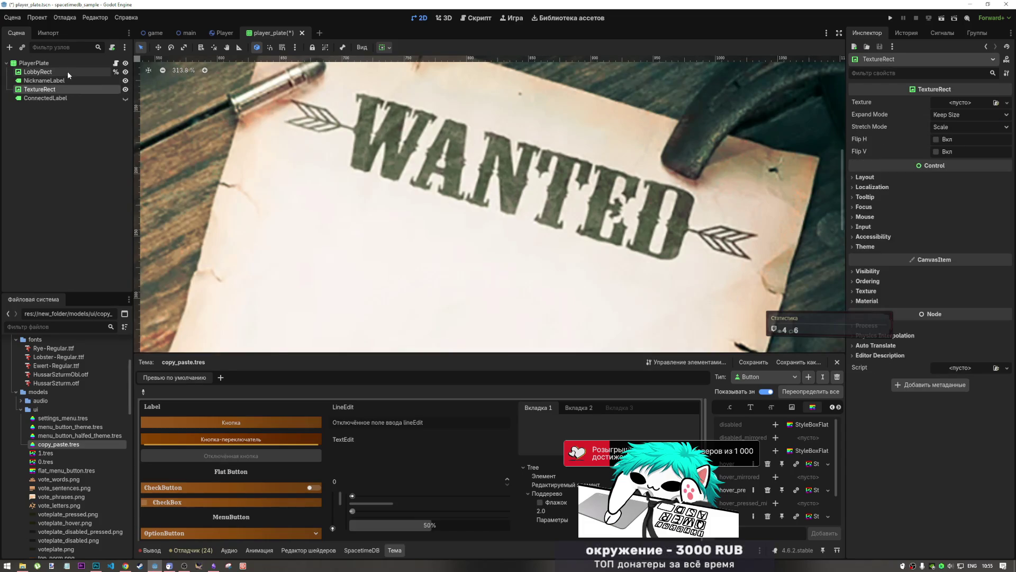
# - Expand LobbyRect's Theme section, then bring up NicknameLabel's Font Color override
pyautogui.click(68, 71)
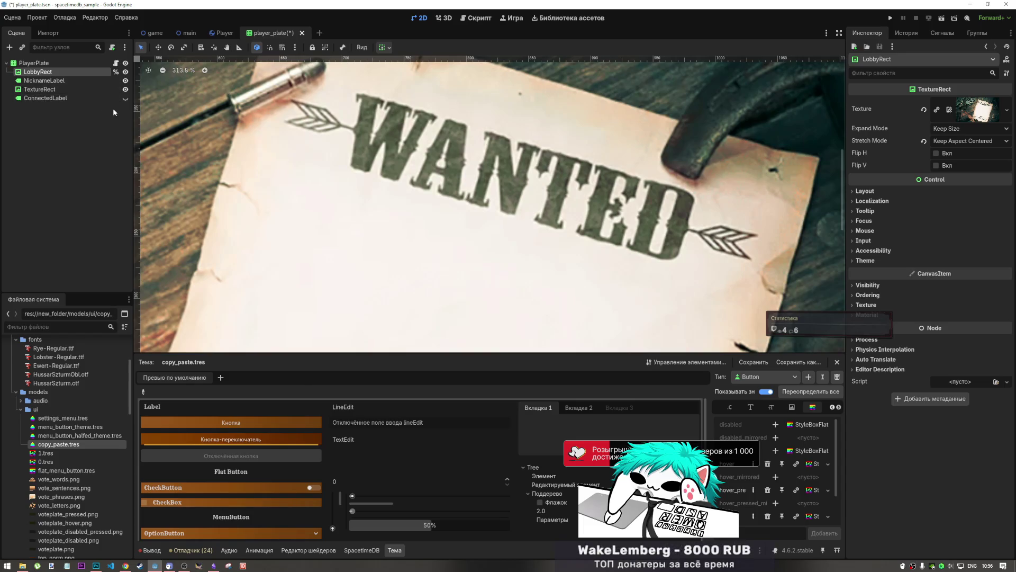
pyautogui.click(893, 259)
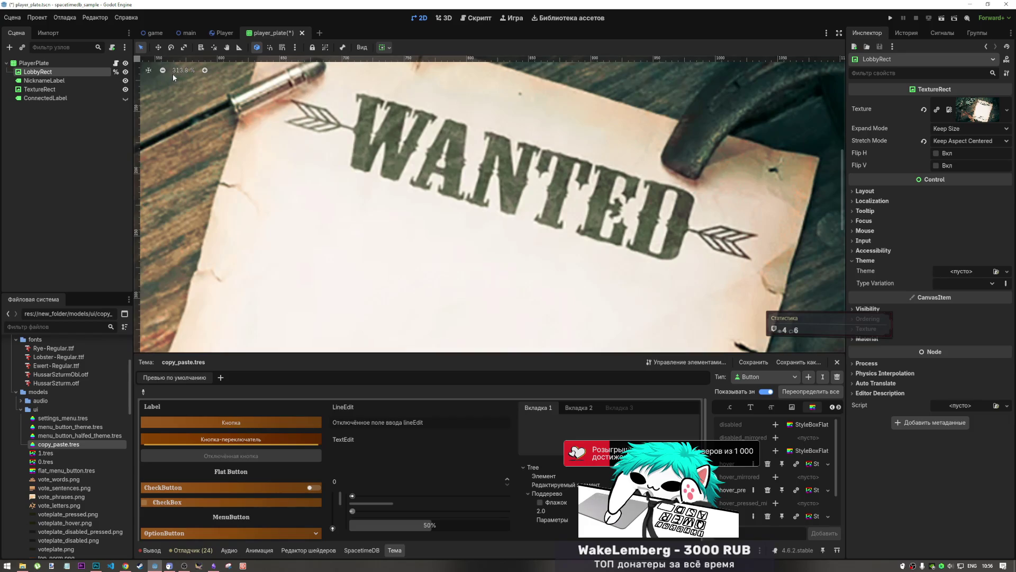
pyautogui.scroll(-4, 350, 166)
pyautogui.click(41, 87)
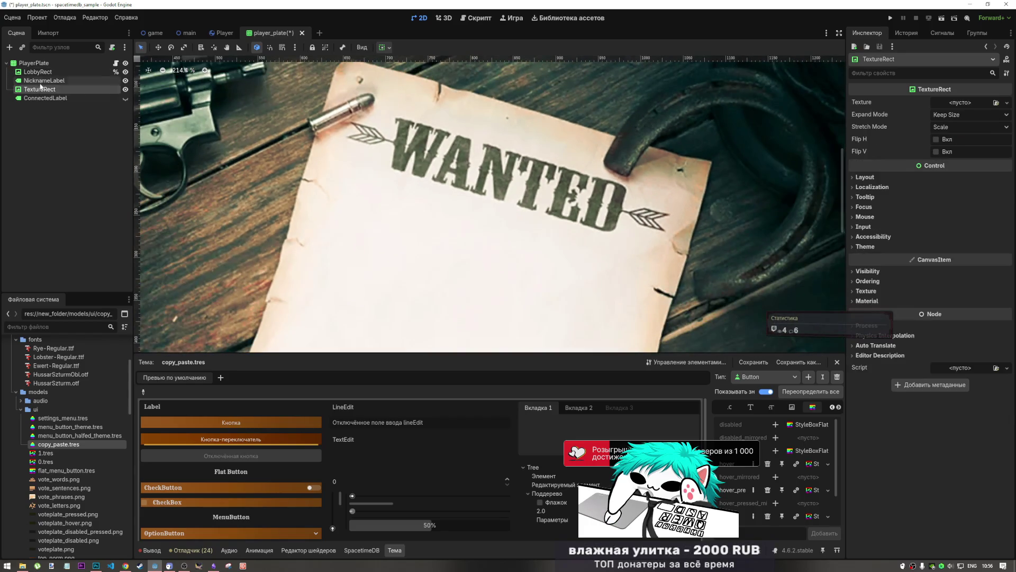
pyautogui.click(40, 81)
pyautogui.scroll(-5, 968, 349)
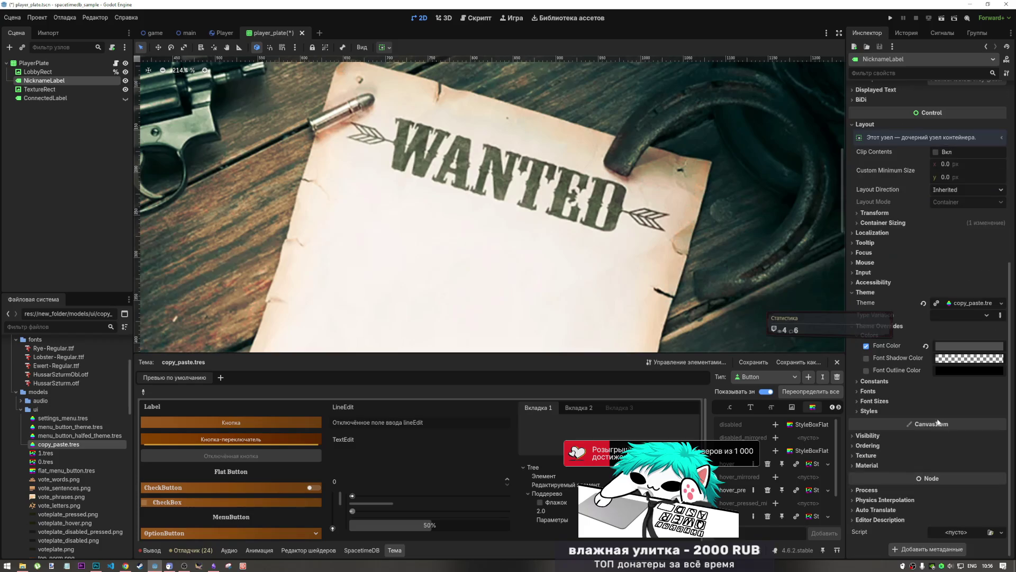
# - Set NicknameLabel's font colour to 484a3b by sampling the poster's WANTED lettering with the eyedropper
pyautogui.click(969, 347)
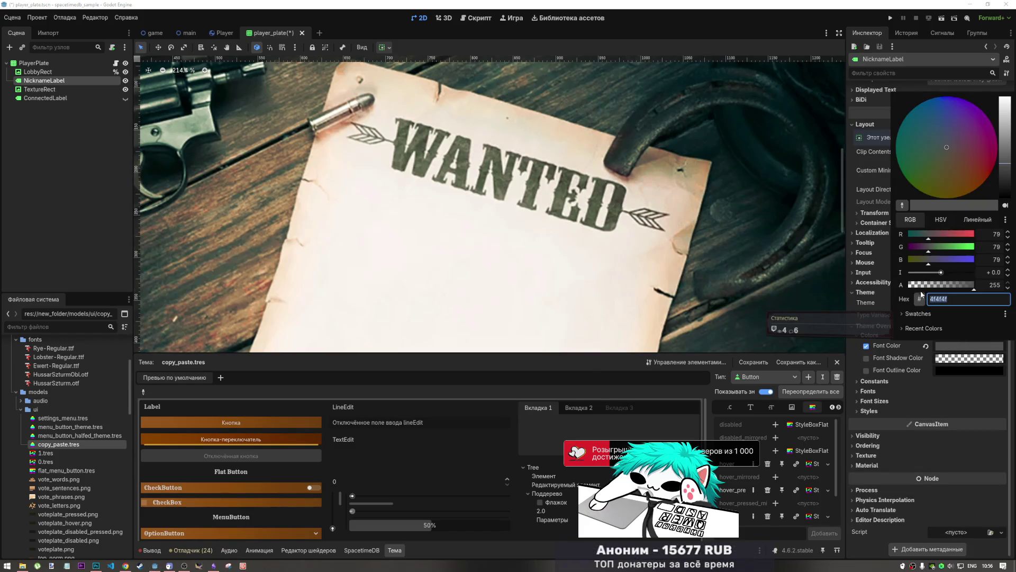
pyautogui.click(903, 205)
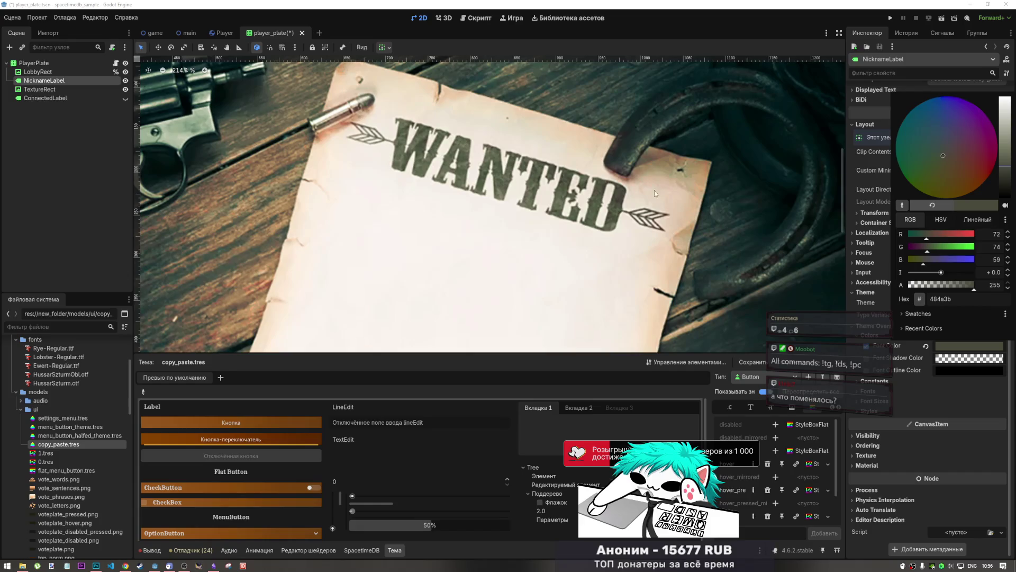
pyautogui.scroll(-5, 617, 222)
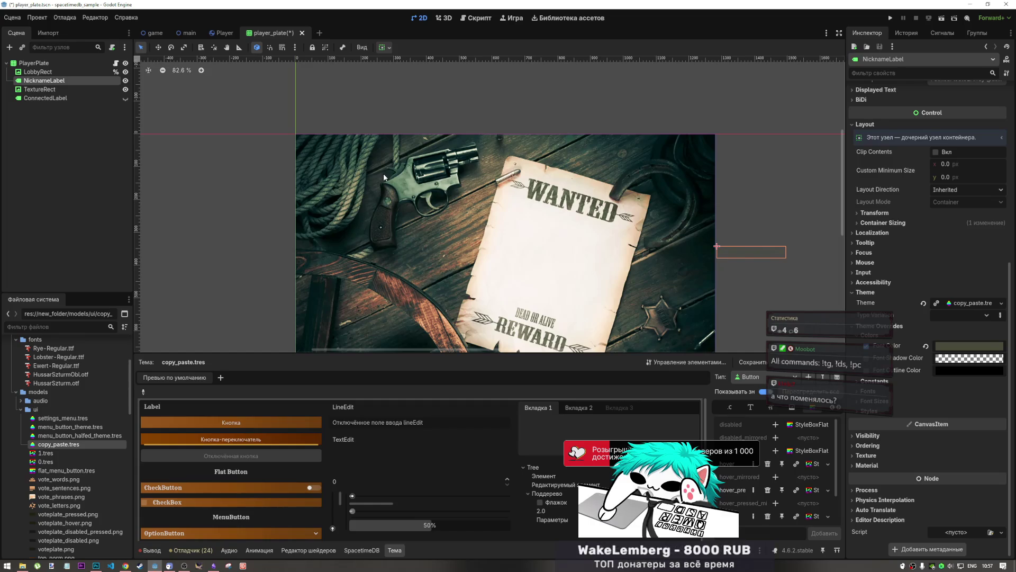
# - Check the LobbyRect and PlayerPlate nodes, then reselect NicknameLabel on the canvas
pyautogui.click(37, 71)
pyautogui.click(45, 64)
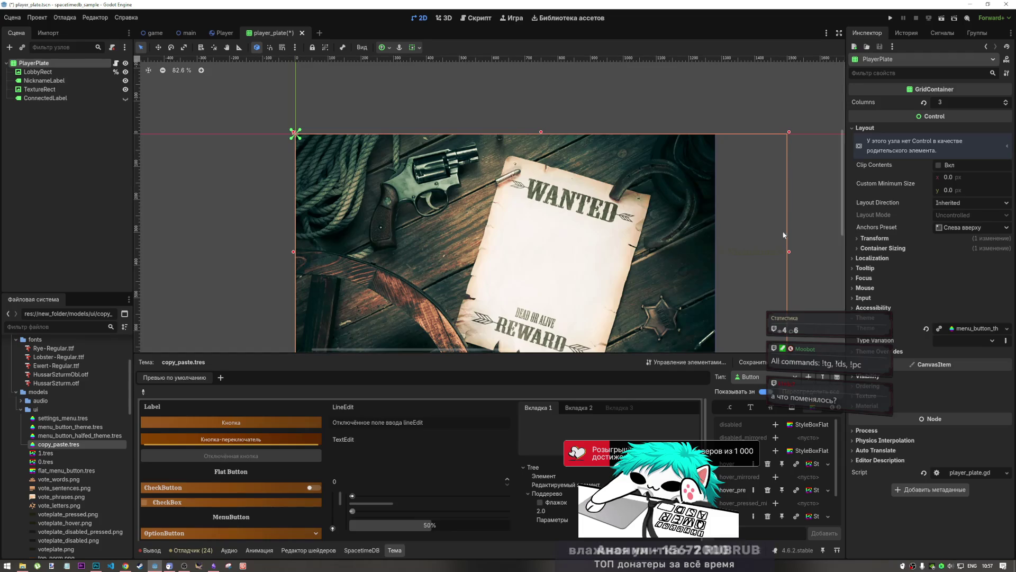
pyautogui.scroll(-2, 747, 236)
pyautogui.hscroll(4, 688, 190)
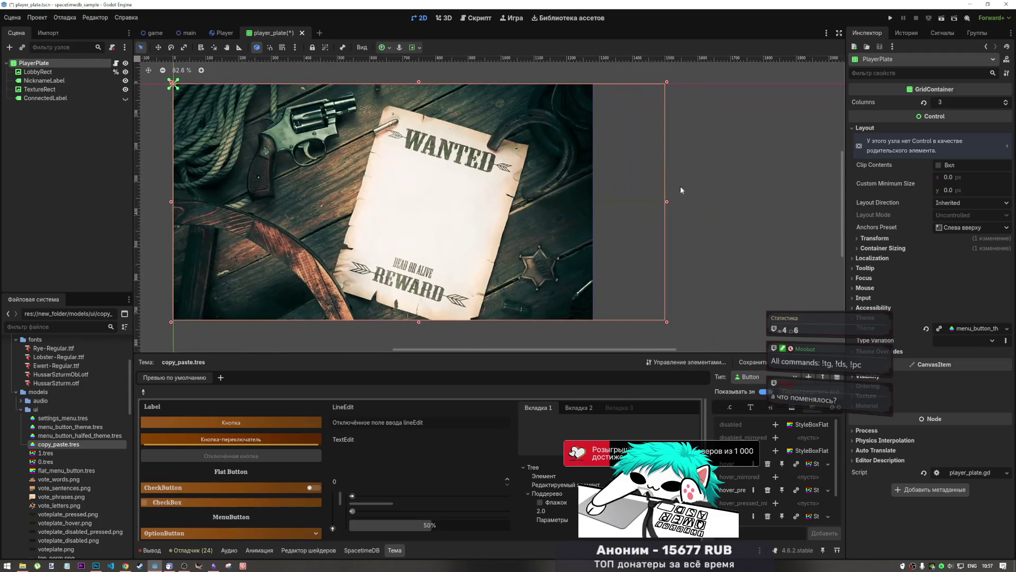
pyautogui.click(683, 191)
pyautogui.click(642, 203)
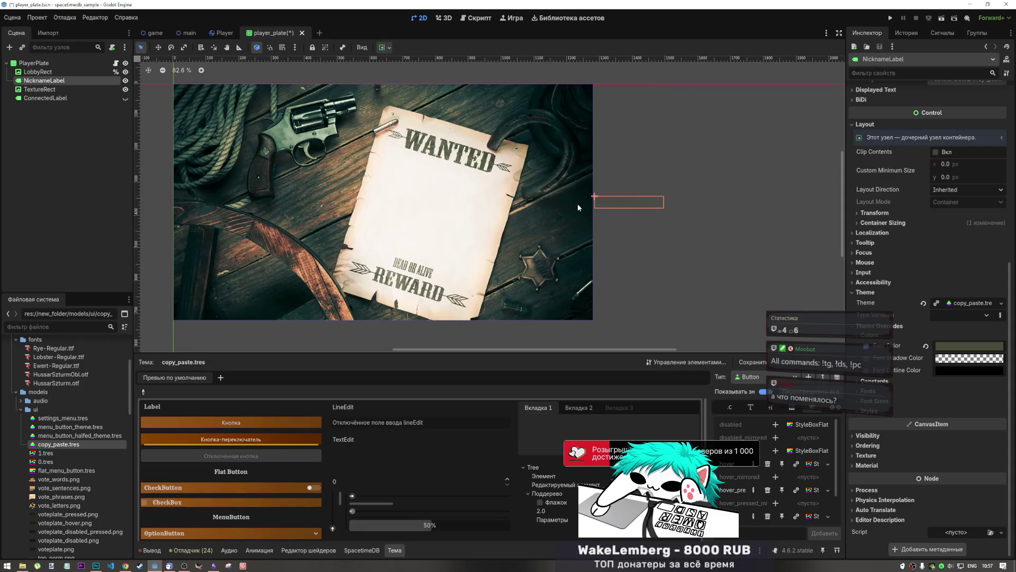